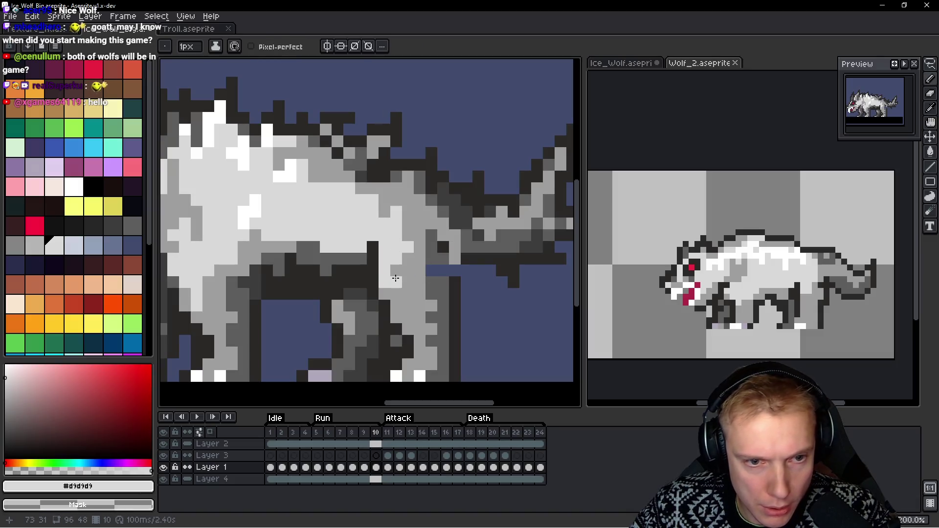
Eyedrop the #2b2928 outline colour from the wolf, zoom out, and step between Run frames
{"action": "left_click", "coordinate": [437, 278], "text": "alt"}
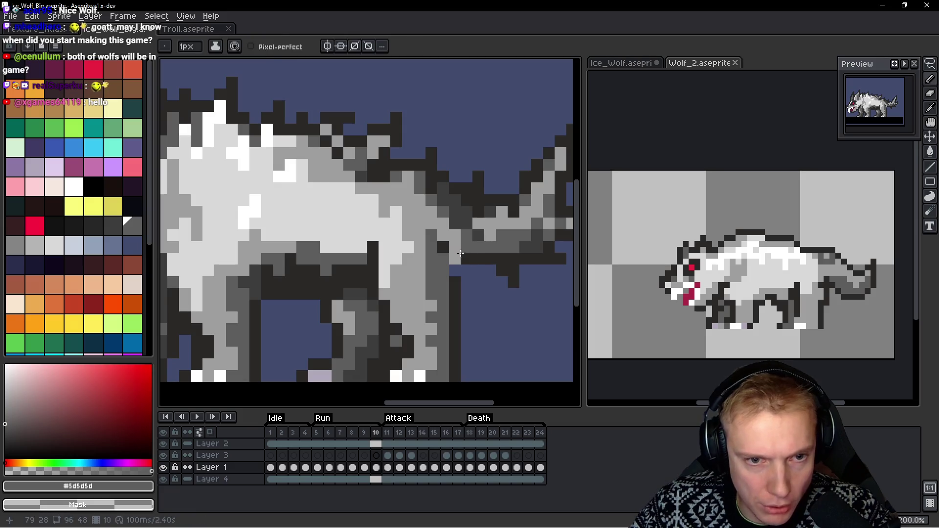
{"action": "left_click", "coordinate": [455, 271], "text": "alt"}
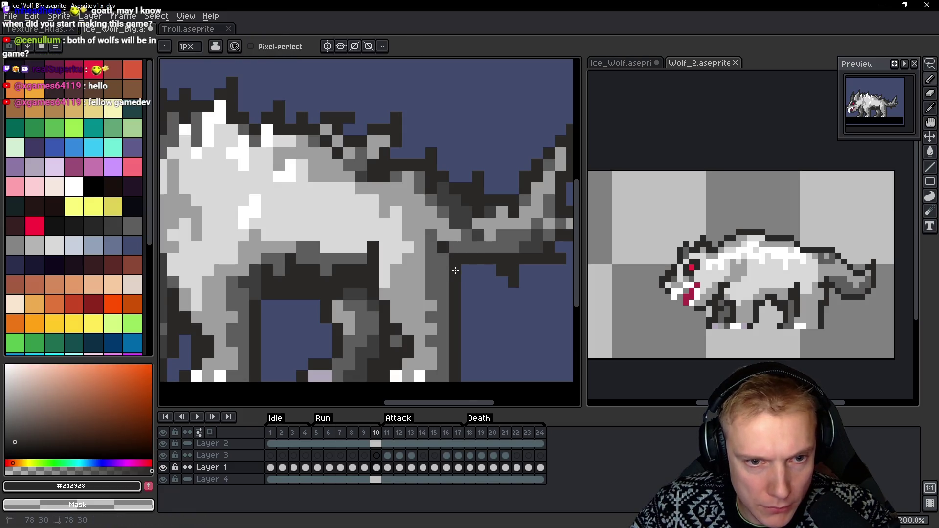
{"action": "scroll", "coordinate": [456, 271], "scroll_direction": "down", "scroll_amount": 5}
{"action": "key", "text": "Left"}
{"action": "key", "text": "Right"}
{"action": "key", "text": "Right"}
{"action": "key", "text": "Left"}
{"action": "key", "text": "Right"}
{"action": "key", "text": "Right"}
{"action": "key", "text": "Right"}
{"action": "key", "text": "Right"}
{"action": "key", "text": "Right"}
{"action": "key", "text": "Right"}
{"action": "key", "text": "Right"}
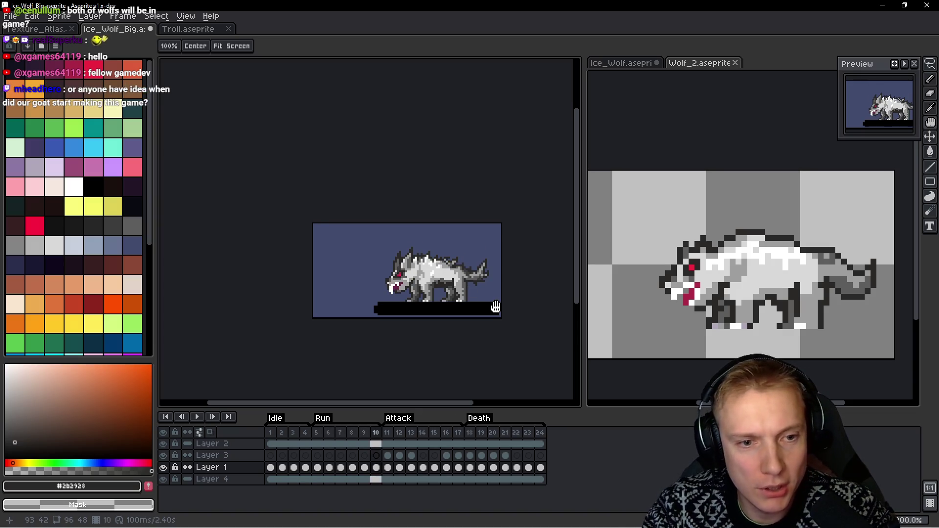
Play the ice wolf animation, pan the canvas, then stop playback on frame 10
{"action": "key", "text": "Return"}
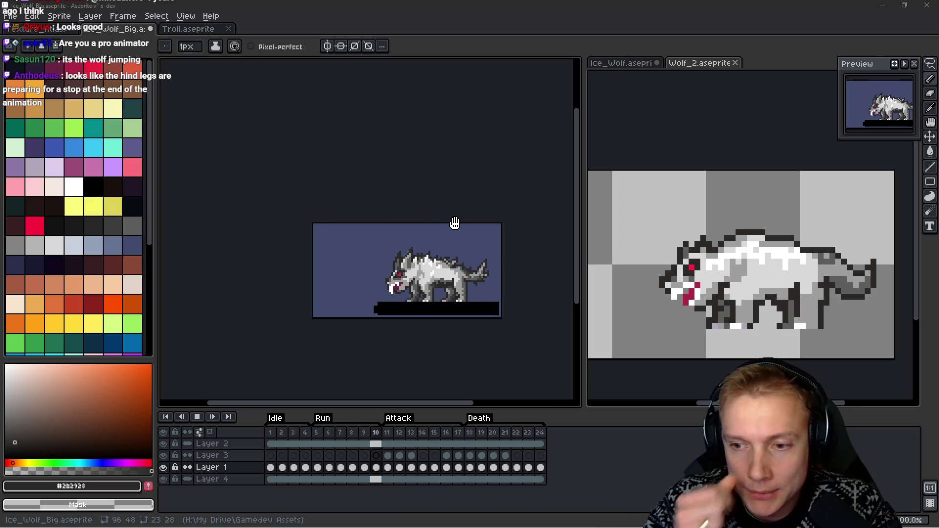
{"action": "left_click_drag", "start_coordinate": [484, 206], "coordinate": [454, 208]}
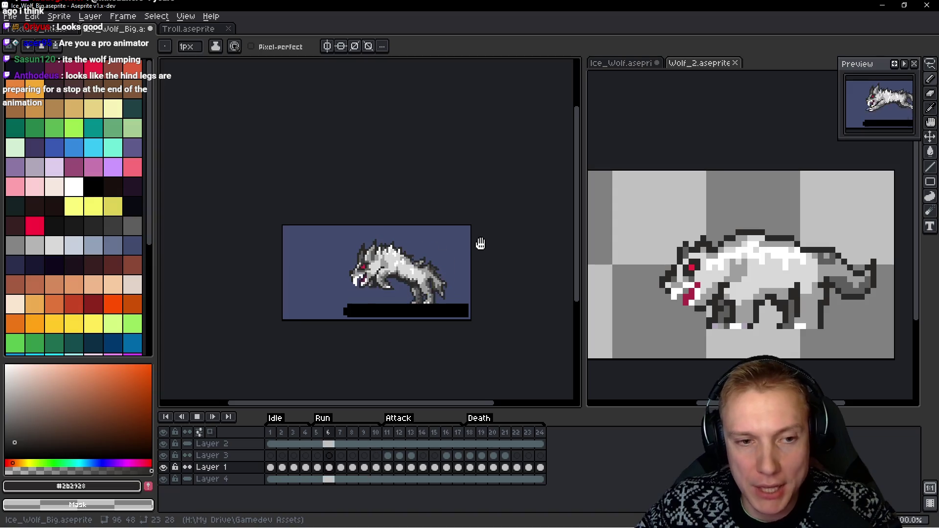
{"action": "left_click_drag", "start_coordinate": [480, 244], "coordinate": [442, 260]}
{"action": "key", "text": "h"}
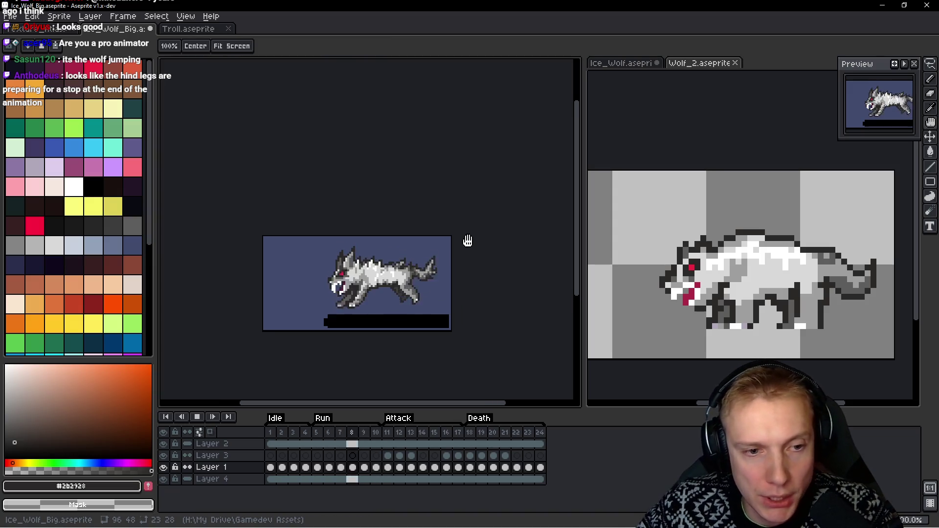
{"action": "key", "text": "Return"}
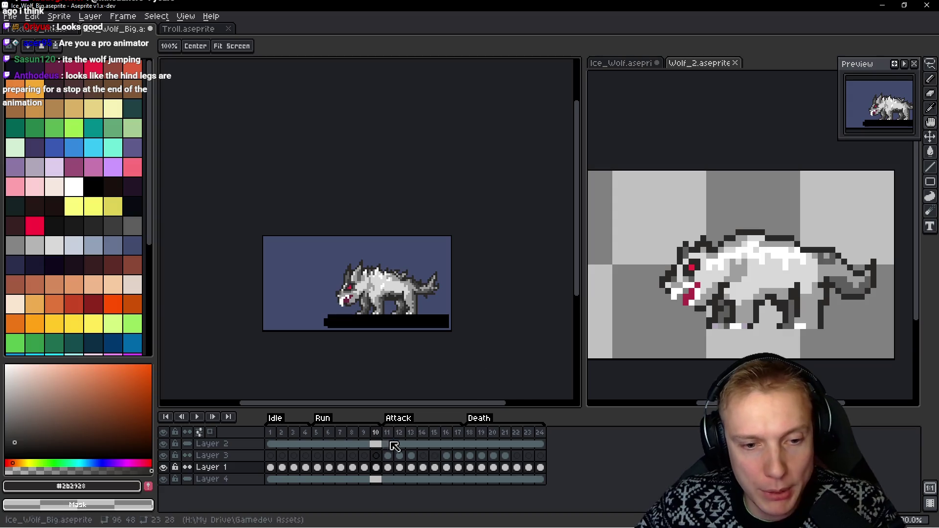
Make Wolf_2 active and flip between Run frame 5 and Attack frame 11
{"action": "key", "text": "b"}
{"action": "left_click", "coordinate": [761, 256]}
{"action": "scroll", "coordinate": [796, 259], "scroll_direction": "down", "scroll_amount": 1}
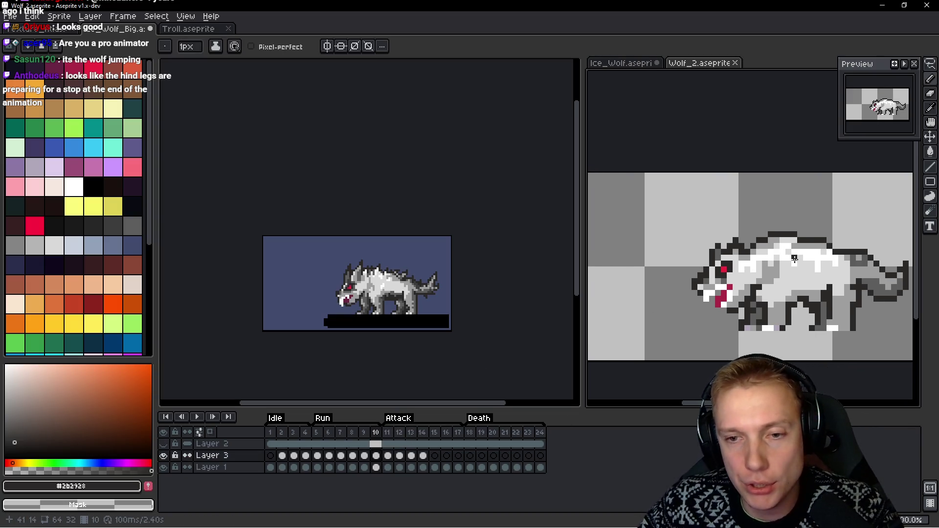
{"action": "scroll", "coordinate": [795, 259], "scroll_direction": "down", "scroll_amount": 1}
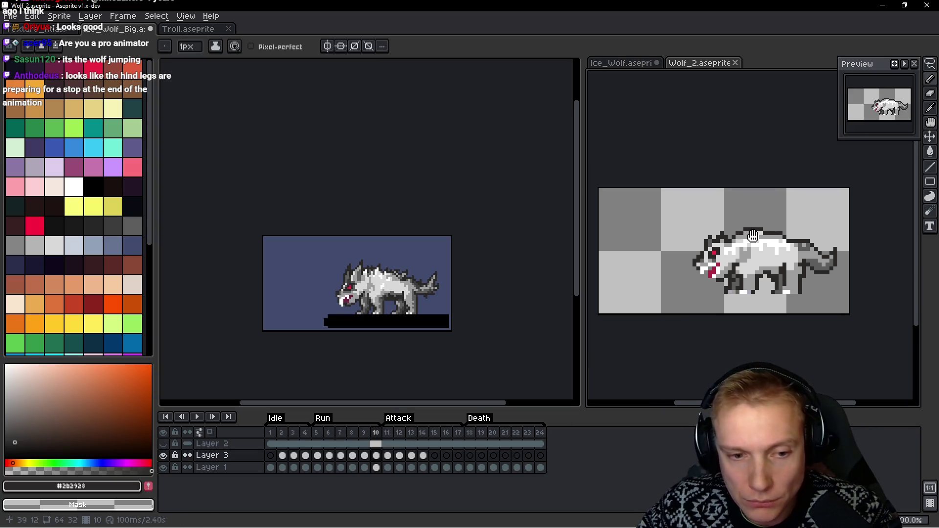
{"action": "left_click", "coordinate": [318, 433]}
{"action": "left_click", "coordinate": [387, 434]}
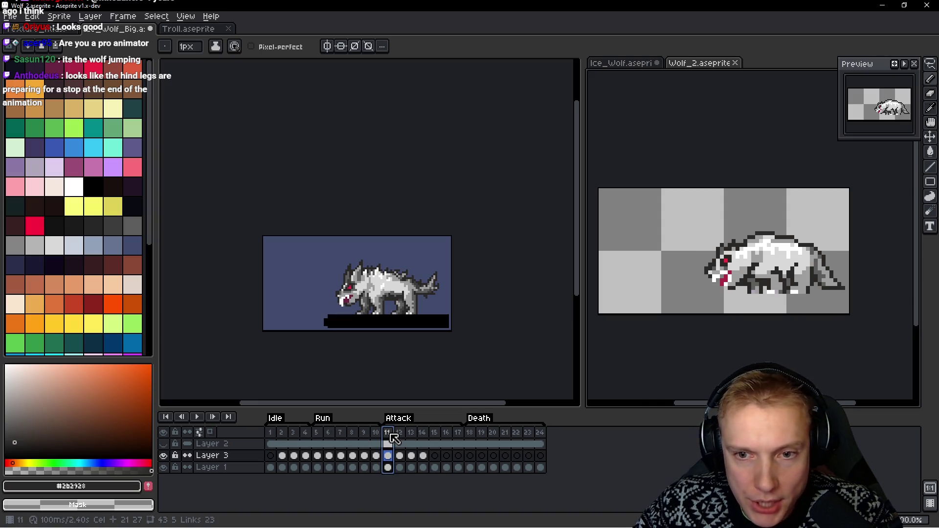
{"action": "left_click", "coordinate": [315, 433]}
{"action": "left_click", "coordinate": [389, 434]}
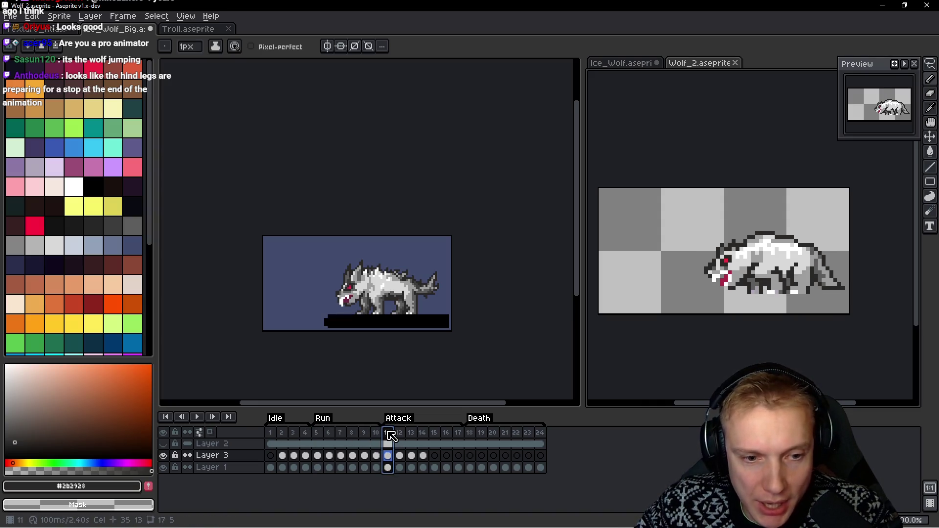
{"action": "left_click", "coordinate": [317, 434]}
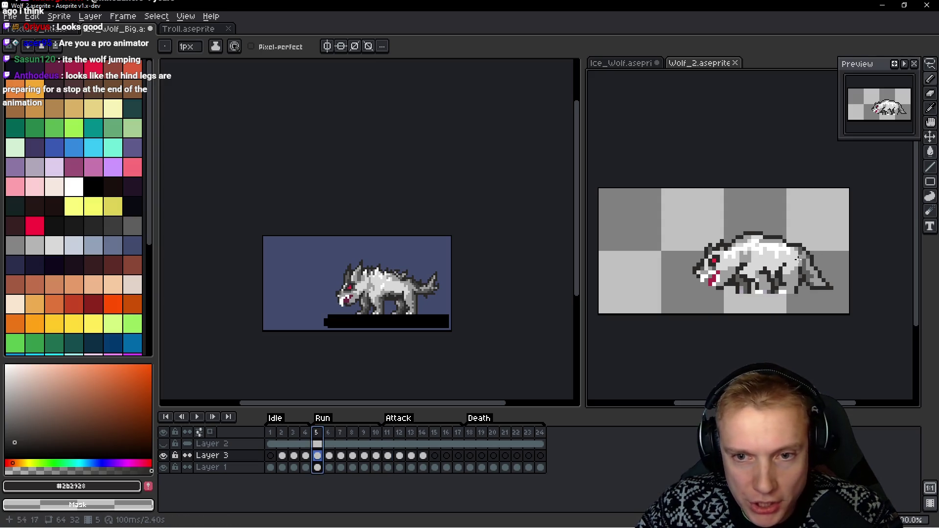
{"action": "left_click", "coordinate": [387, 444]}
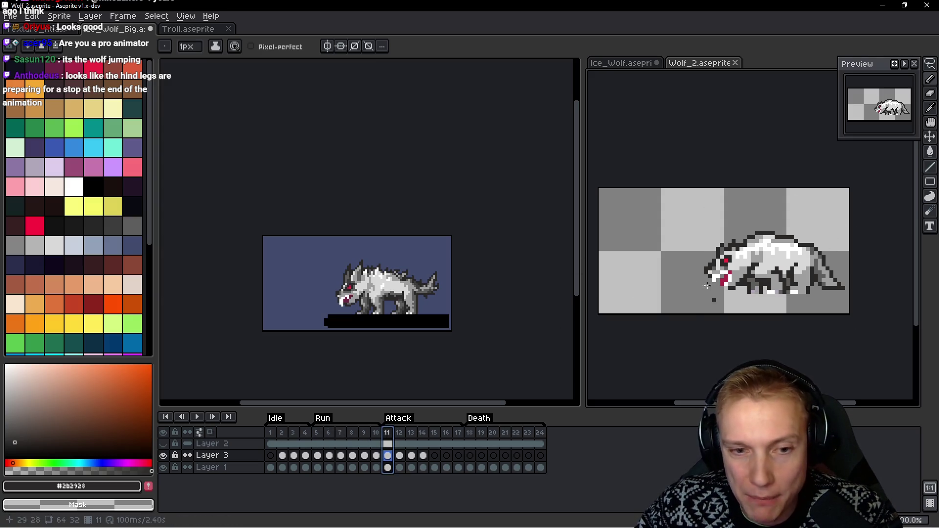
{"action": "left_click", "coordinate": [316, 443]}
Compare Wolf_2's Attack frames 12, 13 and 14 against Run frames 5, 6 and 7
{"action": "left_click", "coordinate": [329, 443]}
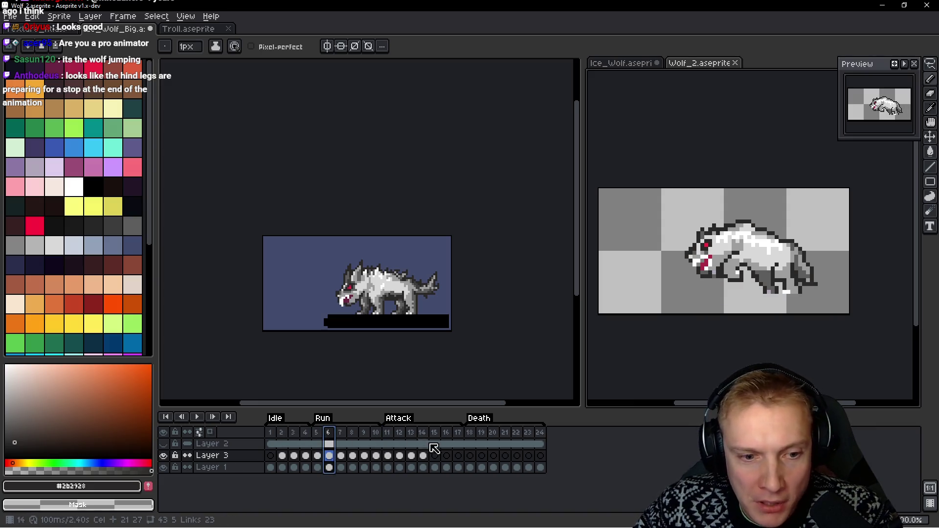
{"action": "left_click", "coordinate": [401, 434]}
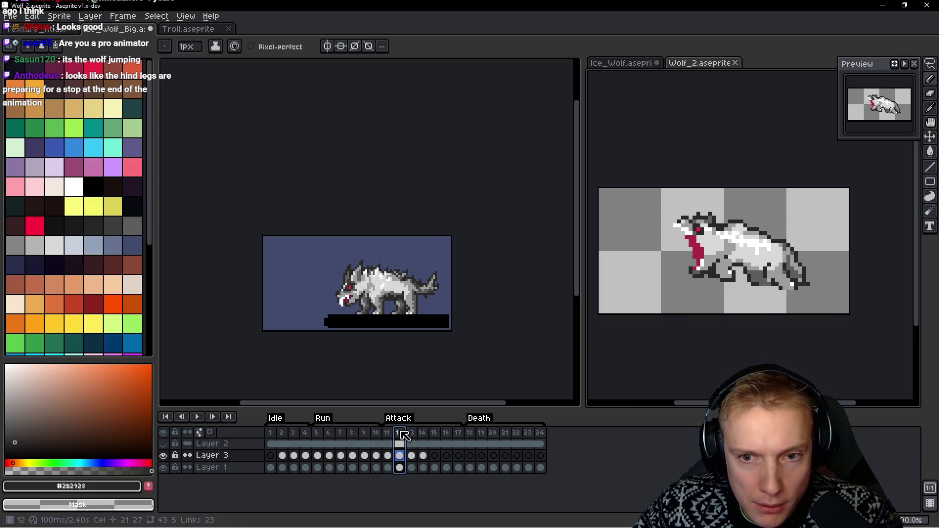
{"action": "left_click", "coordinate": [316, 437]}
{"action": "left_click", "coordinate": [387, 434]}
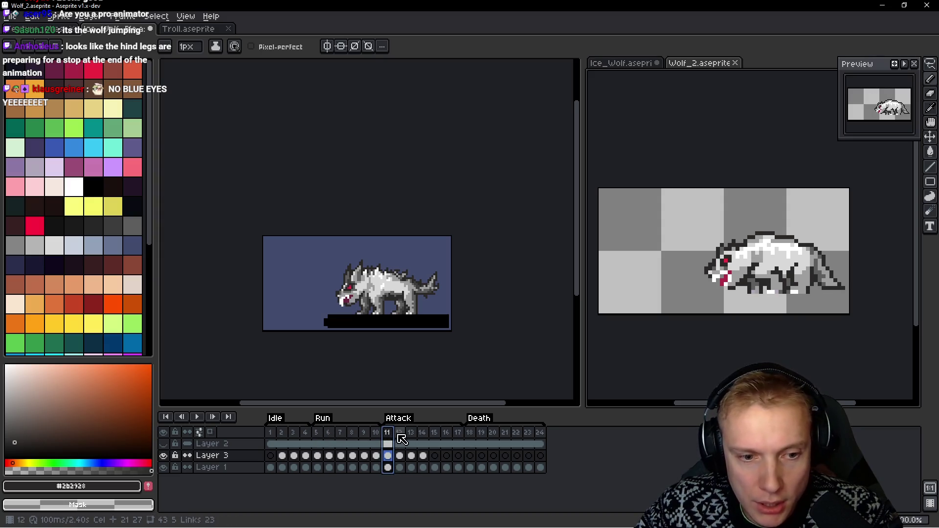
{"action": "left_click", "coordinate": [400, 434]}
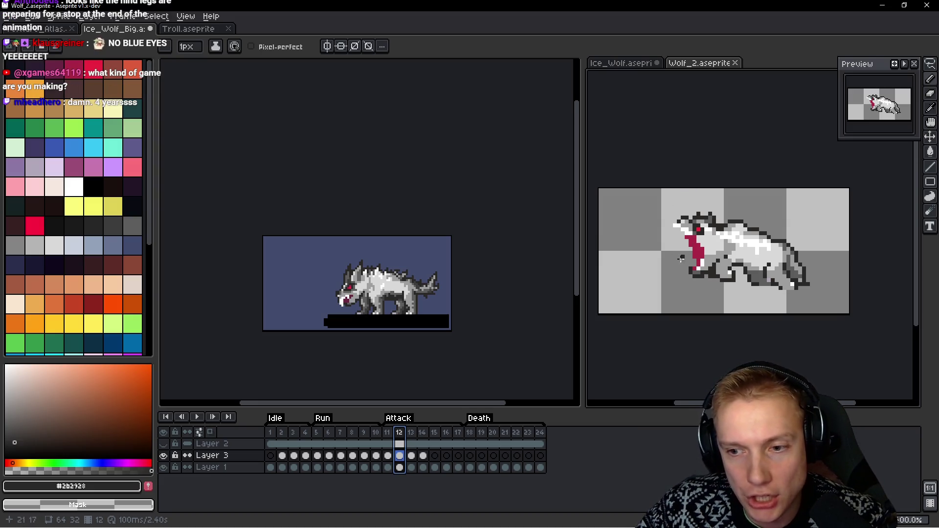
{"action": "left_click", "coordinate": [413, 433]}
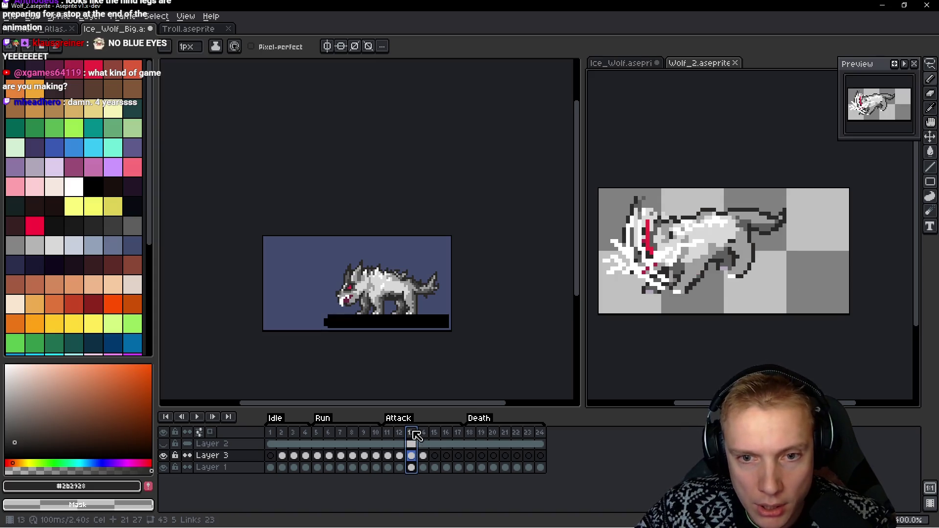
{"action": "left_click", "coordinate": [343, 434]}
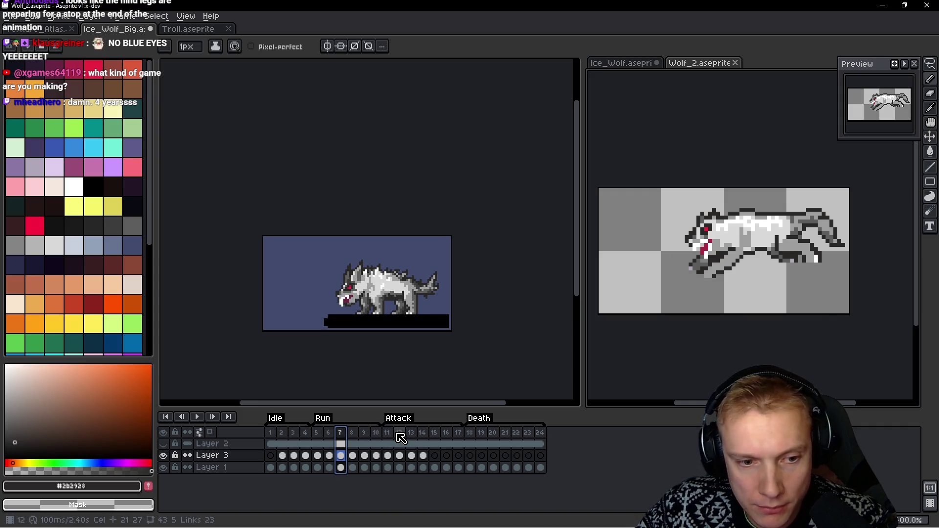
{"action": "left_click", "coordinate": [413, 435]}
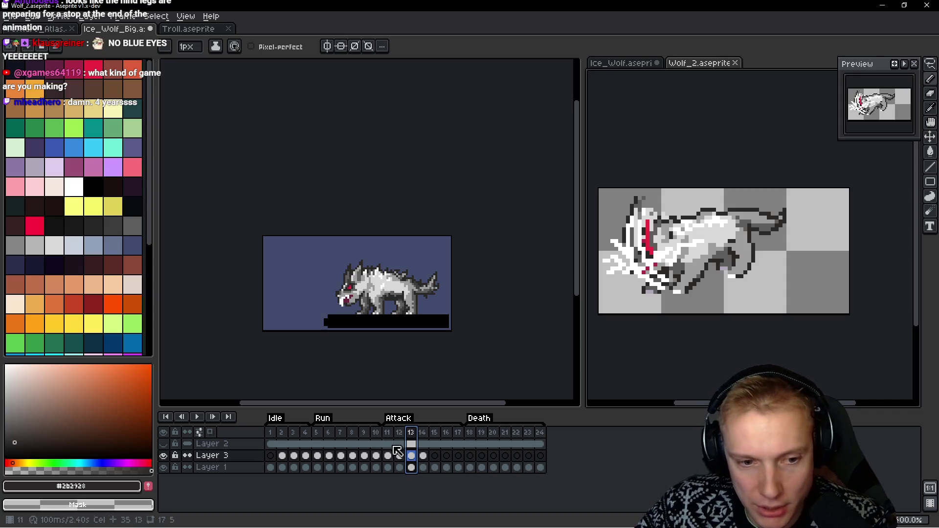
{"action": "left_click", "coordinate": [424, 434]}
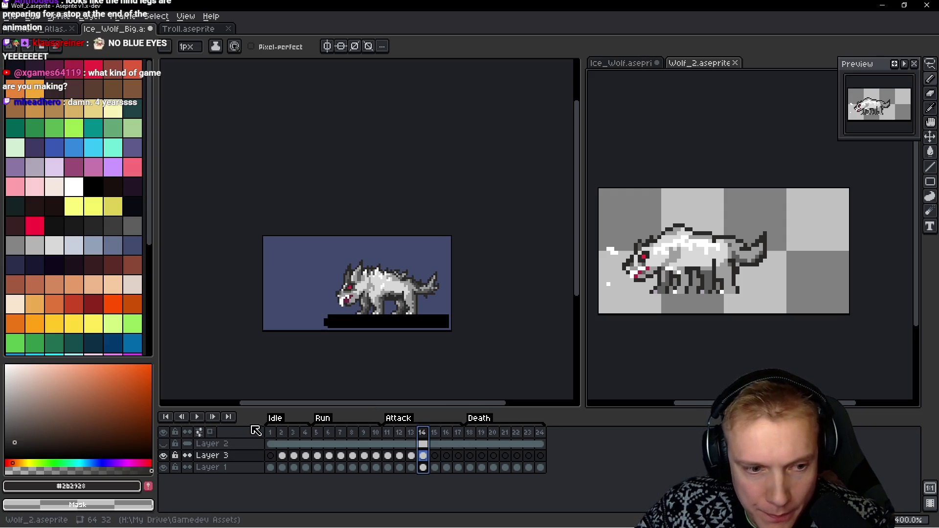
Check Wolf_2 frames 1, 2, 14 and 15, then select frames 13 through 15
{"action": "left_click", "coordinate": [273, 433]}
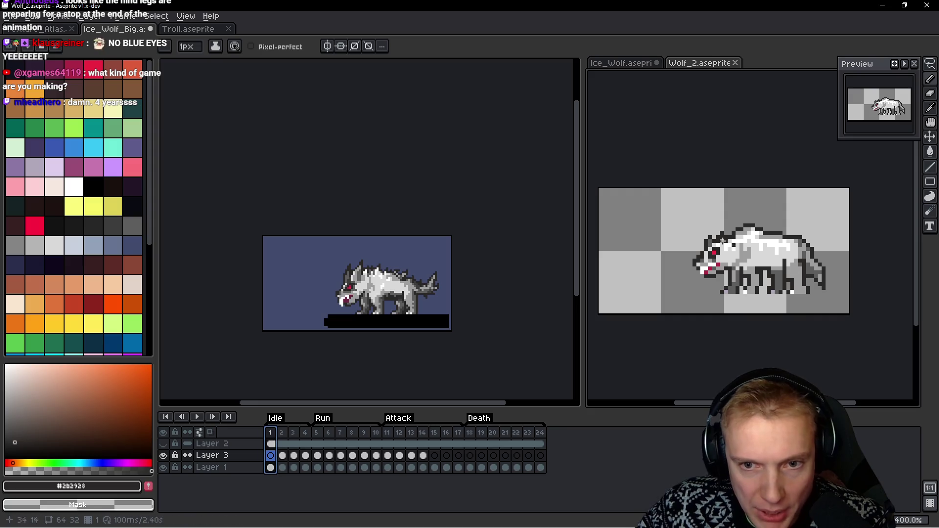
{"action": "left_click", "coordinate": [423, 434]}
{"action": "left_click", "coordinate": [438, 435]}
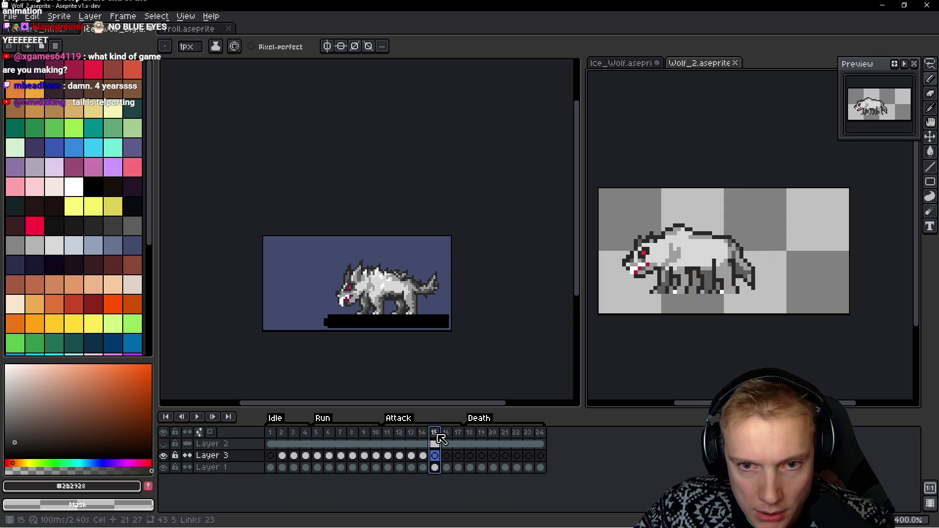
{"action": "left_click", "coordinate": [284, 435]}
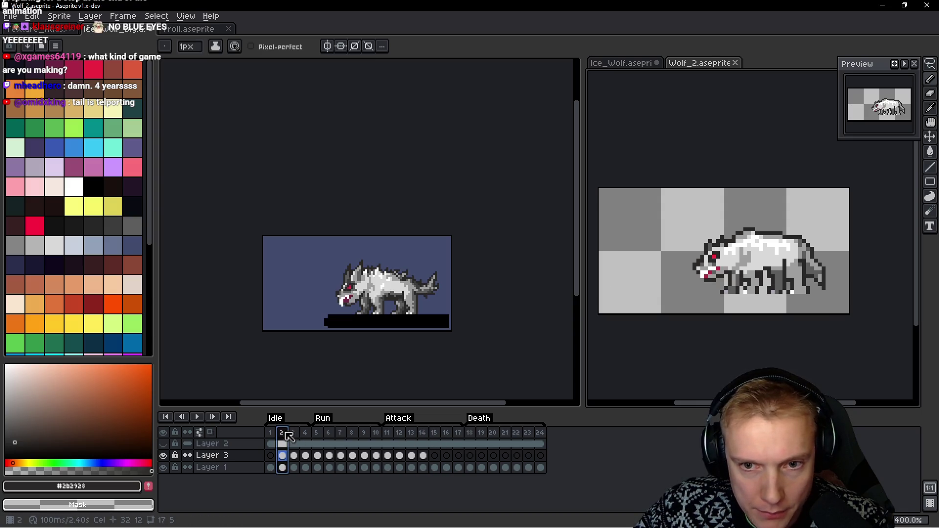
{"action": "mouse_move", "coordinate": [286, 437]}
{"action": "left_mouse_down"}
{"action": "mouse_move", "coordinate": [272, 435]}
{"action": "mouse_move", "coordinate": [286, 437]}
{"action": "left_mouse_up"}
{"action": "left_click", "coordinate": [286, 435]}
{"action": "left_click", "coordinate": [271, 434]}
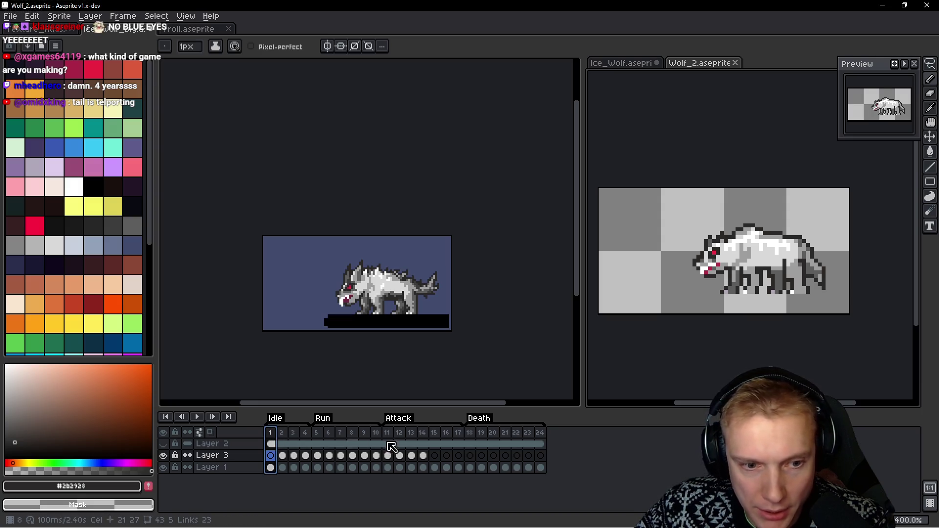
{"action": "left_click", "coordinate": [424, 434]}
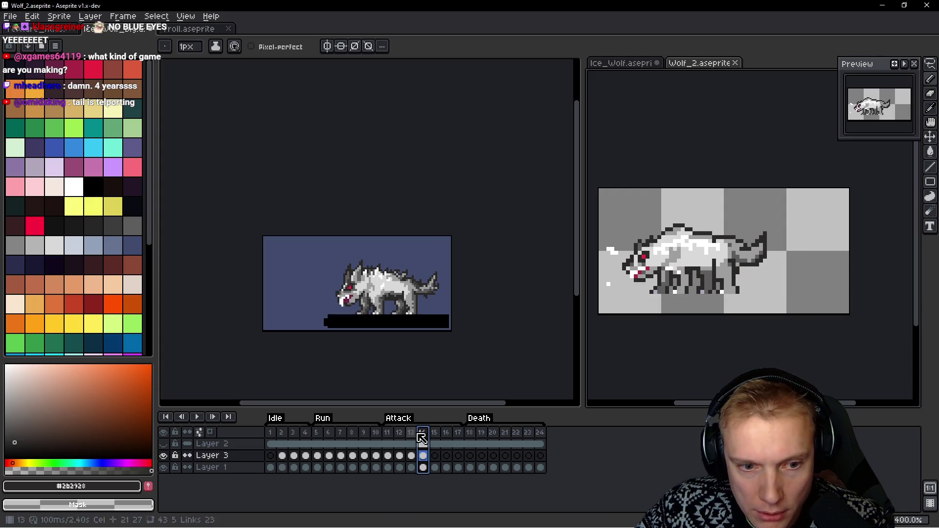
{"action": "left_click_drag", "start_coordinate": [411, 435], "coordinate": [437, 436]}
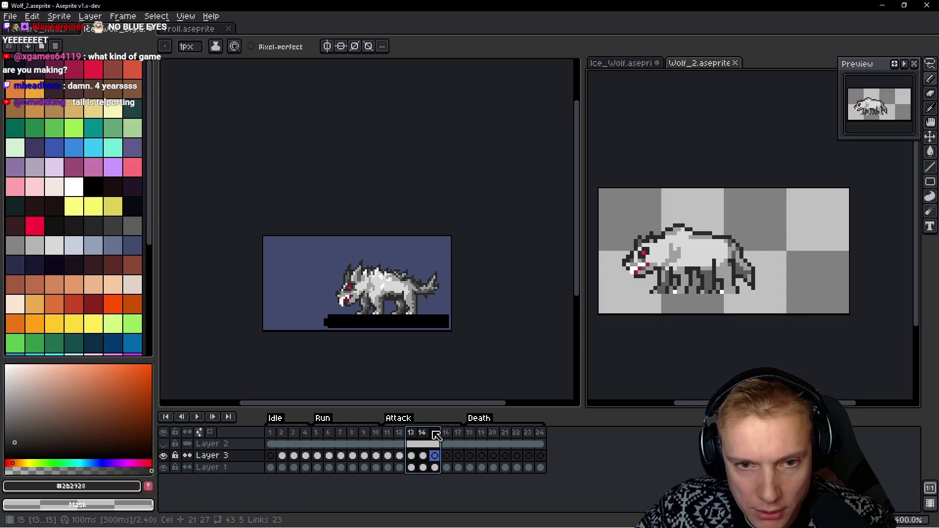
Switch to Ice_Wolf_Big, stop playback, and select Attack frames 11 through 14
{"action": "key", "text": "ctrl+Tab"}
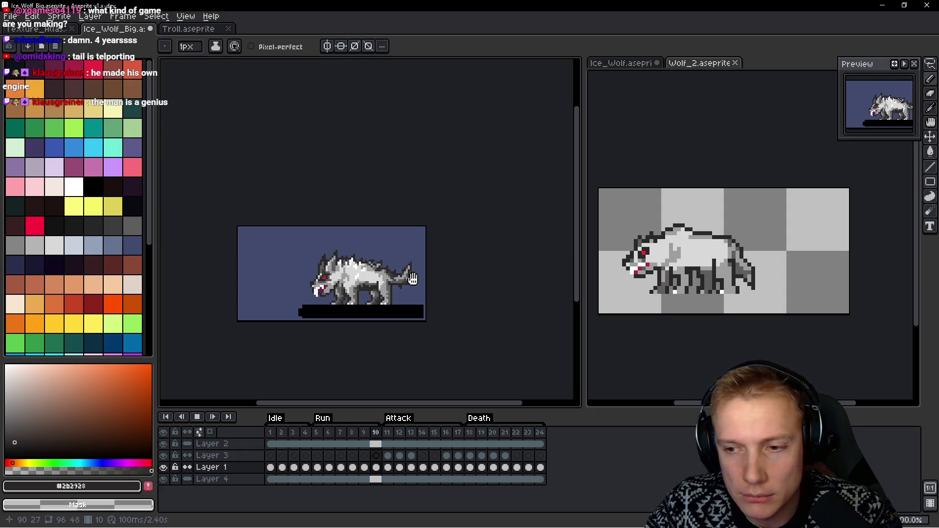
{"action": "key", "text": "Return"}
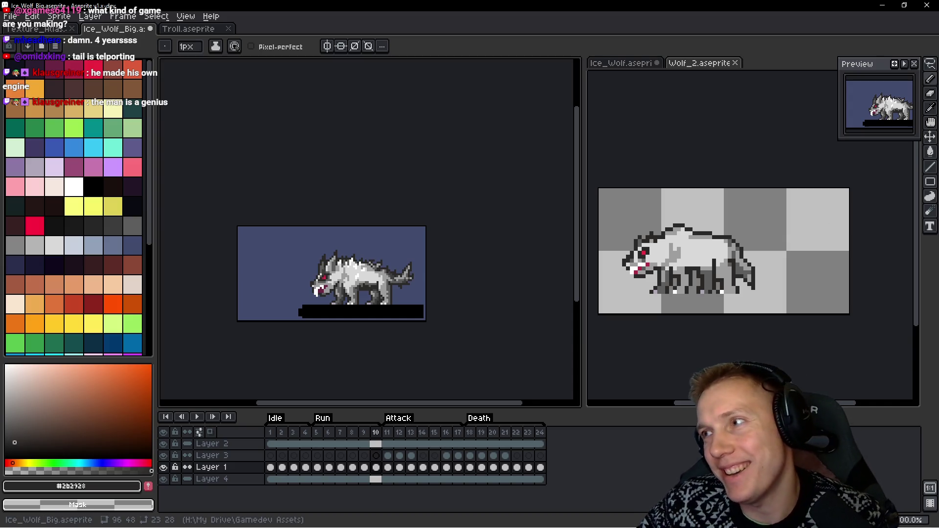
{"action": "scroll", "coordinate": [463, 274], "scroll_direction": "down", "scroll_amount": 1}
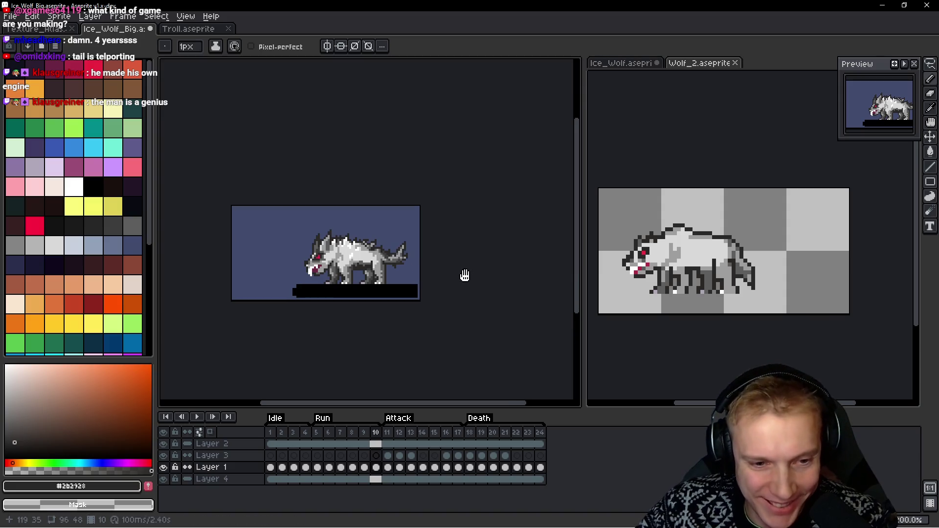
{"action": "left_click", "coordinate": [393, 433]}
{"action": "left_click_drag", "start_coordinate": [397, 435], "coordinate": [447, 437]}
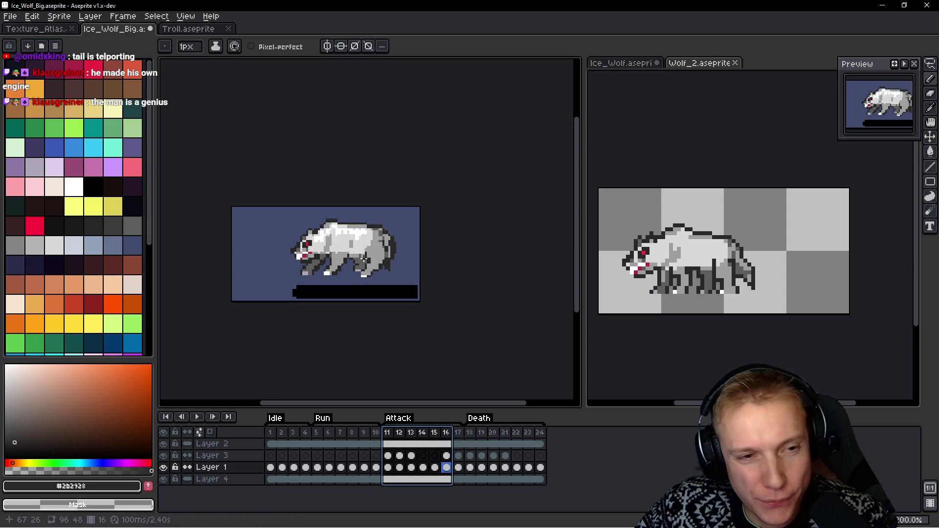
Select ice wolf frame 16, then bring Wolf_2 forward on its frame 16
{"action": "left_click", "coordinate": [446, 433]}
{"action": "left_click", "coordinate": [671, 318]}
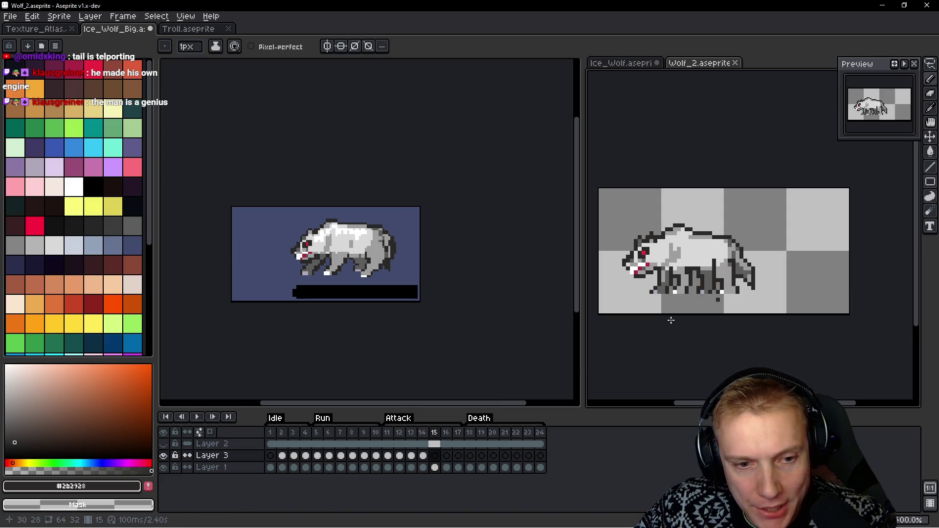
{"action": "left_click", "coordinate": [447, 434]}
{"action": "left_click", "coordinate": [458, 443]}
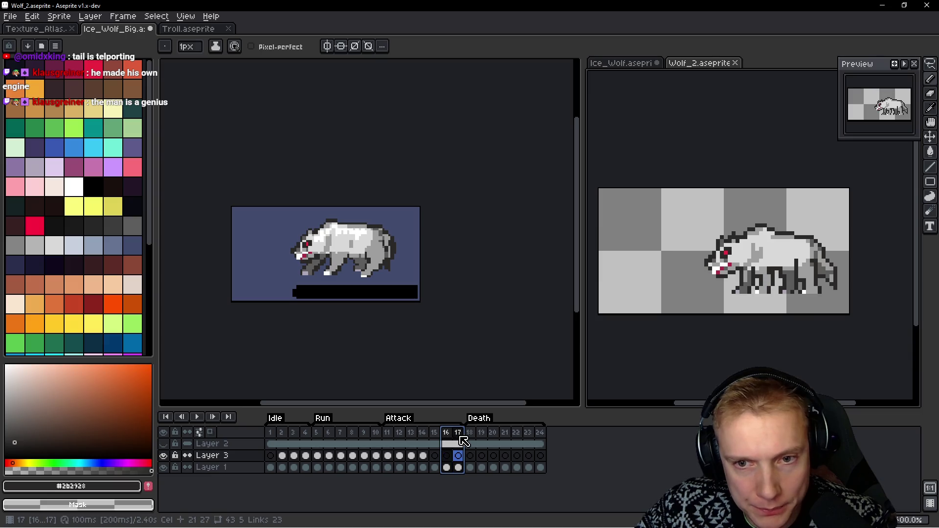
{"action": "left_click", "coordinate": [447, 444]}
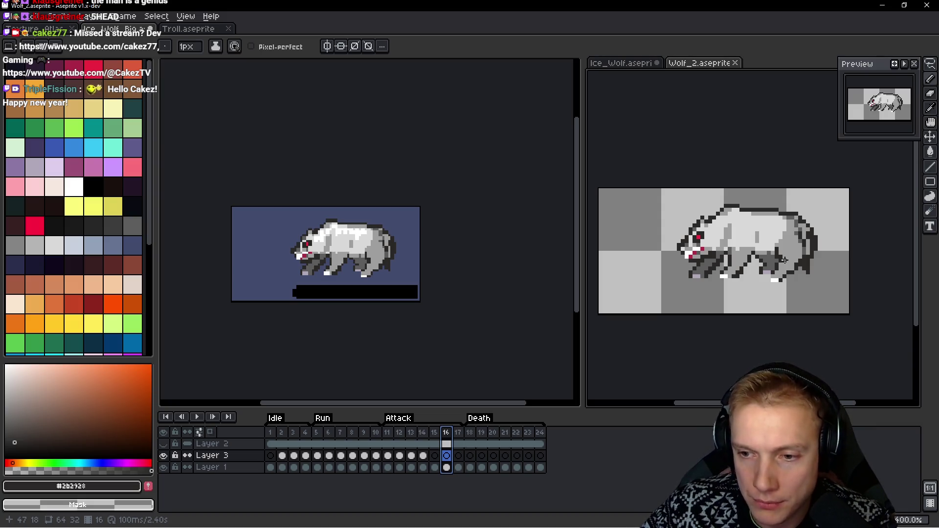
Flip Wolf_2 between frames 17, 13 and 14, ending on frames 5 and 11
{"action": "left_click", "coordinate": [460, 434]}
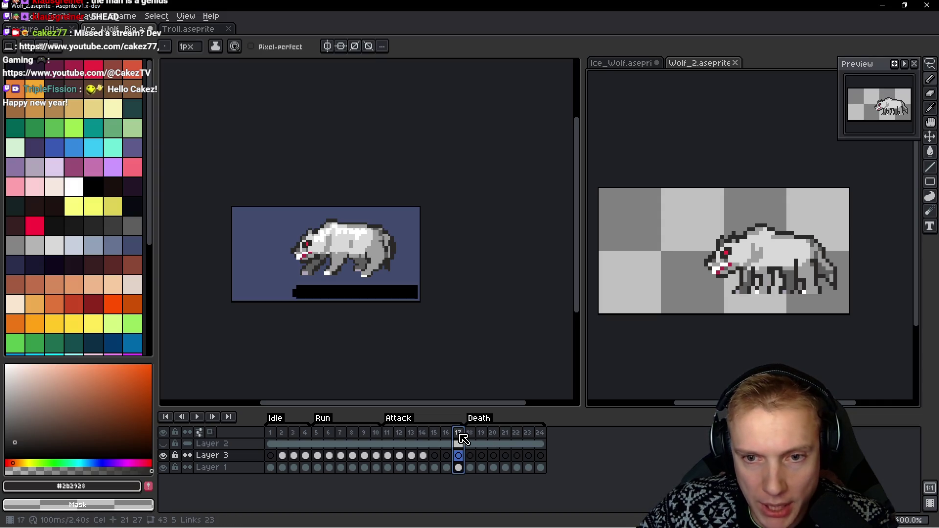
{"action": "left_click", "coordinate": [412, 443]}
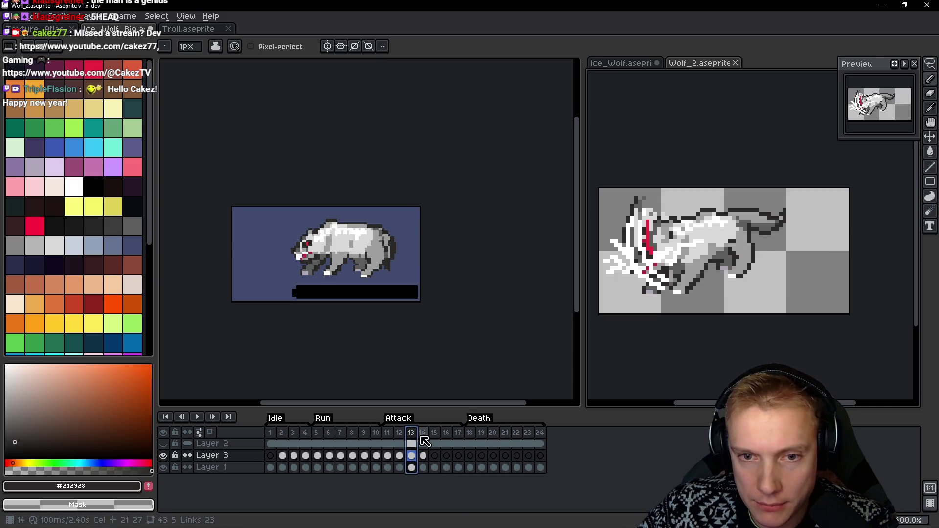
{"action": "left_click", "coordinate": [424, 443]}
{"action": "left_click", "coordinate": [461, 437]}
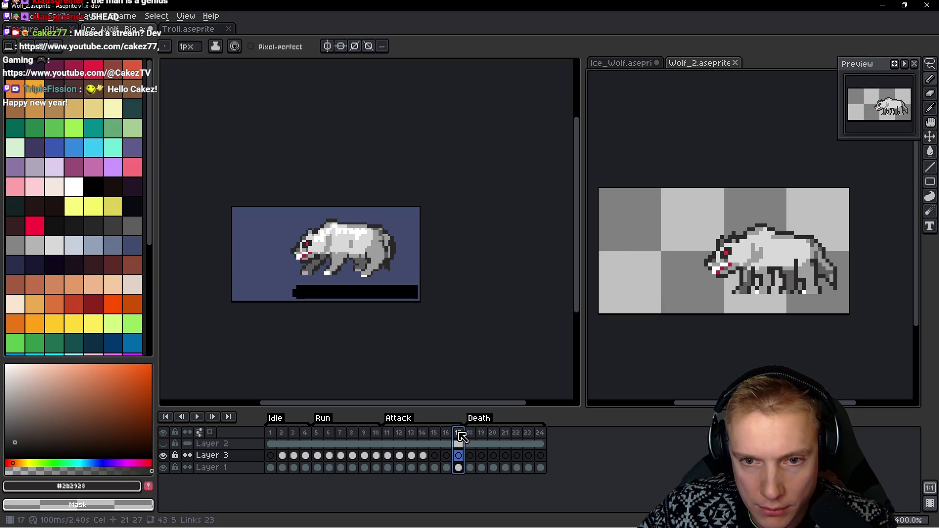
{"action": "left_click", "coordinate": [416, 434]}
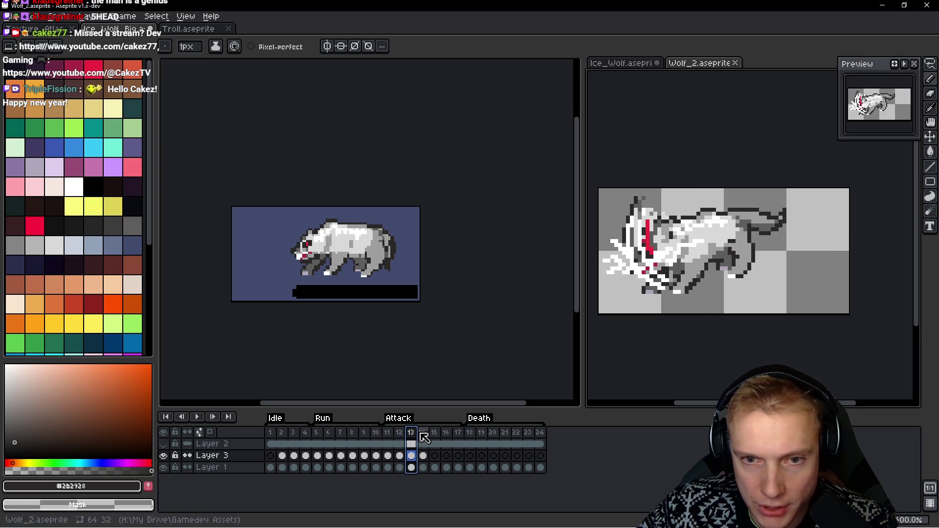
{"action": "left_click", "coordinate": [424, 435]}
{"action": "left_click", "coordinate": [460, 437]}
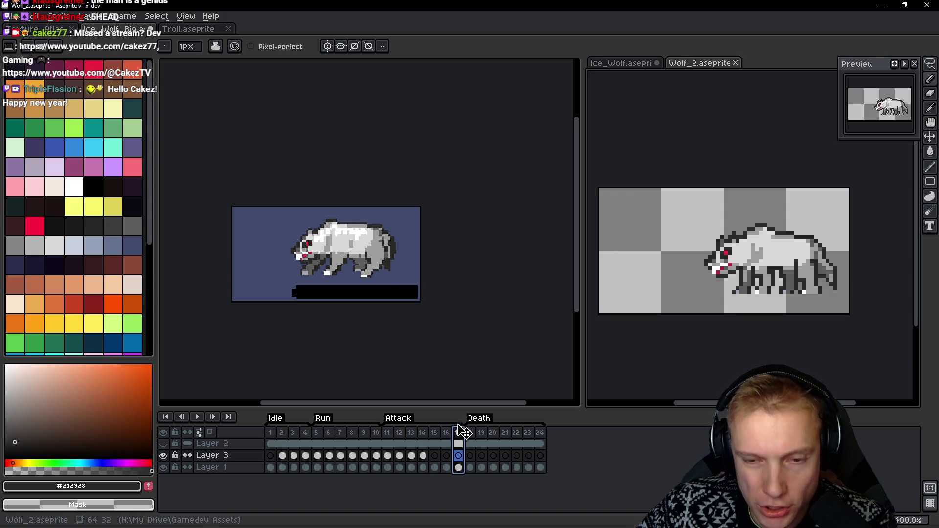
{"action": "left_click", "coordinate": [317, 433]}
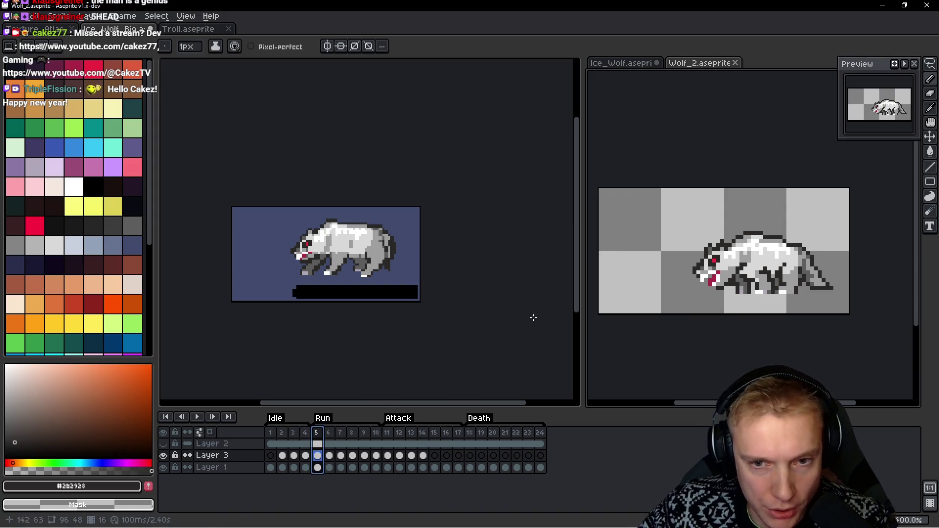
{"action": "left_click", "coordinate": [387, 444]}
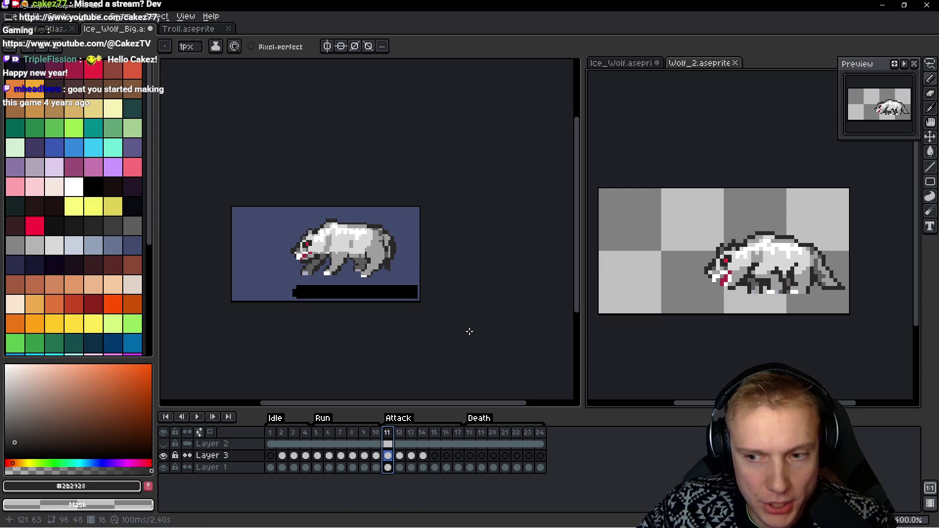
Return to Ice_Wolf_Big and step back through frames 14 and 11, panning the canvas
{"action": "key", "text": "ctrl+z"}
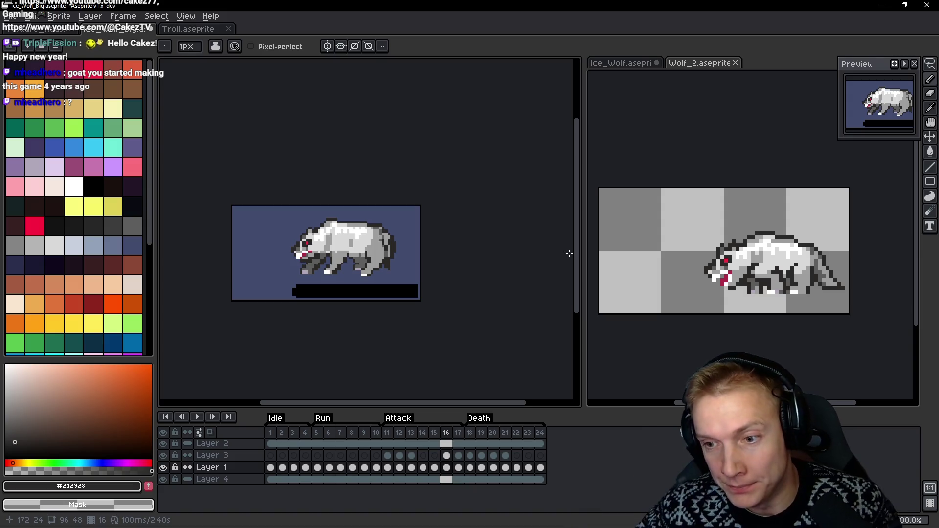
{"action": "left_click_drag", "start_coordinate": [532, 255], "coordinate": [522, 242]}
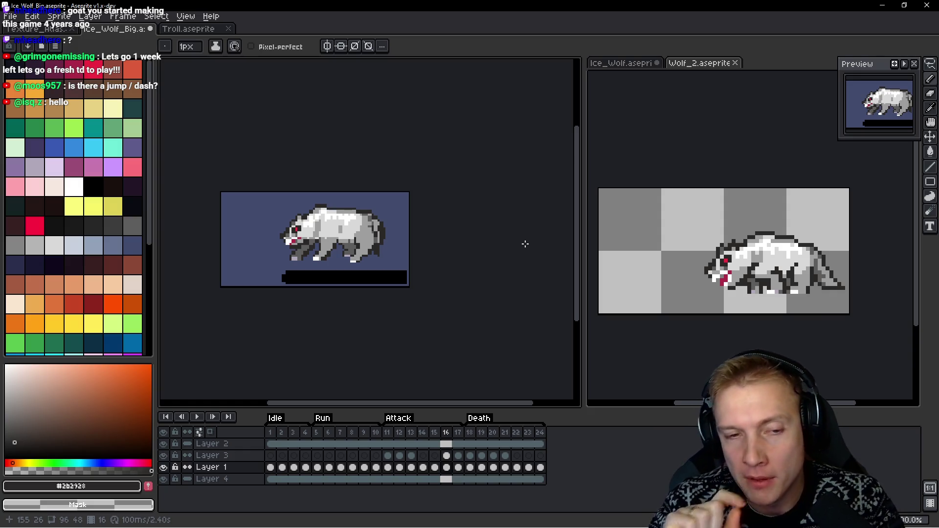
{"action": "key", "text": "Left"}
{"action": "key", "text": "Left"}
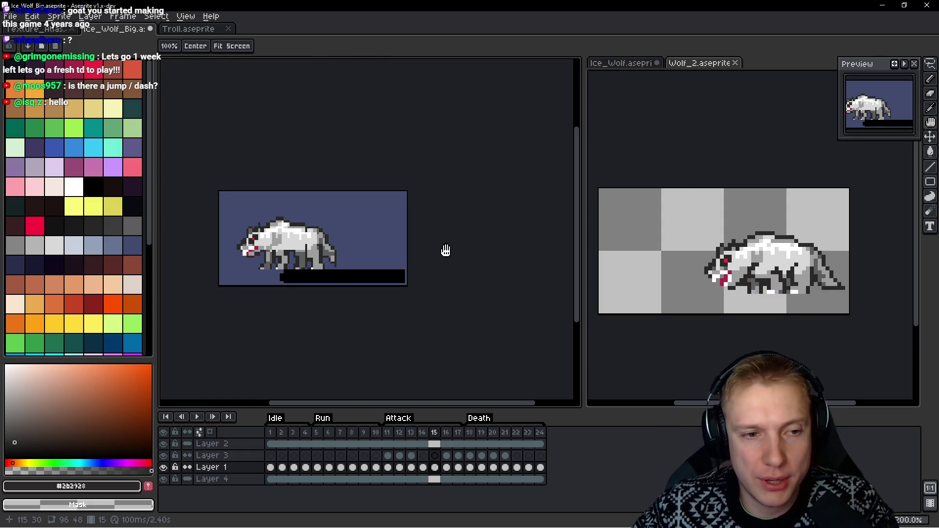
{"action": "left_click_drag", "start_coordinate": [445, 252], "coordinate": [474, 250]}
{"action": "key", "text": "Left"}
{"action": "key", "text": "Left"}
{"action": "key", "text": "Left"}
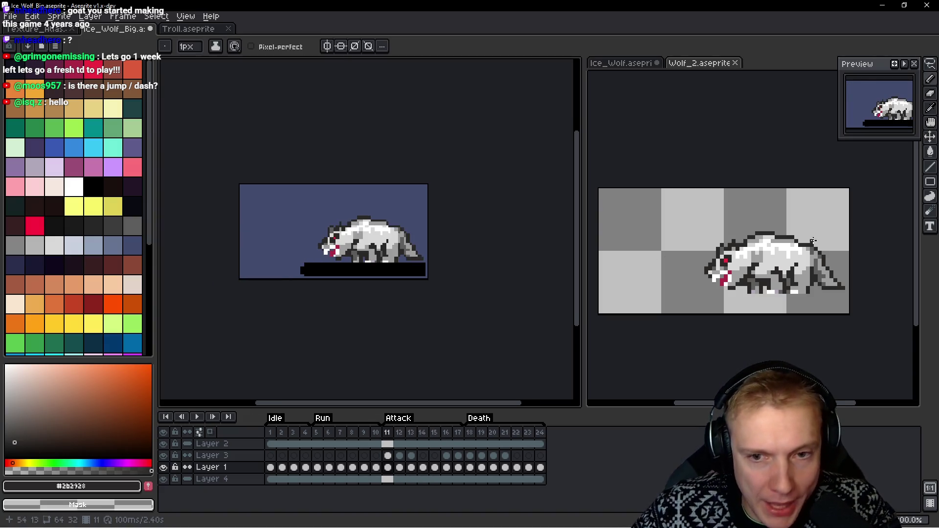
Show Ice_Wolf_Big's frame 5, centre the wolf in view, and select it for copying
{"action": "left_click", "coordinate": [783, 342]}
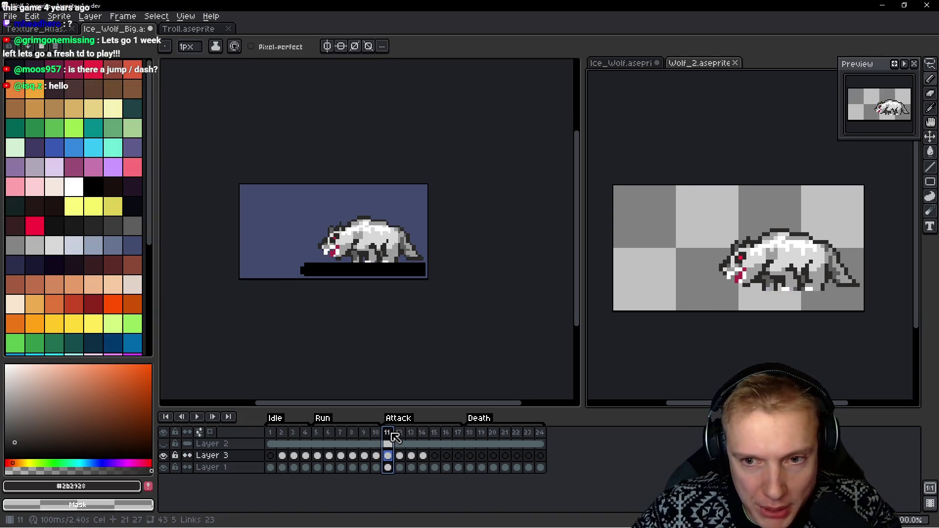
{"action": "left_click", "coordinate": [425, 299]}
{"action": "left_click", "coordinate": [321, 433]}
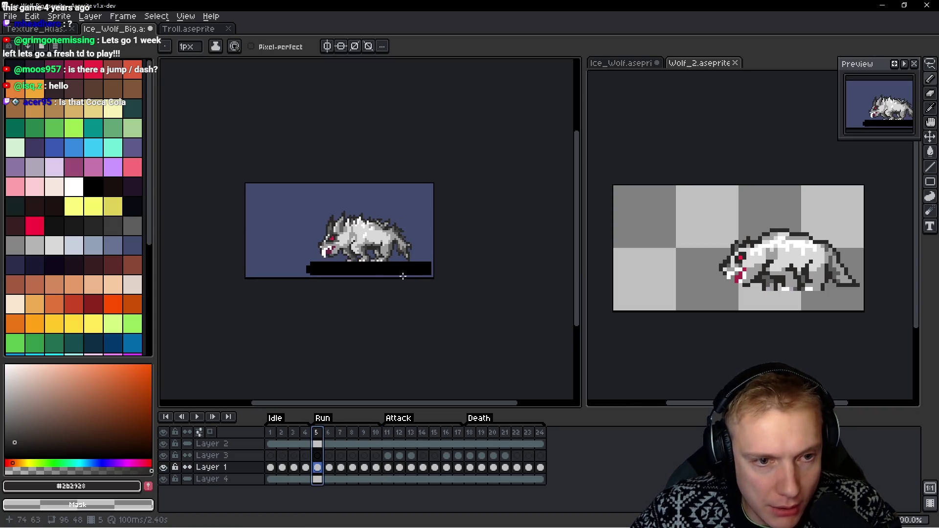
{"action": "scroll", "coordinate": [401, 259], "scroll_direction": "up", "scroll_amount": 3}
{"action": "left_click_drag", "start_coordinate": [402, 259], "coordinate": [435, 263]}
{"action": "scroll", "coordinate": [435, 262], "scroll_direction": "down", "scroll_amount": 2}
{"action": "scroll", "coordinate": [435, 262], "scroll_direction": "up", "scroll_amount": 1}
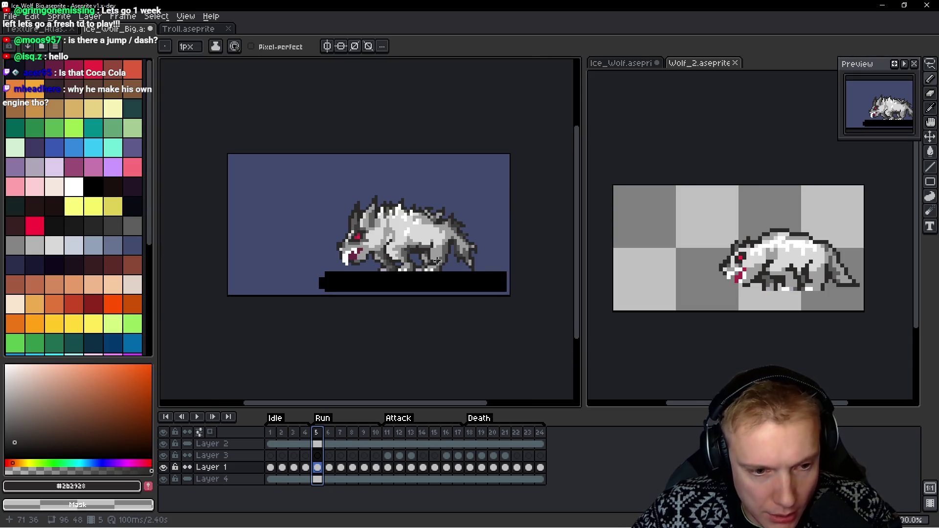
{"action": "key", "text": "ctrl+t"}
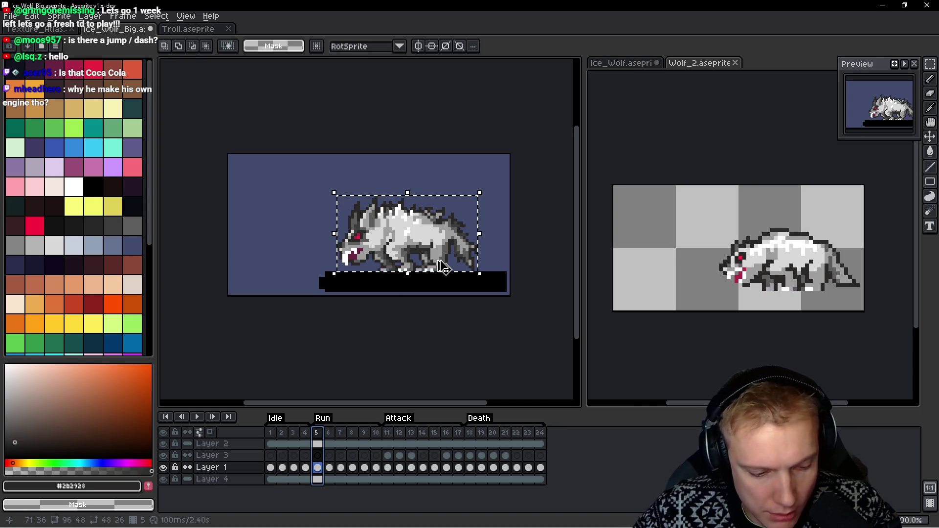
Insert a new empty frame and move it into slot 11
{"action": "left_click", "coordinate": [390, 432]}
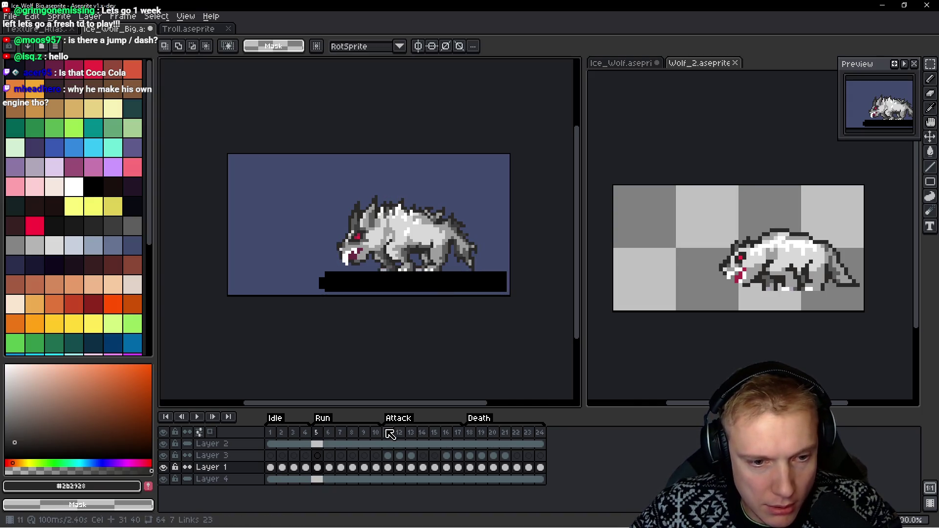
{"action": "key", "text": "alt+shift+n"}
{"action": "left_click", "coordinate": [400, 433]}
{"action": "left_click_drag", "start_coordinate": [400, 437], "coordinate": [389, 434]}
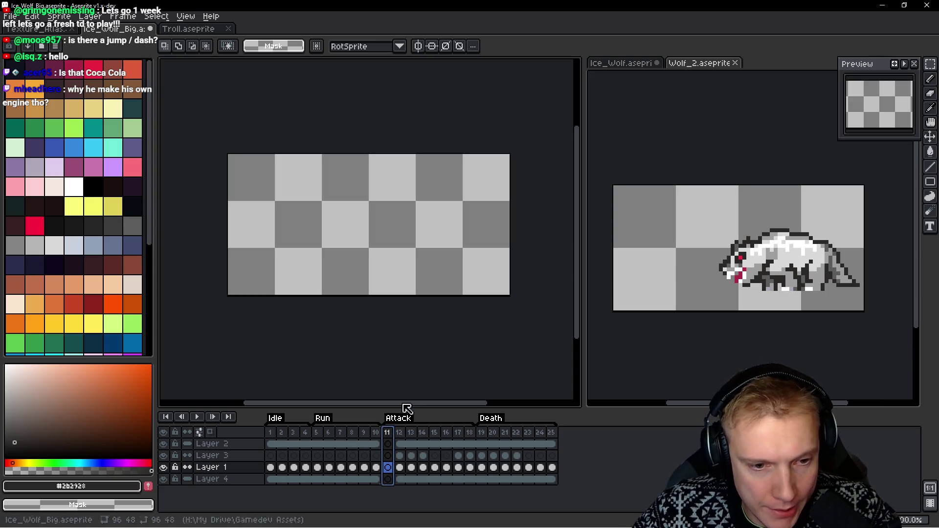
Paste the frame 5 wolf into frame 11 and nudge it a few pixels right
{"action": "key", "text": "ctrl+v"}
{"action": "key", "text": "Return"}
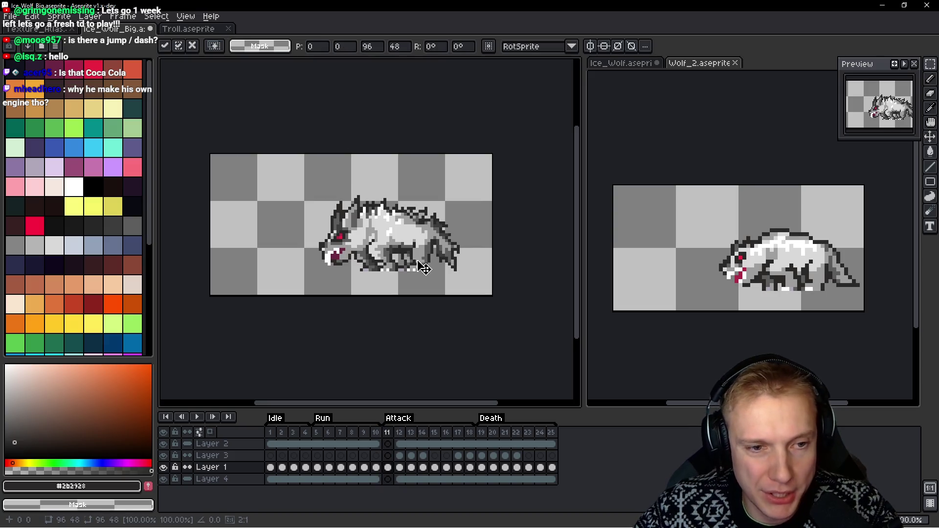
{"action": "key", "text": "ctrl+z"}
{"action": "key", "text": "Right"}
{"action": "key", "text": "Right"}
{"action": "key", "text": "Right"}
{"action": "left_click", "coordinate": [692, 242]}
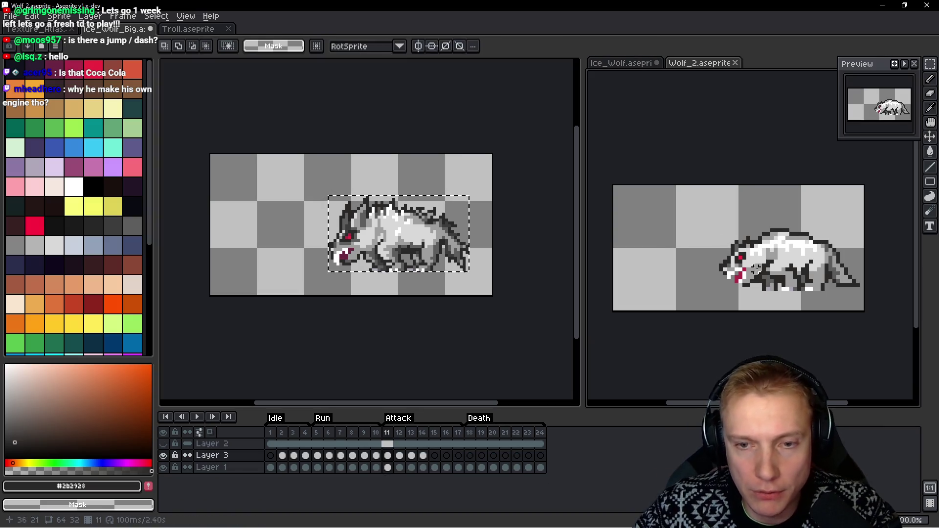
{"action": "left_click", "coordinate": [317, 455]}
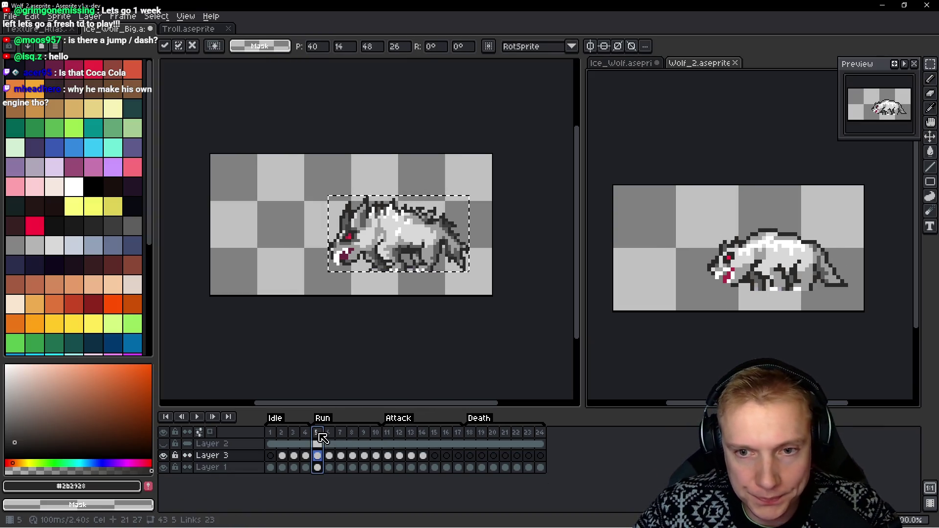
{"action": "scroll", "coordinate": [800, 238], "scroll_direction": "up", "scroll_amount": 1}
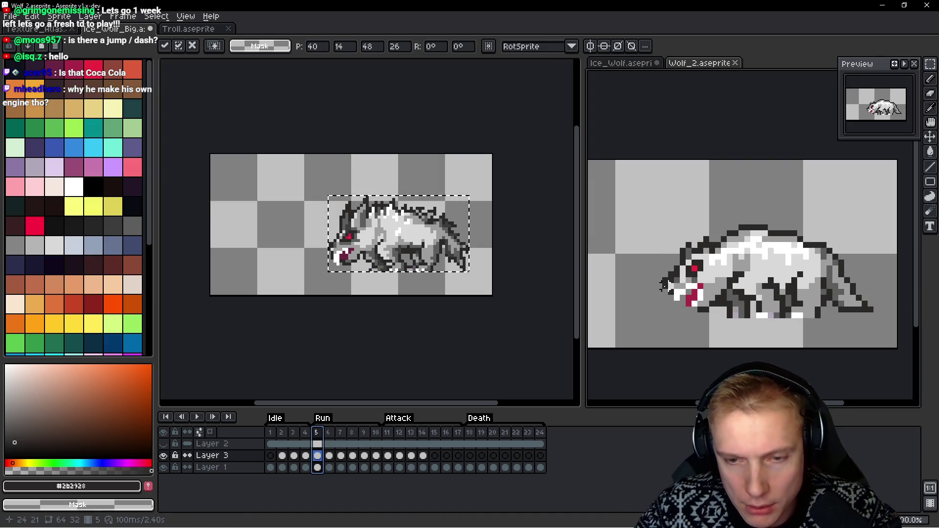
{"action": "left_click", "coordinate": [664, 286]}
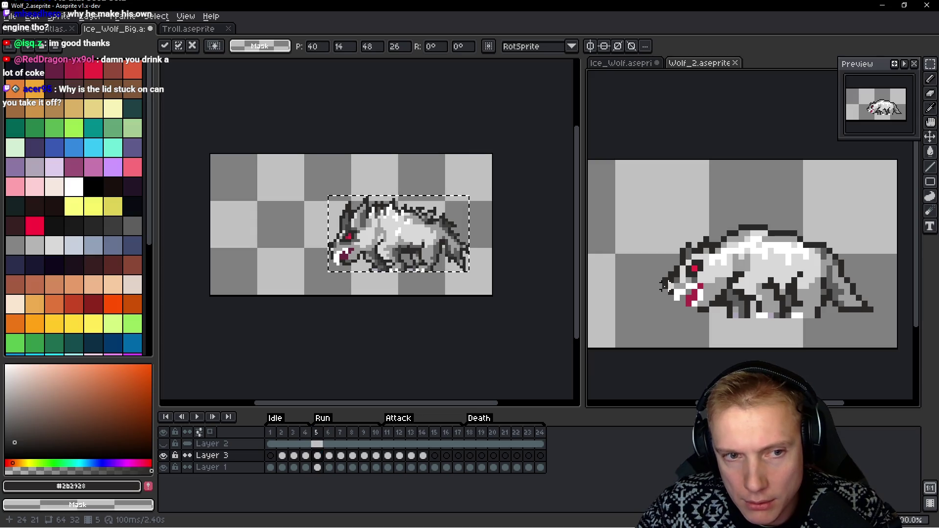
{"action": "key", "text": "Right"}
{"action": "key", "text": "Right"}
{"action": "key", "text": "Right"}
{"action": "key", "text": "Right"}
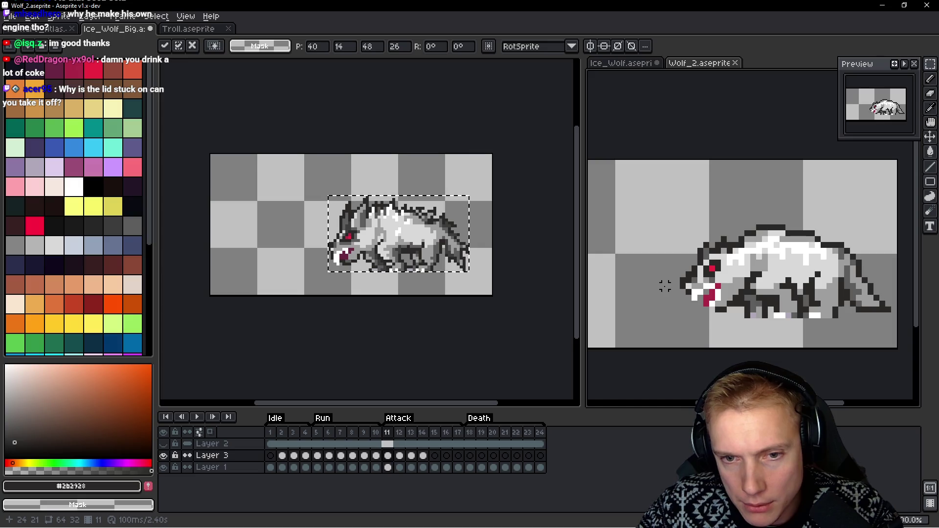
{"action": "scroll", "coordinate": [665, 286], "scroll_direction": "up", "scroll_amount": 3}
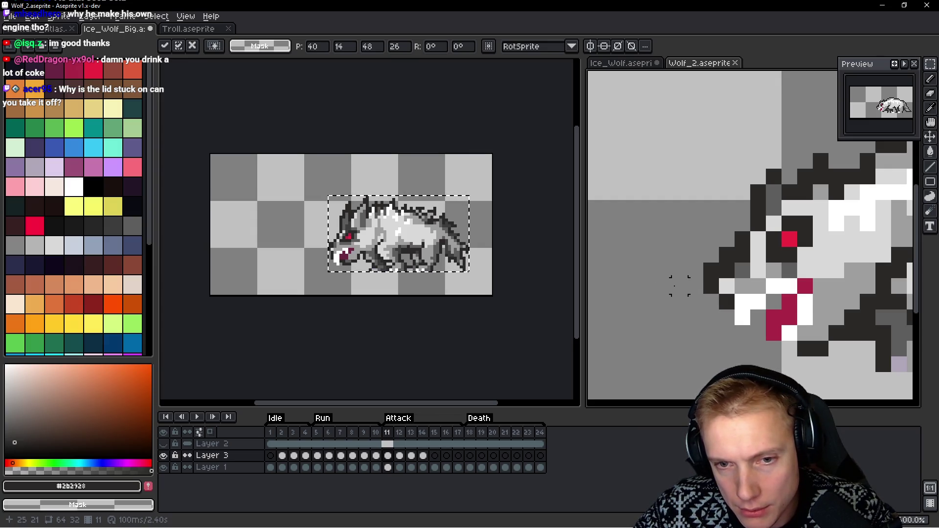
{"action": "key", "text": "Left"}
{"action": "key", "text": "Left"}
{"action": "key", "text": "Left"}
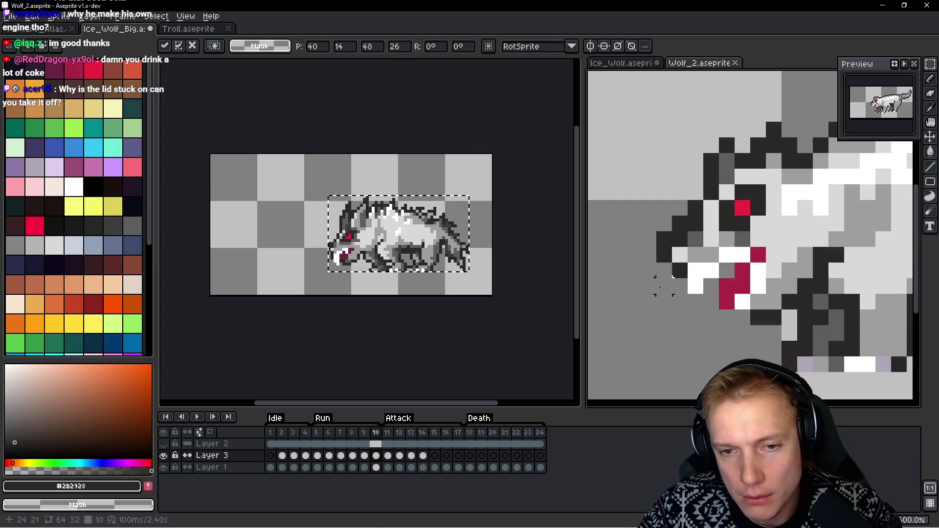
{"action": "key", "text": "Left"}
{"action": "key", "text": "Left"}
{"action": "key", "text": "Left"}
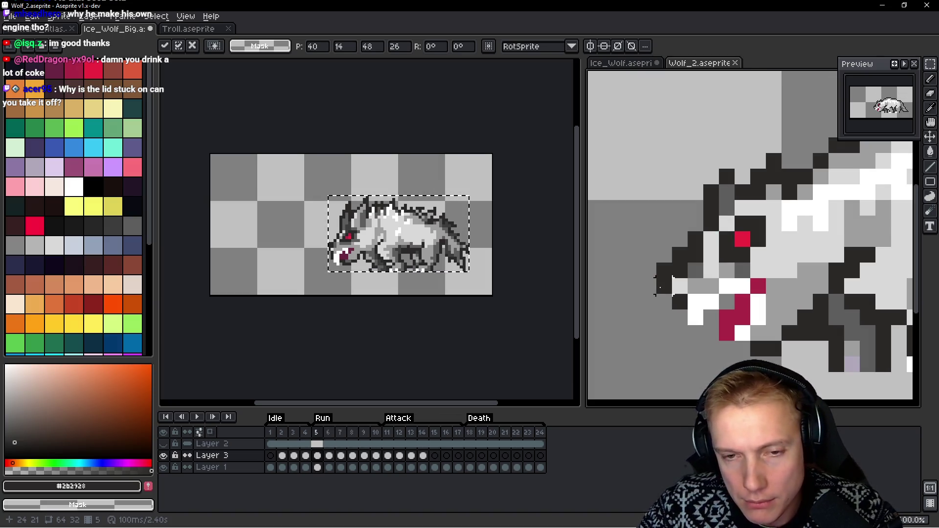
{"action": "key", "text": "Right"}
{"action": "key", "text": "Right"}
{"action": "key", "text": "Right"}
{"action": "key", "text": "Right"}
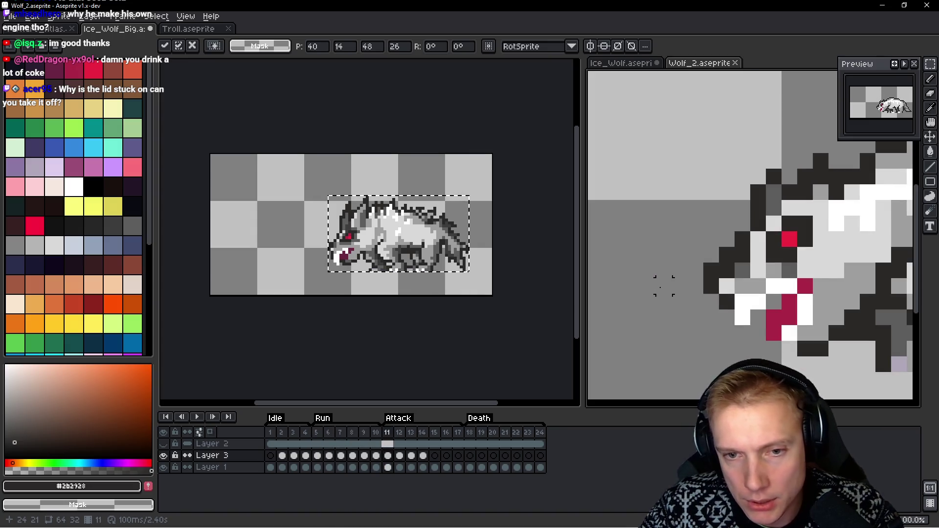
{"action": "left_click", "coordinate": [387, 297]}
{"action": "scroll", "coordinate": [388, 297], "scroll_direction": "up", "scroll_amount": 1}
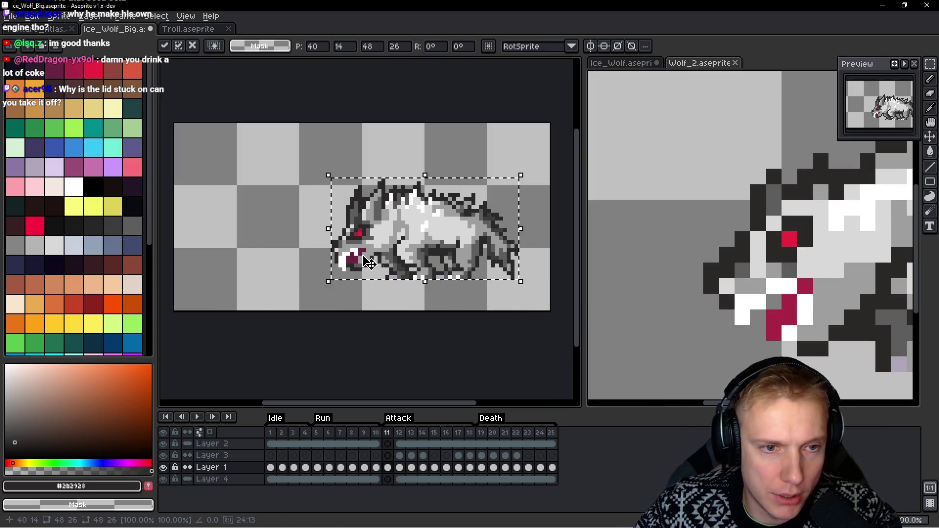
Compare against Run frame 5, then commit the wolf's adjusted position on Attack frame 11
{"action": "left_click", "coordinate": [317, 432]}
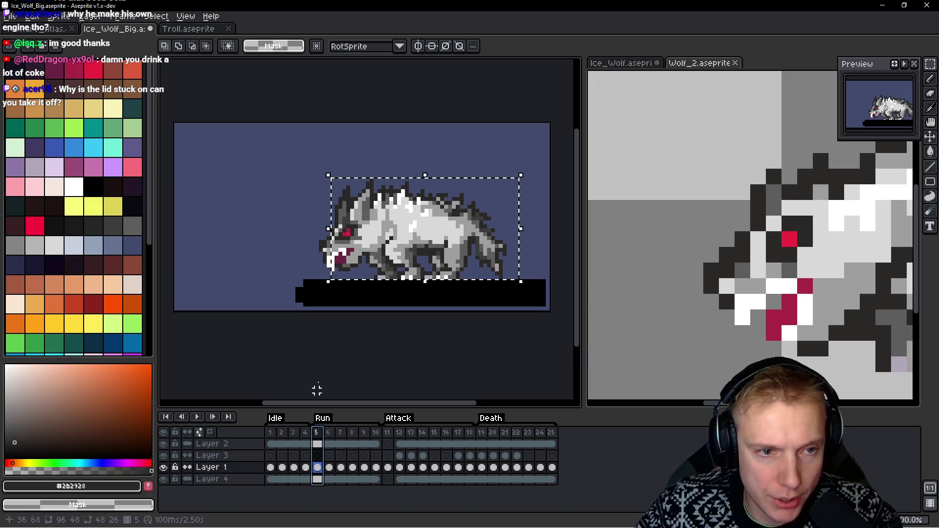
{"action": "scroll", "coordinate": [360, 237], "scroll_direction": "up", "scroll_amount": 4}
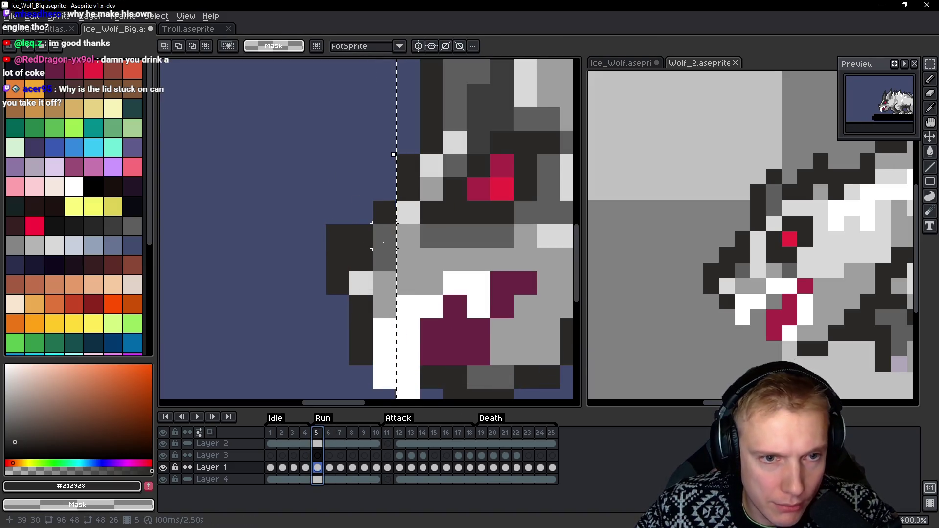
{"action": "scroll", "coordinate": [361, 237], "scroll_direction": "down", "scroll_amount": 3}
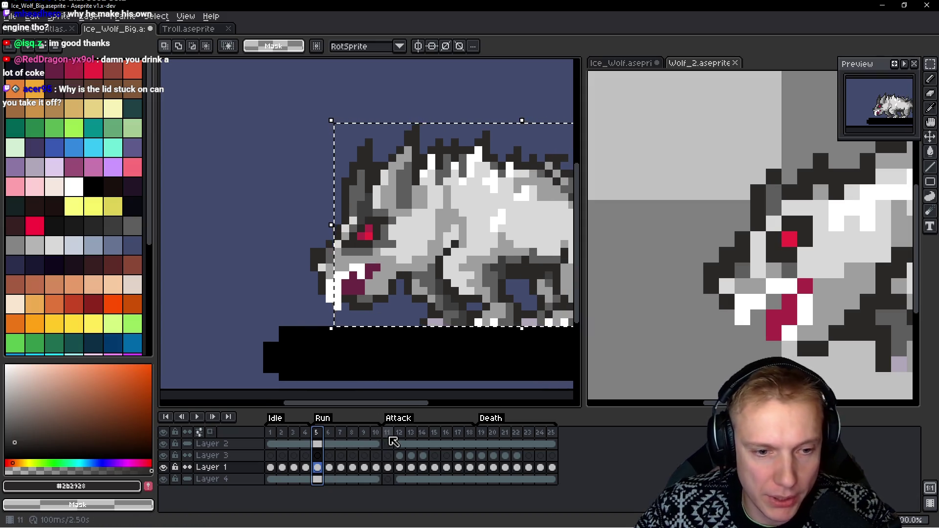
{"action": "left_click", "coordinate": [388, 432]}
{"action": "scroll", "coordinate": [372, 264], "scroll_direction": "down", "scroll_amount": 1}
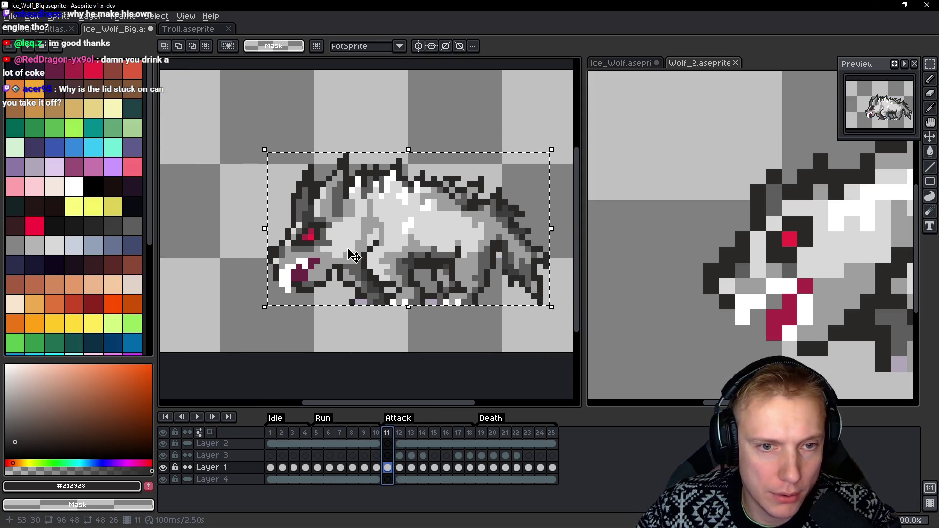
{"action": "scroll", "coordinate": [368, 258], "scroll_direction": "down", "scroll_amount": 1}
{"action": "left_click", "coordinate": [348, 251]}
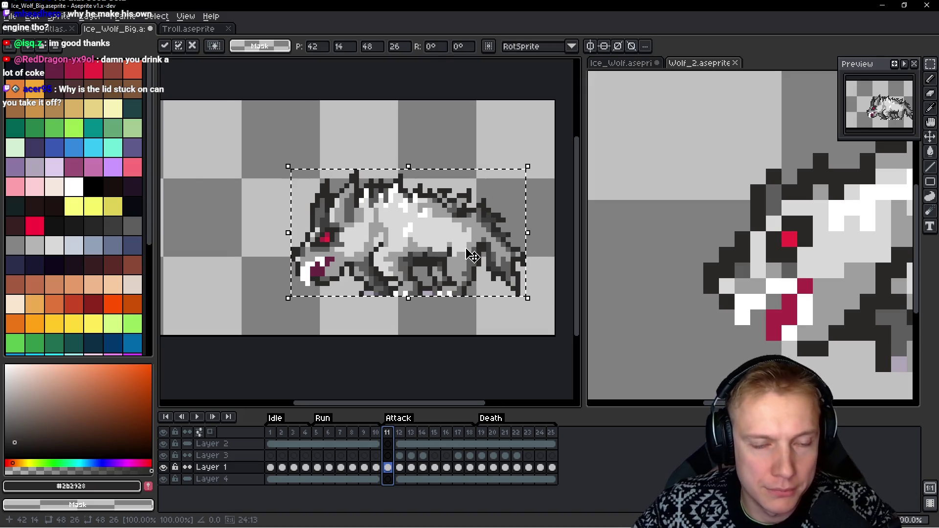
{"action": "key", "text": "ctrl+d"}
Select the whole ice wolf on frame 6 and compare with Wolf_2's frames 6 and 12
{"action": "scroll", "coordinate": [353, 256], "scroll_direction": "down", "scroll_amount": 1}
{"action": "scroll", "coordinate": [733, 262], "scroll_direction": "down", "scroll_amount": 3}
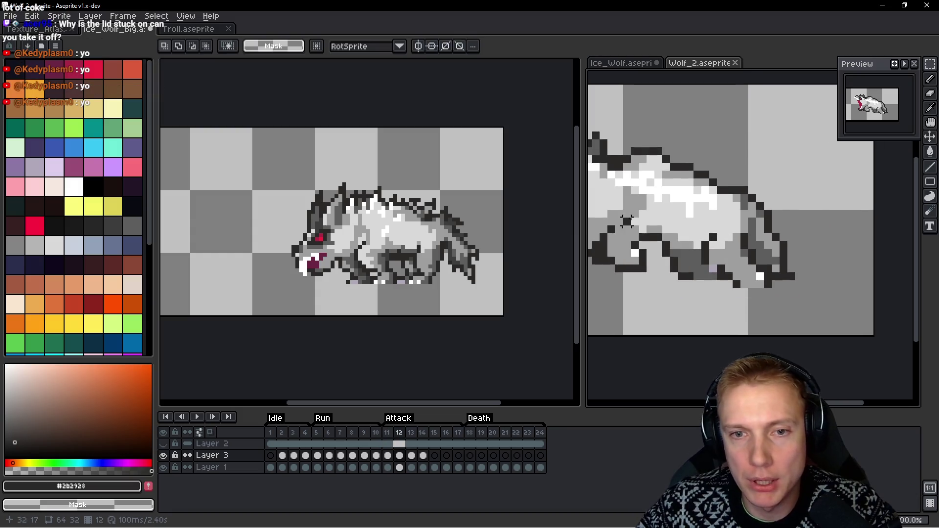
{"action": "left_click_drag", "start_coordinate": [727, 243], "coordinate": [920, 255]}
{"action": "left_click_drag", "start_coordinate": [344, 231], "coordinate": [392, 225]}
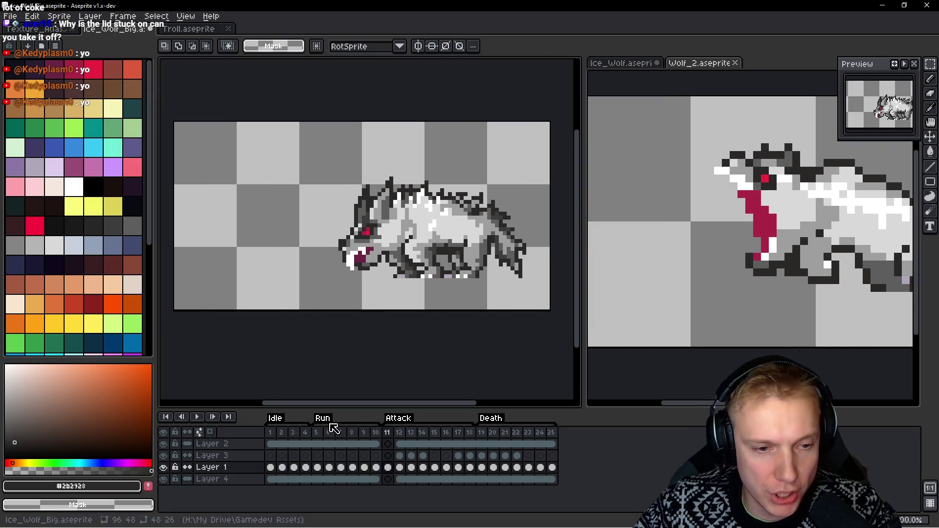
{"action": "key", "text": "Left"}
{"action": "key", "text": "Left"}
{"action": "key", "text": "Left"}
{"action": "key", "text": "ctrl+a"}
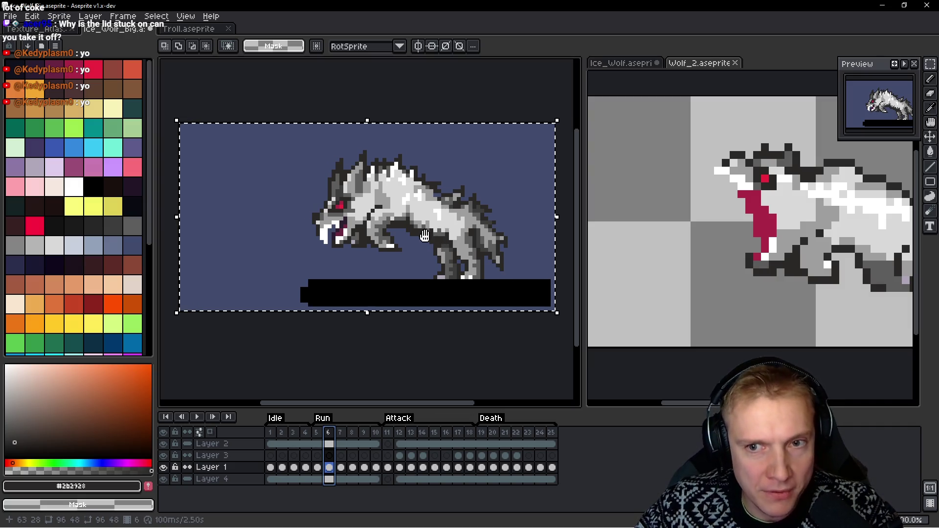
{"action": "key", "text": "ctrl+Tab"}
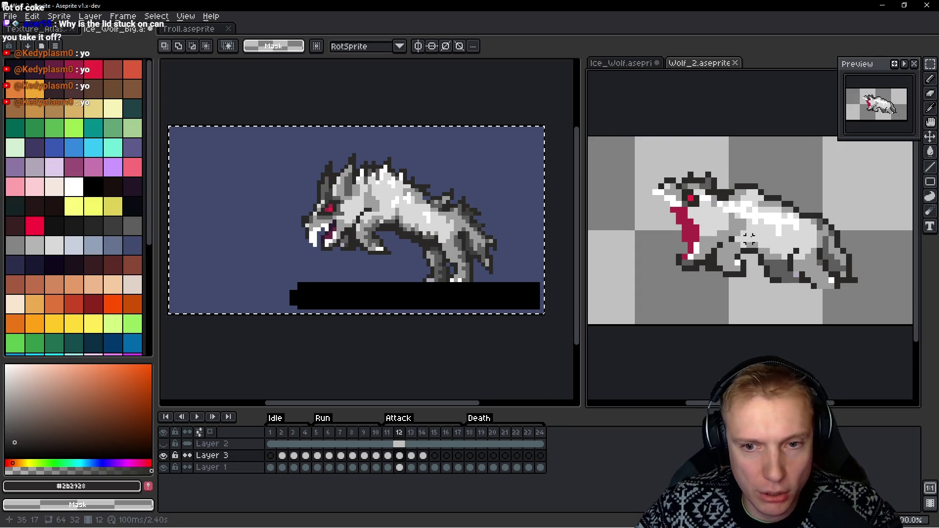
{"action": "left_click", "coordinate": [329, 433]}
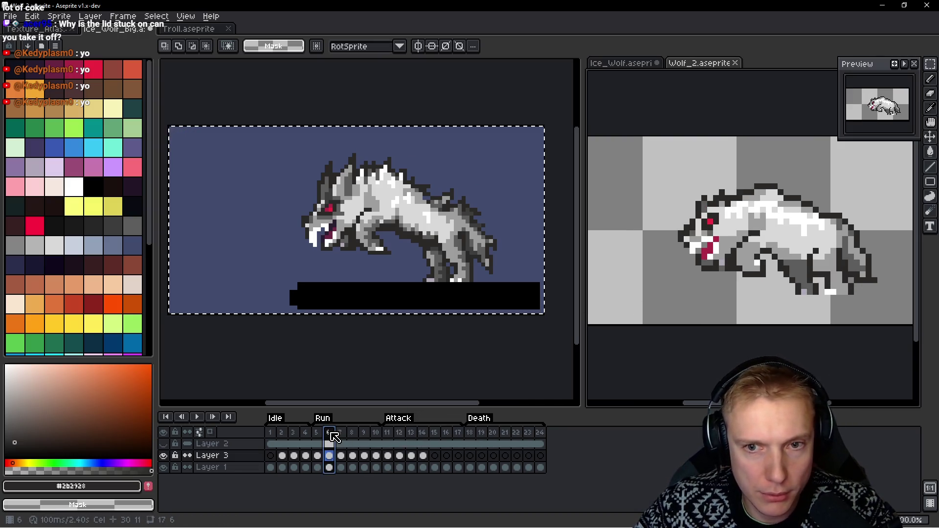
{"action": "left_click", "coordinate": [400, 440]}
Add a new empty frame 12 right after Attack frame 11
{"action": "key", "text": "ctrl+Tab"}
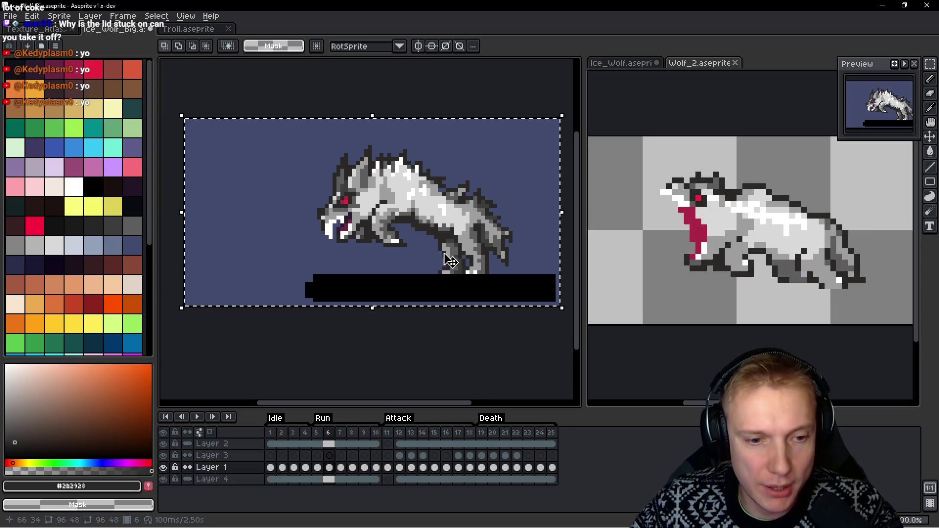
{"action": "left_click", "coordinate": [387, 432]}
{"action": "key", "text": "alt+b"}
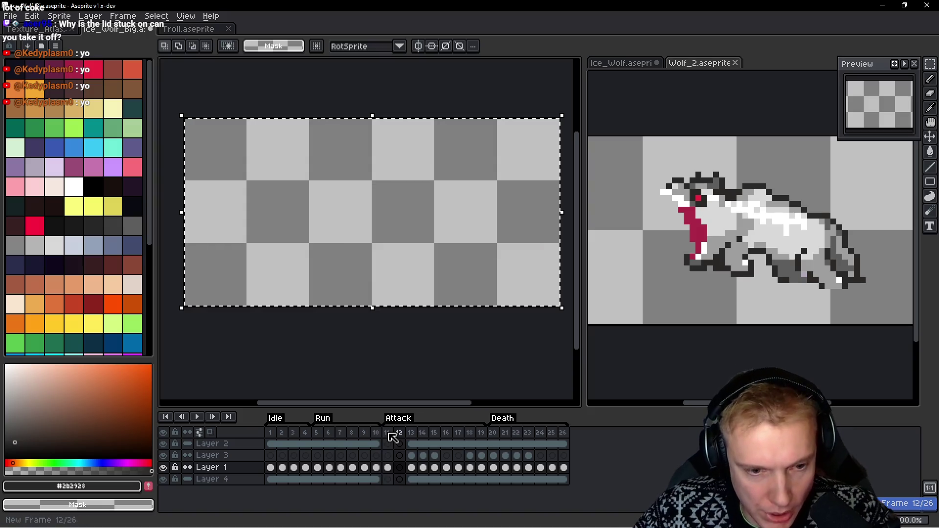
Paste the wolf into frame 12, shifted 4 pixels left, and commit it
{"action": "key", "text": "ctrl+v"}
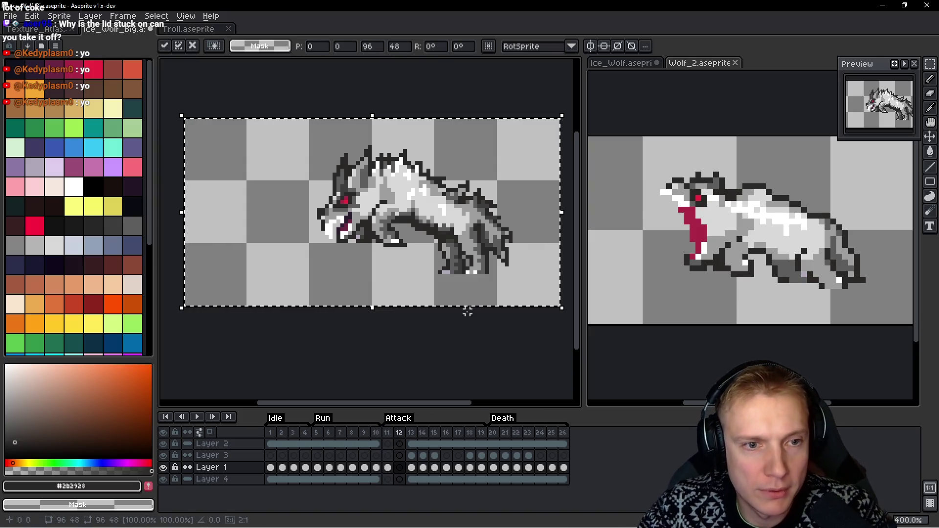
{"action": "key", "text": "Left"}
{"action": "key", "text": "Left"}
{"action": "key", "text": "Left"}
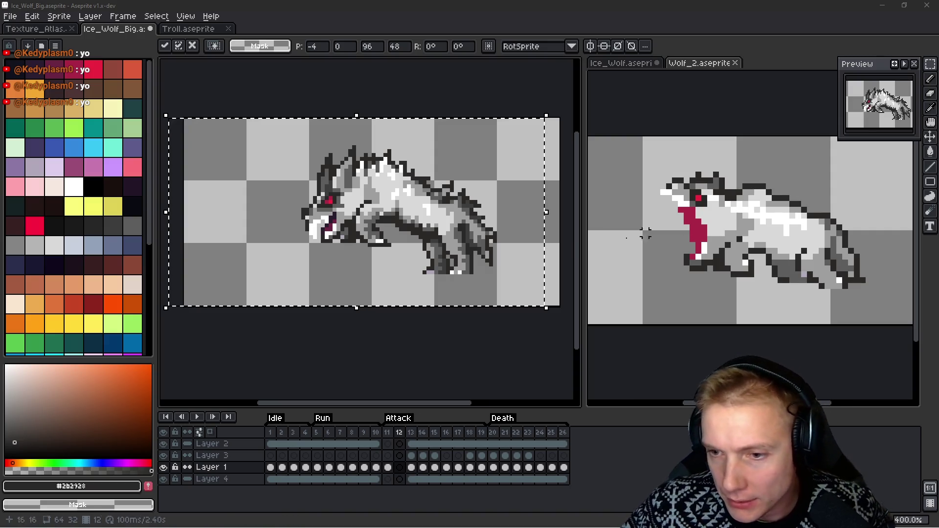
{"action": "mouse_move", "coordinate": [465, 293]}
{"action": "left_mouse_down"}
{"action": "mouse_move", "coordinate": [453, 260]}
{"action": "mouse_move", "coordinate": [458, 269]}
{"action": "left_mouse_up"}
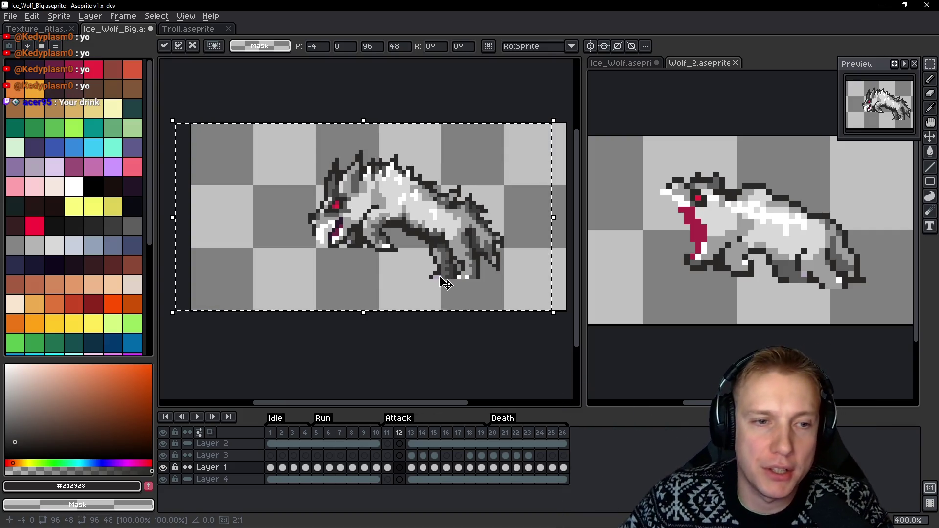
{"action": "scroll", "coordinate": [400, 262], "scroll_direction": "up", "scroll_amount": 2}
{"action": "key", "text": "Return"}
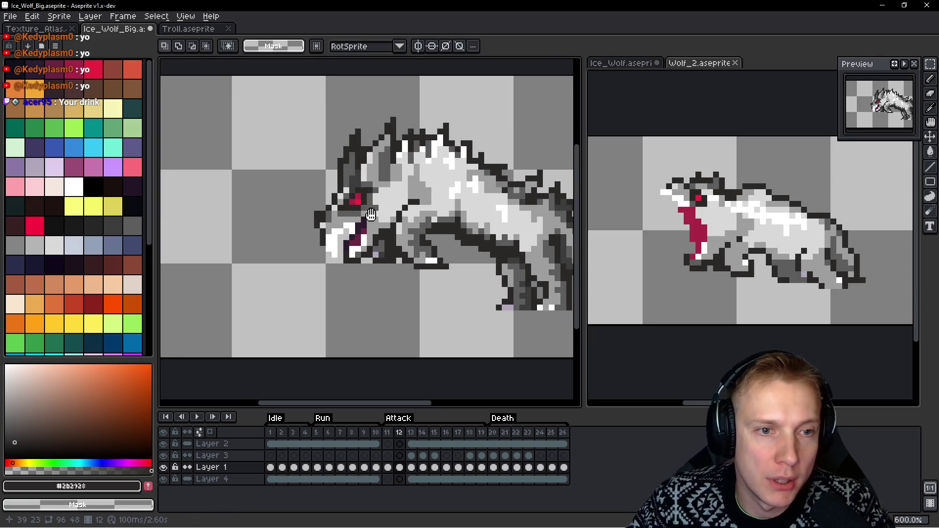
{"action": "scroll", "coordinate": [361, 178], "scroll_direction": "up", "scroll_amount": 1}
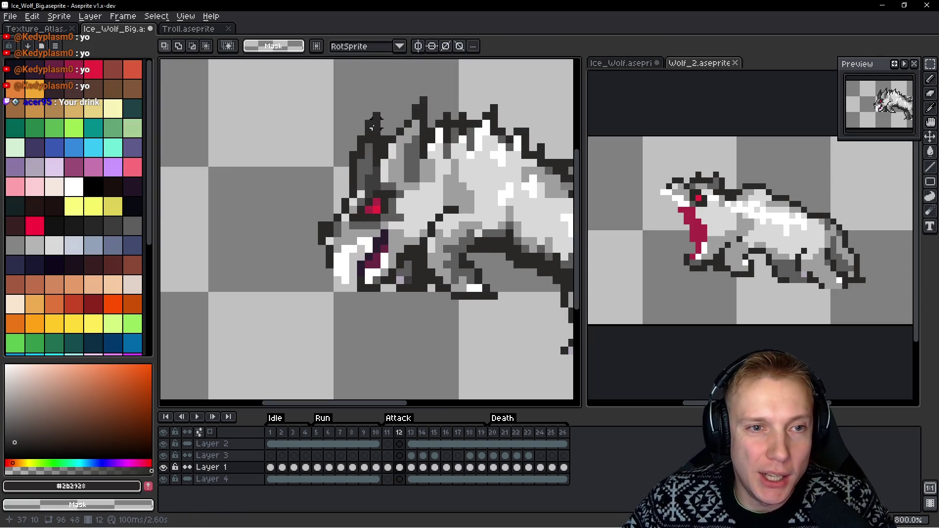
Sketch a black outline around the wolf's head and mouth with the pencil
{"action": "key", "text": "b"}
{"action": "mouse_move", "coordinate": [425, 92]}
{"action": "left_mouse_down"}
{"action": "mouse_move", "coordinate": [286, 222]}
{"action": "mouse_move", "coordinate": [325, 280]}
{"action": "mouse_move", "coordinate": [343, 284]}
{"action": "left_mouse_up"}
{"action": "left_click_drag", "start_coordinate": [361, 248], "coordinate": [385, 227]}
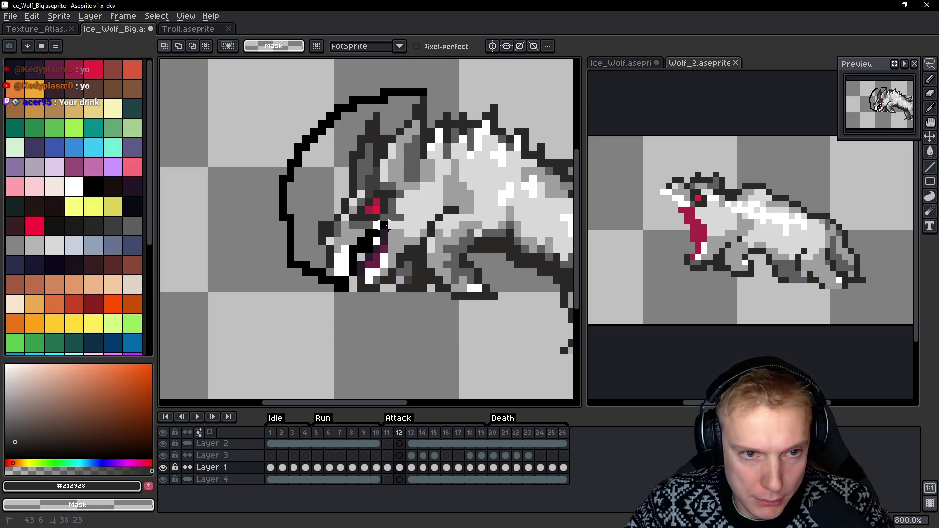
Lasso the wolf's head, tilt it to about -67.5°, and move it left
{"action": "mouse_move", "coordinate": [424, 171]}
{"action": "left_mouse_down"}
{"action": "mouse_move", "coordinate": [426, 96]}
{"action": "mouse_move", "coordinate": [339, 87]}
{"action": "mouse_move", "coordinate": [356, 137]}
{"action": "left_mouse_up"}
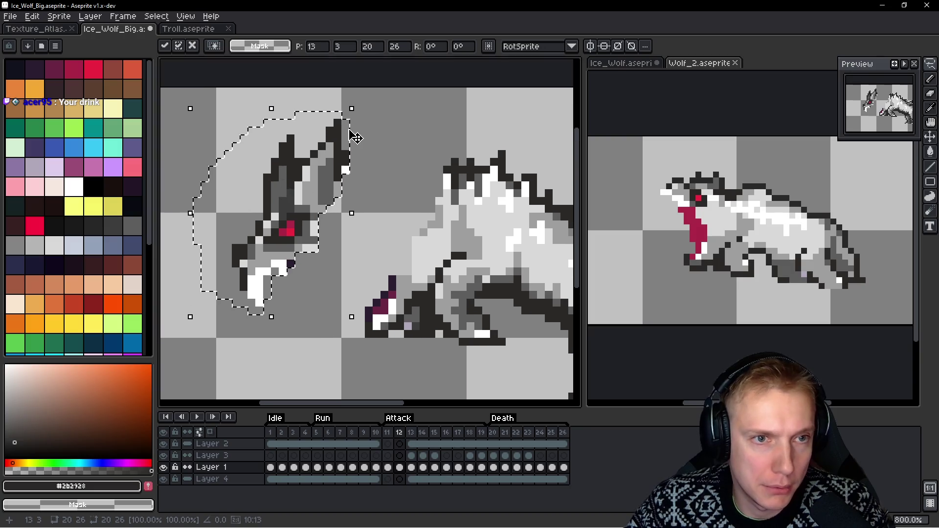
{"action": "mouse_move", "coordinate": [357, 101]}
{"action": "left_mouse_down"}
{"action": "mouse_move", "coordinate": [420, 241]}
{"action": "mouse_move", "coordinate": [406, 202]}
{"action": "mouse_move", "coordinate": [430, 195]}
{"action": "left_mouse_up"}
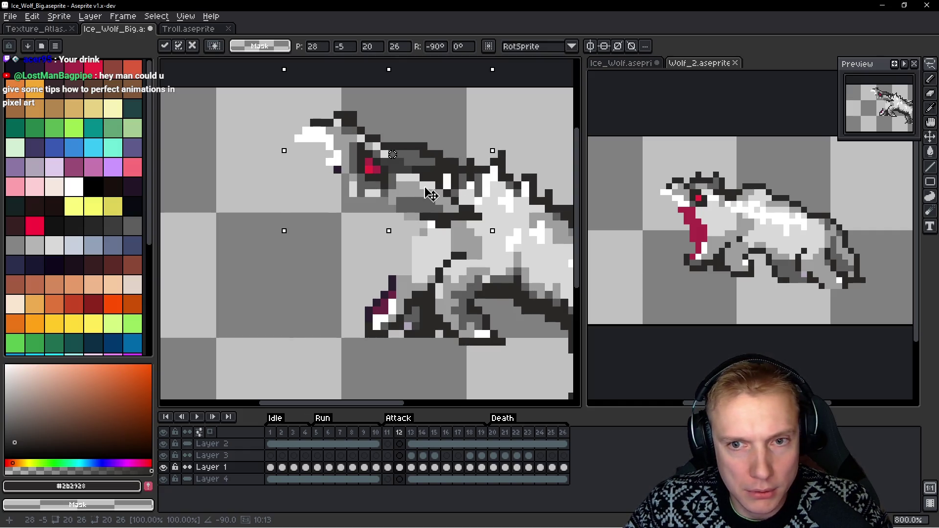
{"action": "mouse_move", "coordinate": [430, 195]}
{"action": "left_mouse_down"}
{"action": "mouse_move", "coordinate": [404, 177]}
{"action": "mouse_move", "coordinate": [435, 175]}
{"action": "left_mouse_up"}
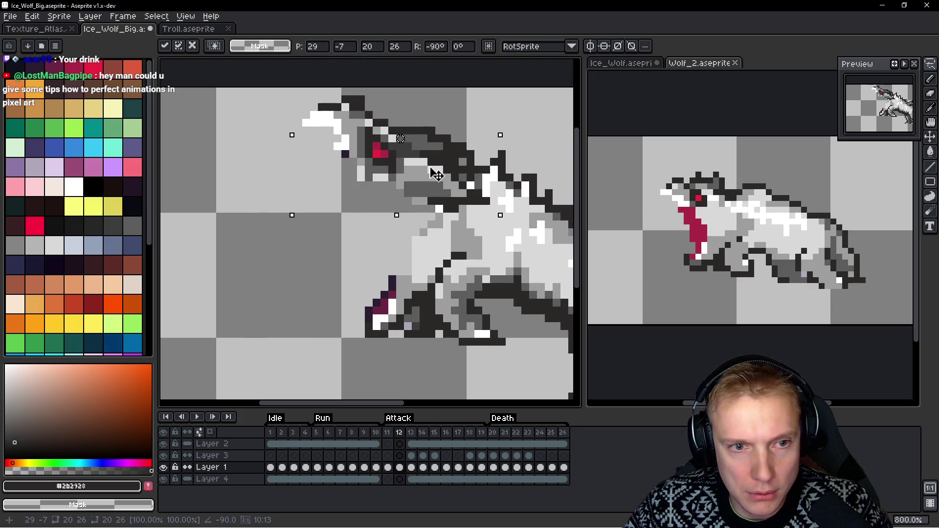
{"action": "scroll", "coordinate": [436, 175], "scroll_direction": "down", "scroll_amount": 4}
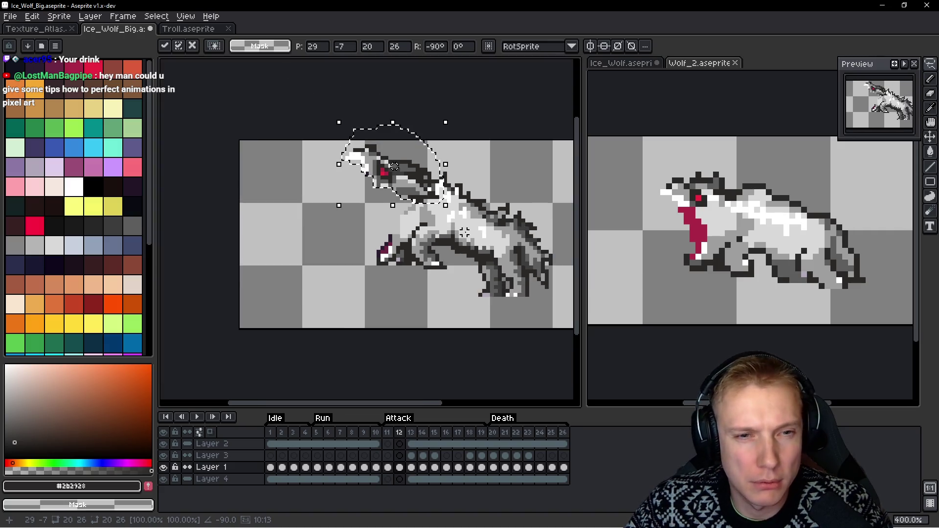
{"action": "scroll", "coordinate": [391, 176], "scroll_direction": "up", "scroll_amount": 3}
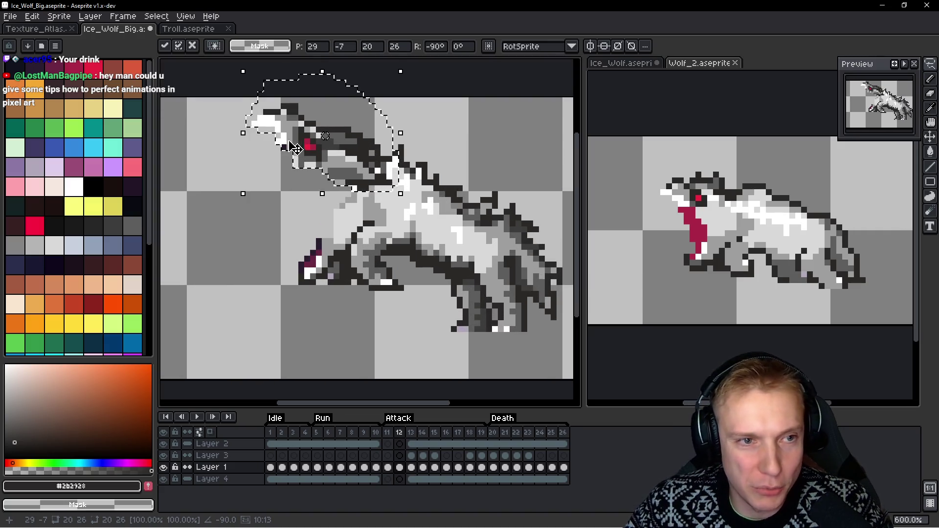
{"action": "left_click_drag", "start_coordinate": [275, 79], "coordinate": [268, 125]}
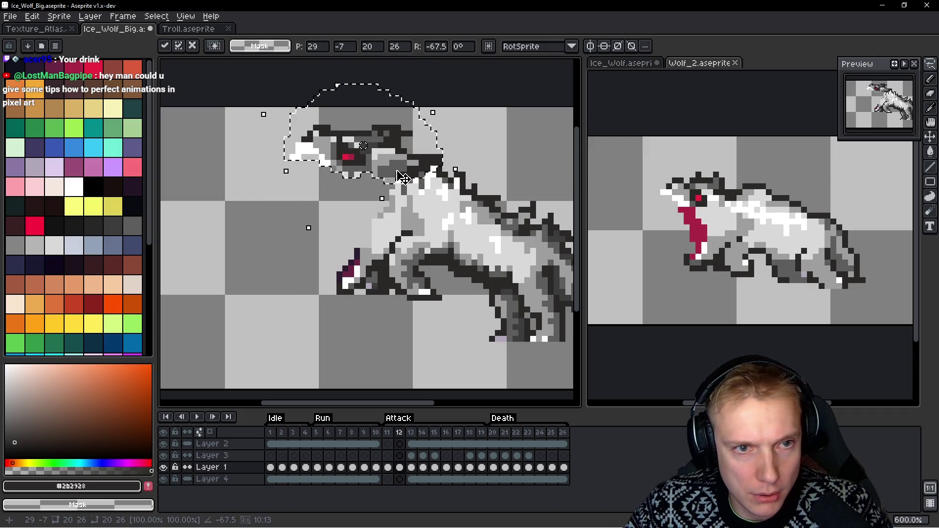
{"action": "mouse_move", "coordinate": [393, 164]}
{"action": "left_mouse_down"}
{"action": "mouse_move", "coordinate": [340, 158]}
{"action": "mouse_move", "coordinate": [323, 171]}
{"action": "left_mouse_up"}
{"action": "key", "text": "Return"}
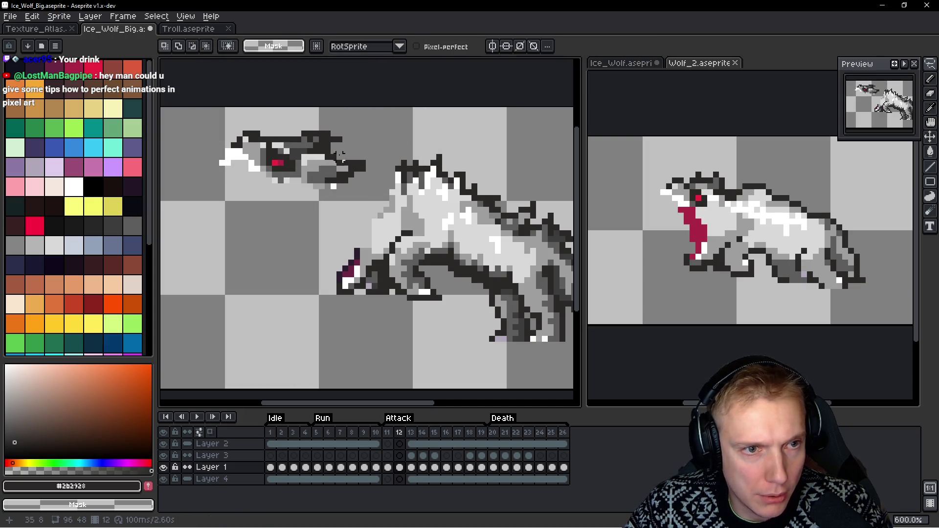
Reselect the head and shift it right and down onto the body
{"action": "scroll", "coordinate": [377, 139], "scroll_direction": "down", "scroll_amount": 3}
{"action": "scroll", "coordinate": [376, 140], "scroll_direction": "up", "scroll_amount": 1}
{"action": "mouse_move", "coordinate": [343, 122]}
{"action": "left_mouse_down"}
{"action": "mouse_move", "coordinate": [267, 125]}
{"action": "mouse_move", "coordinate": [318, 186]}
{"action": "mouse_move", "coordinate": [382, 127]}
{"action": "mouse_move", "coordinate": [345, 121]}
{"action": "left_mouse_up"}
{"action": "mouse_move", "coordinate": [335, 157]}
{"action": "left_mouse_down"}
{"action": "mouse_move", "coordinate": [395, 173]}
{"action": "mouse_move", "coordinate": [394, 165]}
{"action": "left_mouse_up"}
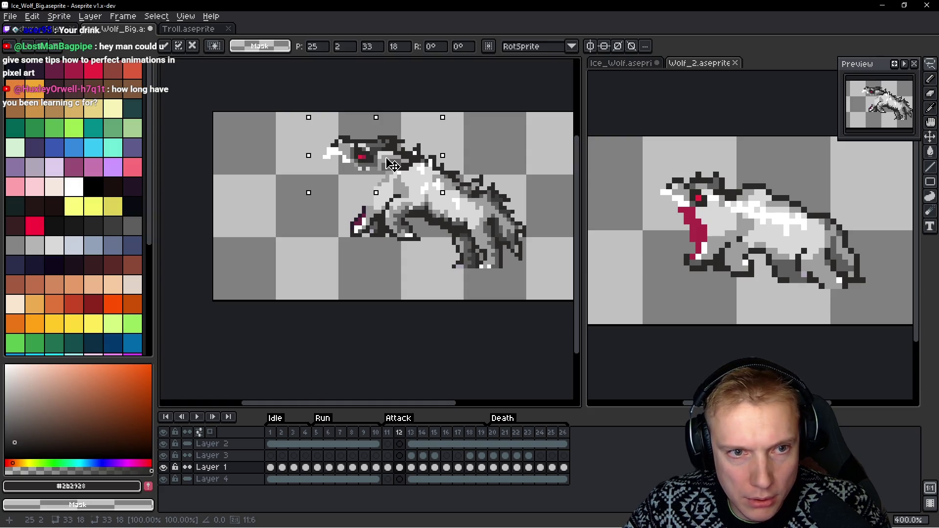
{"action": "key", "text": "Return"}
Compare with frame 11, then paint a widened maroon #6b2643 tongue stroke along the jaw
{"action": "key", "text": "ctrl+d"}
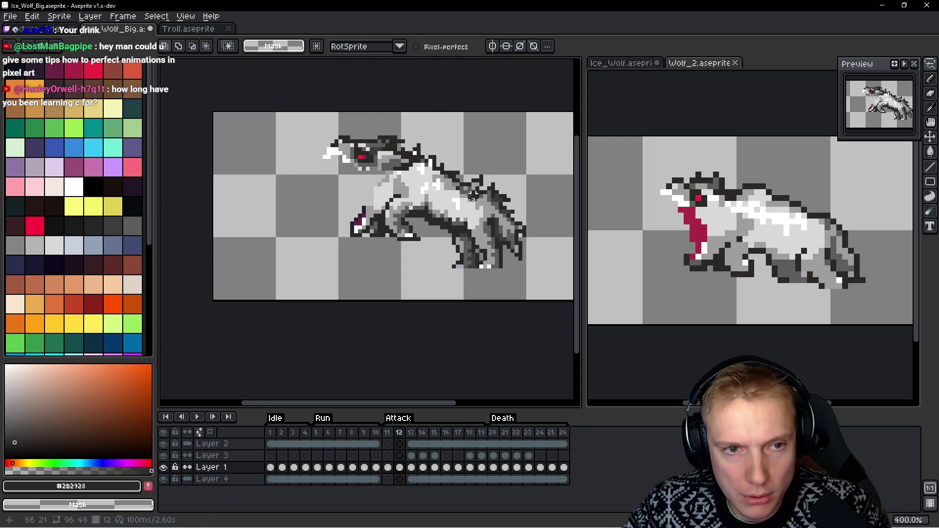
{"action": "key", "text": "comma"}
{"action": "key", "text": "period"}
{"action": "key", "text": "m"}
{"action": "scroll", "coordinate": [376, 210], "scroll_direction": "up", "scroll_amount": 2}
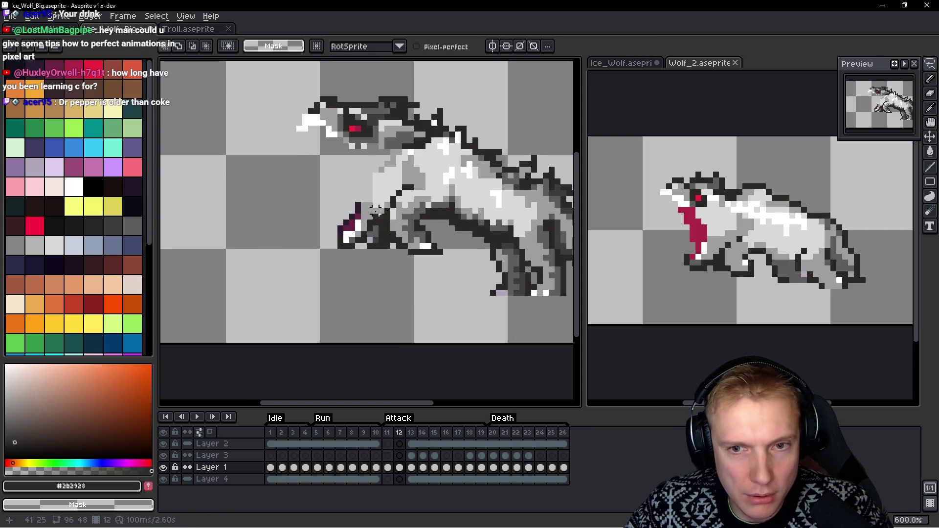
{"action": "key", "text": "b"}
{"action": "scroll", "coordinate": [357, 196], "scroll_direction": "up", "scroll_amount": 1}
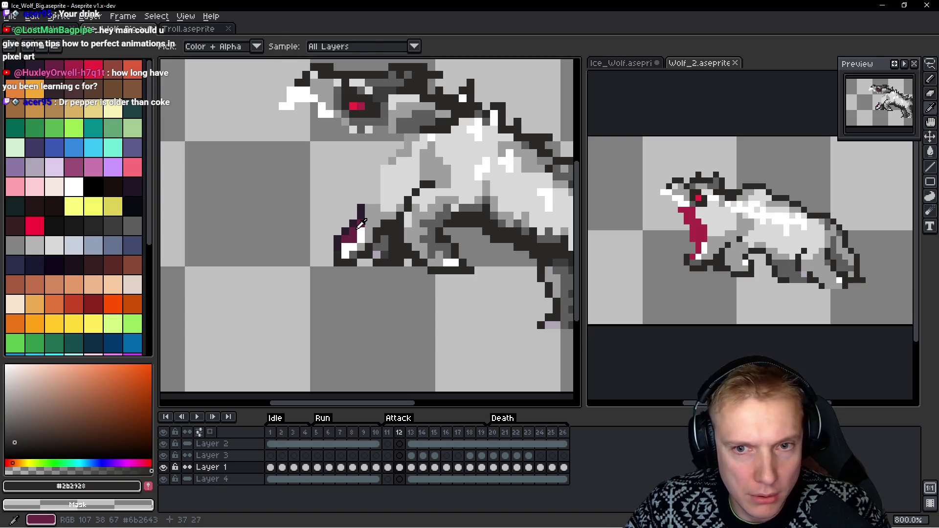
{"action": "scroll", "coordinate": [390, 215], "scroll_direction": "down", "scroll_amount": 1}
{"action": "scroll", "coordinate": [372, 226], "scroll_direction": "up", "scroll_amount": 1}
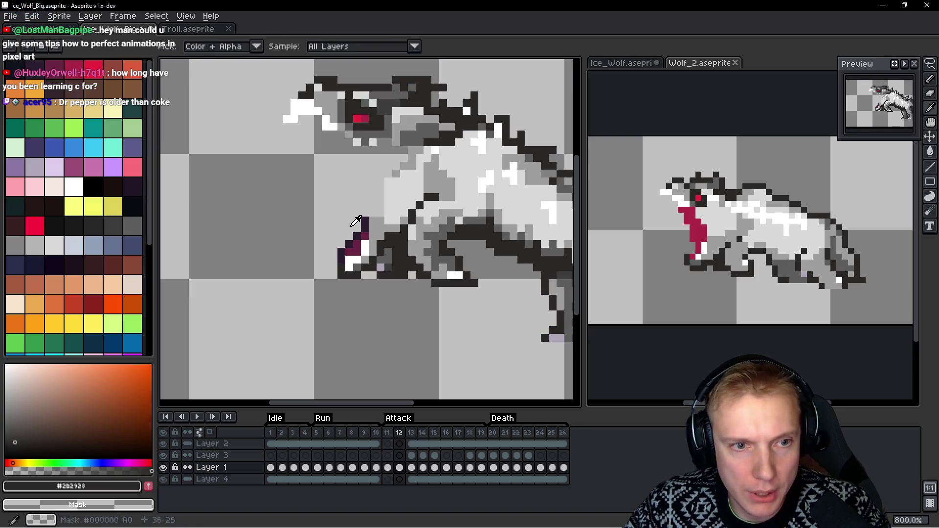
{"action": "left_click", "coordinate": [363, 238], "text": "alt"}
{"action": "left_click_drag", "start_coordinate": [355, 236], "coordinate": [367, 202]}
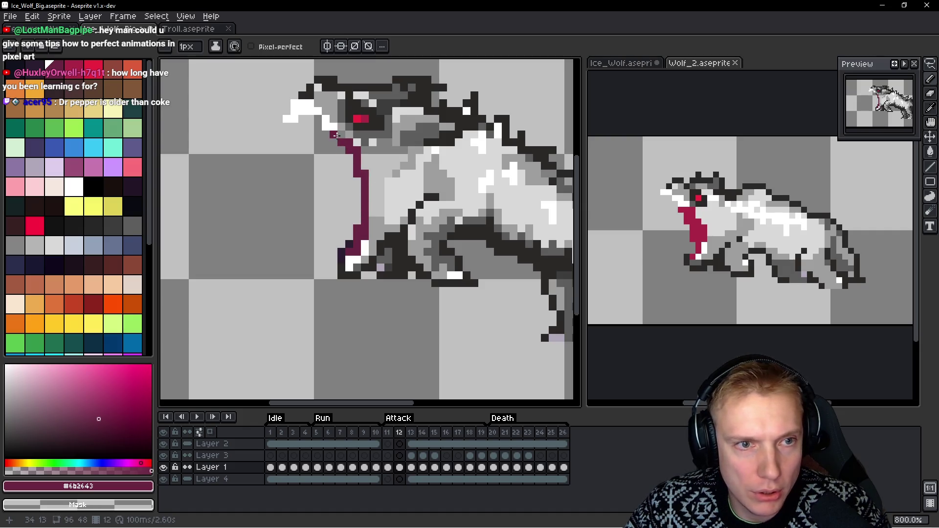
{"action": "left_click_drag", "start_coordinate": [357, 189], "coordinate": [353, 221]}
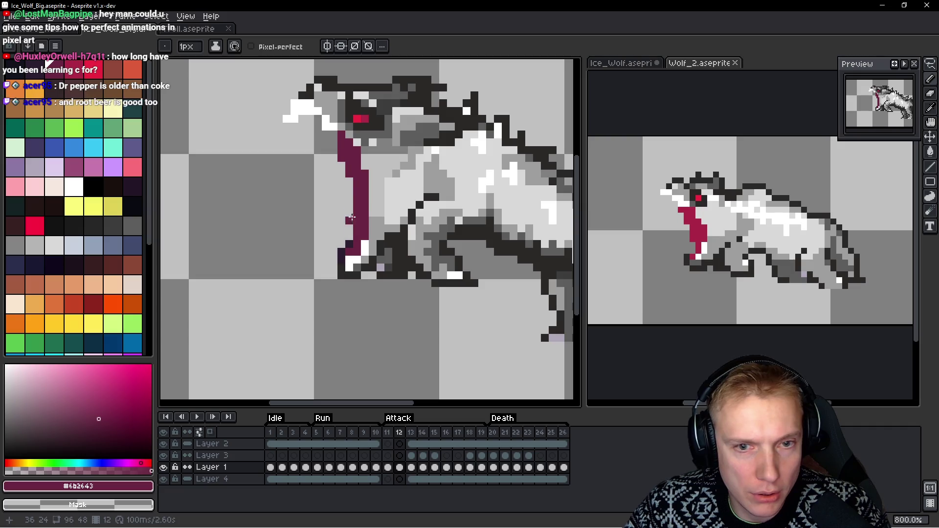
Eyedrop the light grey #d9d9d9 from the wolf's fur as the drawing colour
{"action": "scroll", "coordinate": [362, 171], "scroll_direction": "down", "scroll_amount": 5}
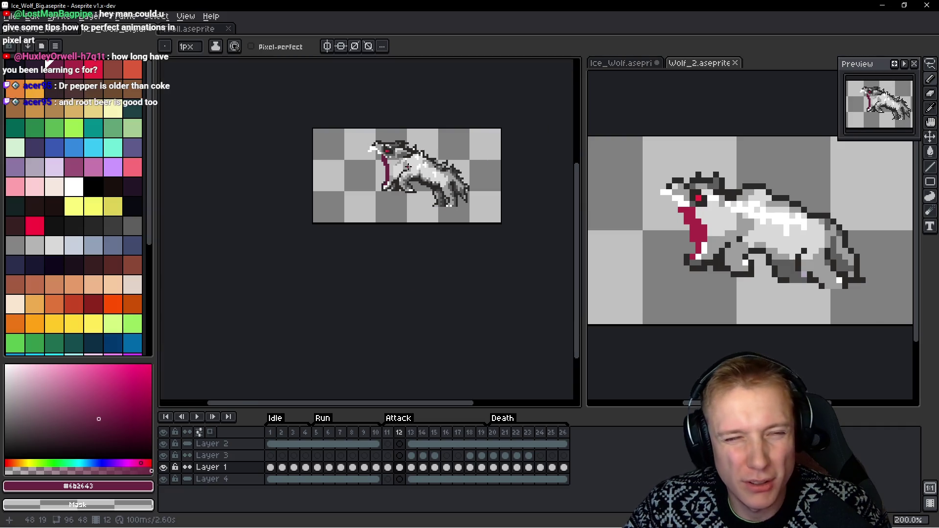
{"action": "scroll", "coordinate": [426, 167], "scroll_direction": "up", "scroll_amount": 7}
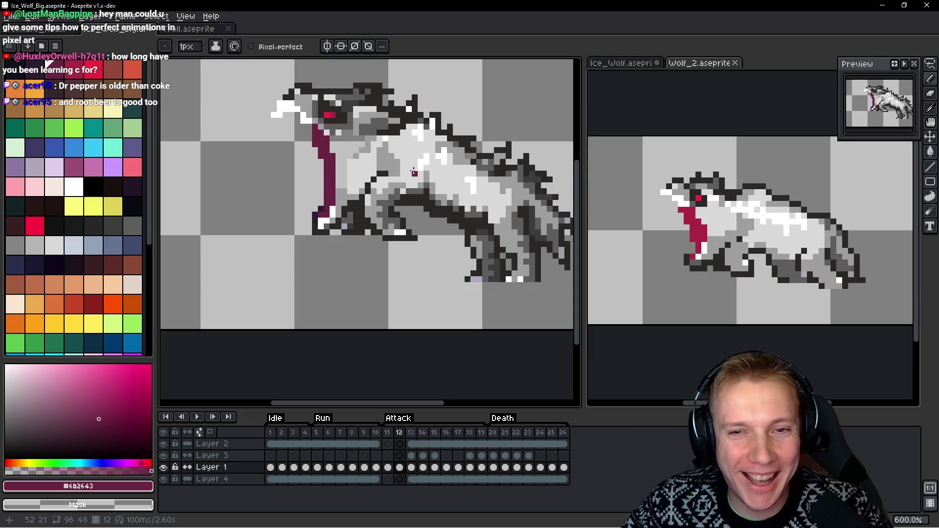
{"action": "key", "text": "alt"}
{"action": "left_click", "coordinate": [353, 167], "text": "alt"}
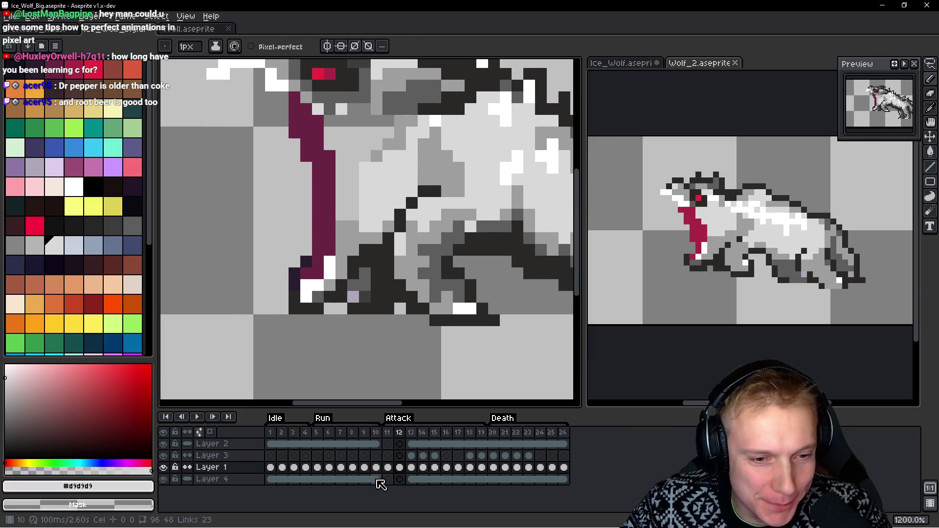
Select Layer 4's cels across frames 1–26 and link them into one shared cel
{"action": "left_click", "coordinate": [378, 481]}
{"action": "left_click", "coordinate": [353, 480]}
{"action": "right_click", "coordinate": [352, 480]}
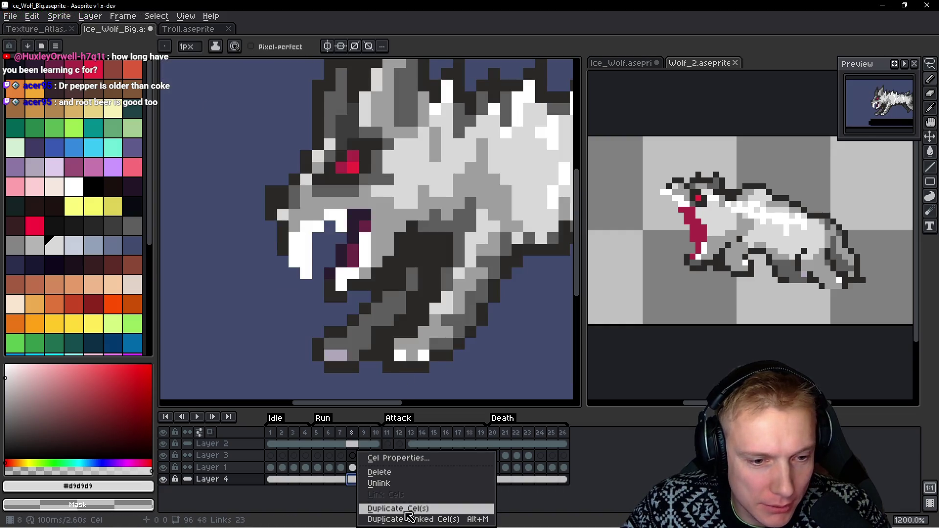
{"action": "left_click", "coordinate": [268, 483]}
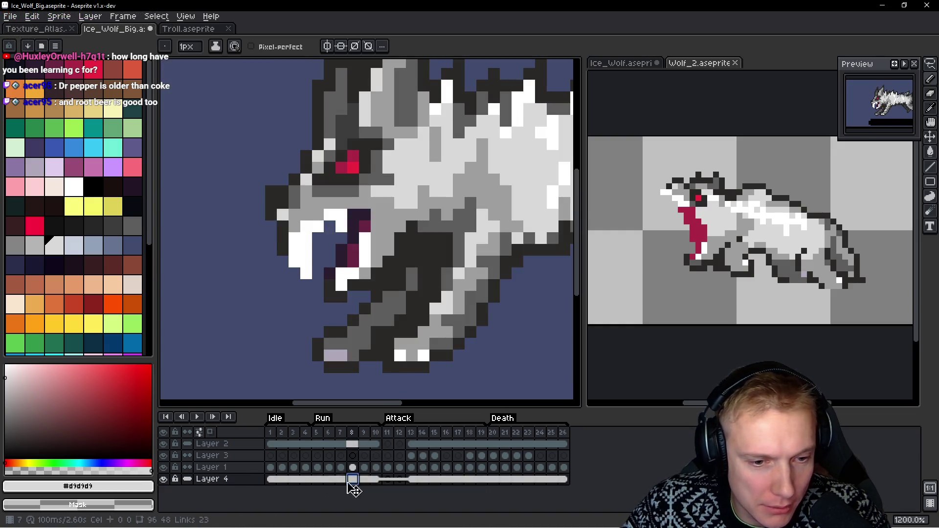
{"action": "left_click_drag", "start_coordinate": [271, 483], "coordinate": [564, 480]}
{"action": "right_click", "coordinate": [384, 485]}
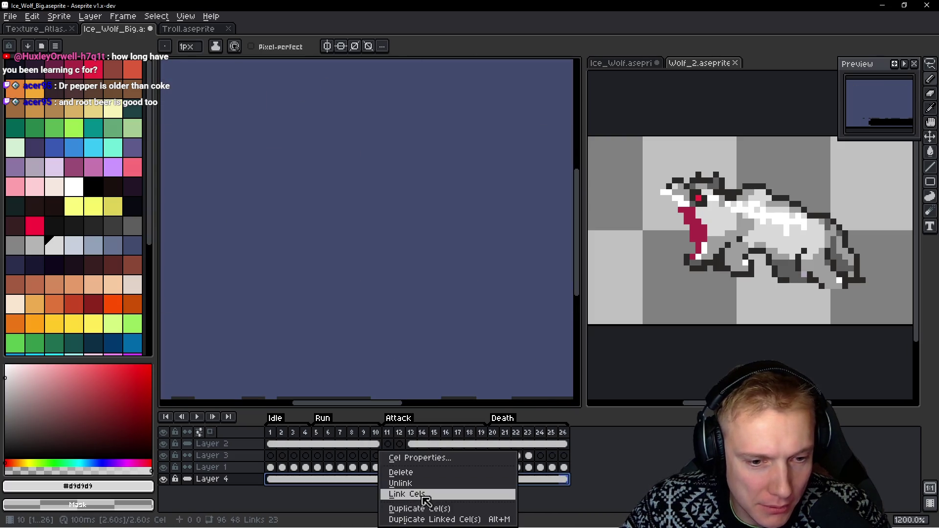
{"action": "left_click", "coordinate": [406, 496]}
On frame 12, test a mid grey #9c9c9c stroke beside the tongue, then undo it
{"action": "left_click", "coordinate": [394, 483]}
{"action": "scroll", "coordinate": [410, 179], "scroll_direction": "up", "scroll_amount": 5}
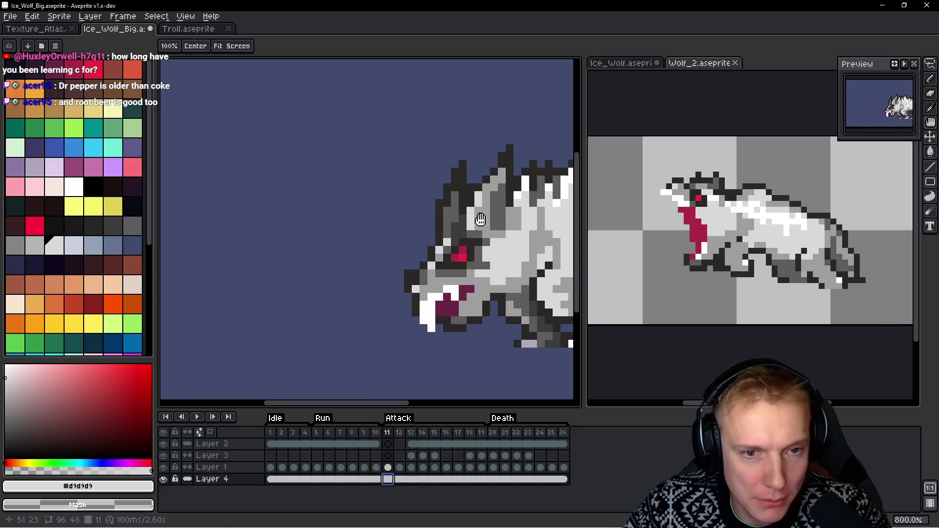
{"action": "left_click", "coordinate": [371, 263], "text": "alt"}
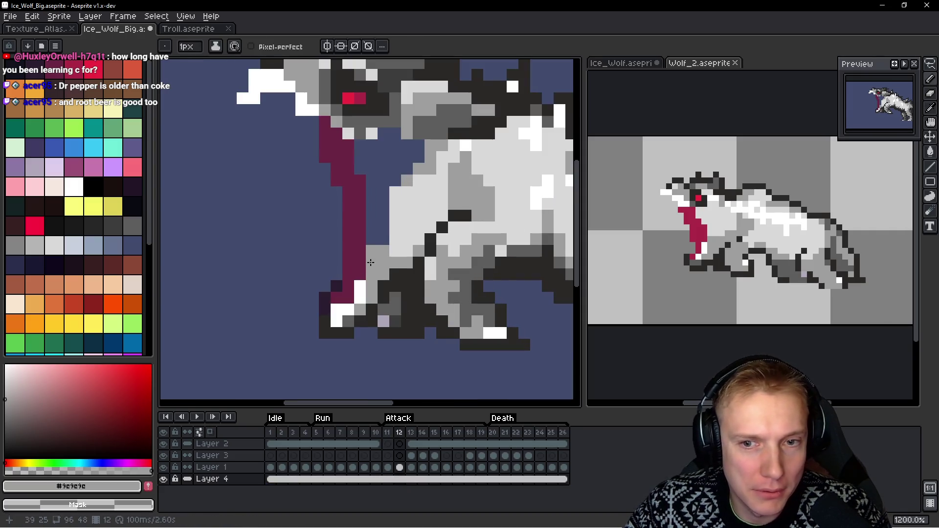
{"action": "mouse_move", "coordinate": [371, 248]}
{"action": "left_mouse_down"}
{"action": "mouse_move", "coordinate": [384, 225]}
{"action": "mouse_move", "coordinate": [372, 218]}
{"action": "mouse_move", "coordinate": [387, 211]}
{"action": "mouse_move", "coordinate": [383, 192]}
{"action": "left_mouse_up"}
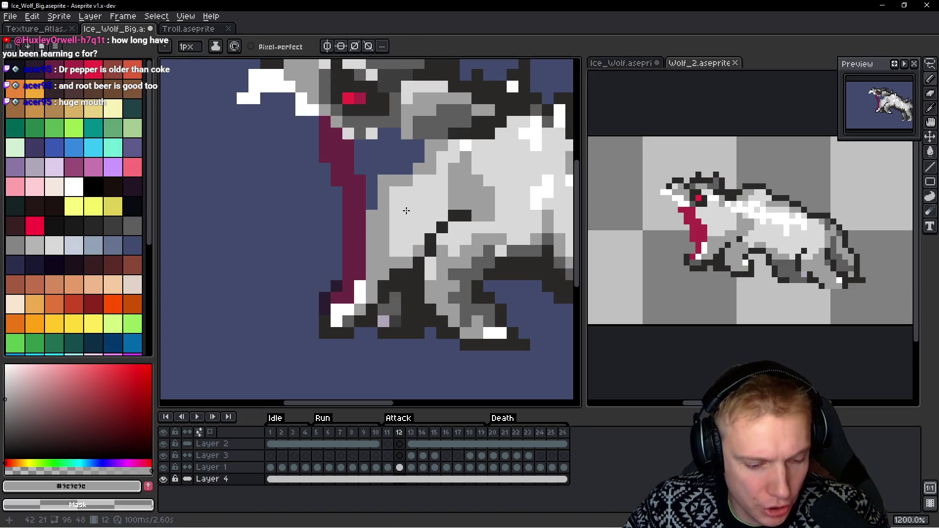
{"action": "key", "text": "ctrl+z"}
{"action": "key", "text": "ctrl+z"}
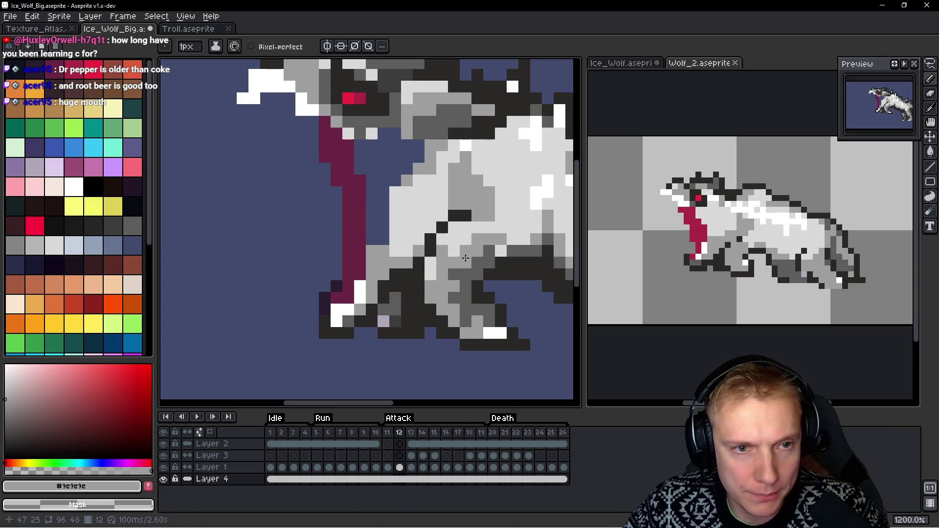
Browse the frames and return to attack frame 12 with Layer 1 active
{"action": "key", "text": "End"}
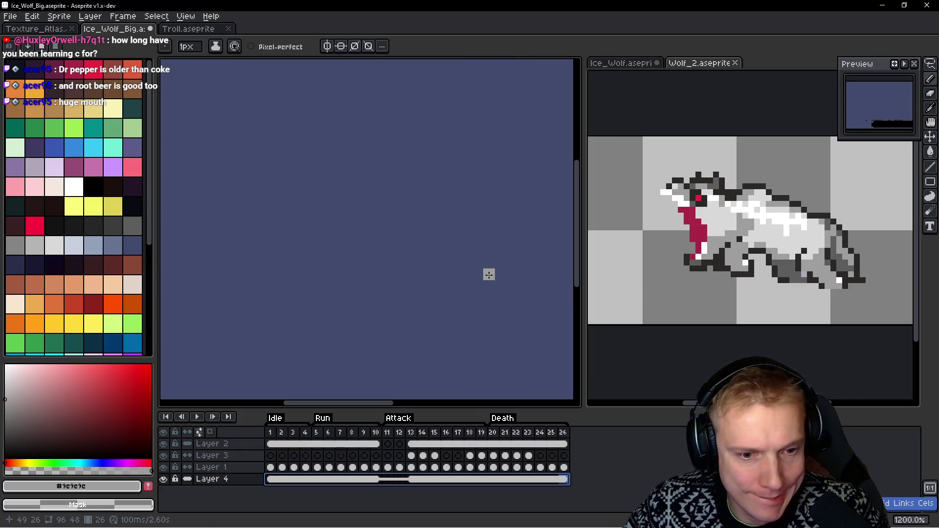
{"action": "key", "text": "ctrl"}
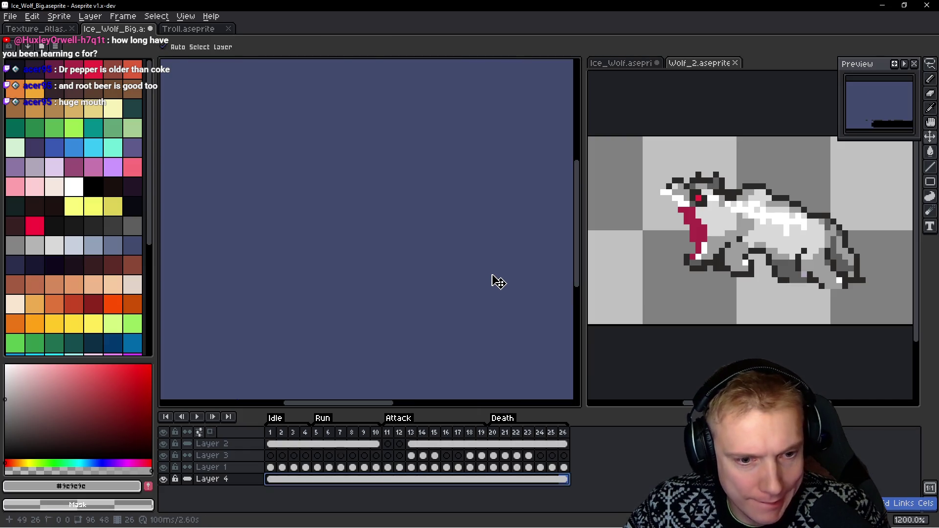
{"action": "key", "text": "Left"}
{"action": "key", "text": "Left"}
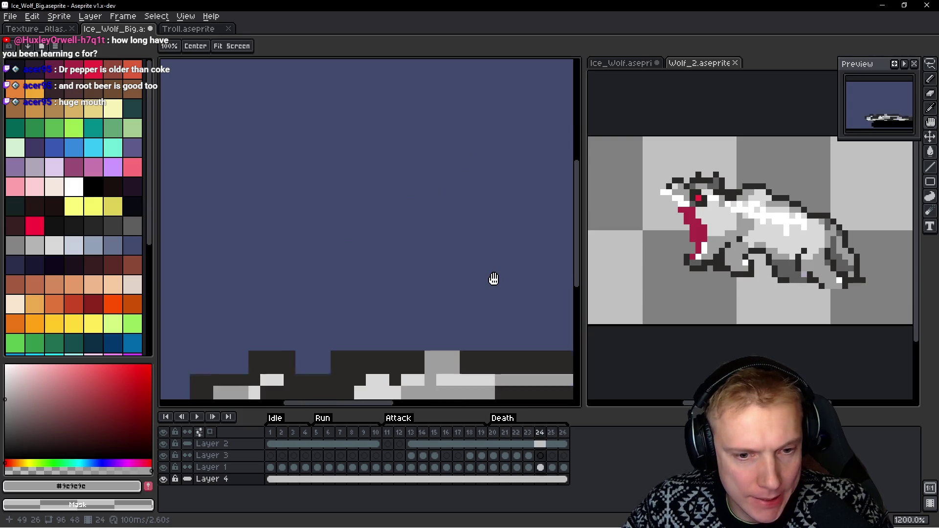
{"action": "key", "text": "Left"}
{"action": "key", "text": "Left"}
{"action": "key", "text": "Left"}
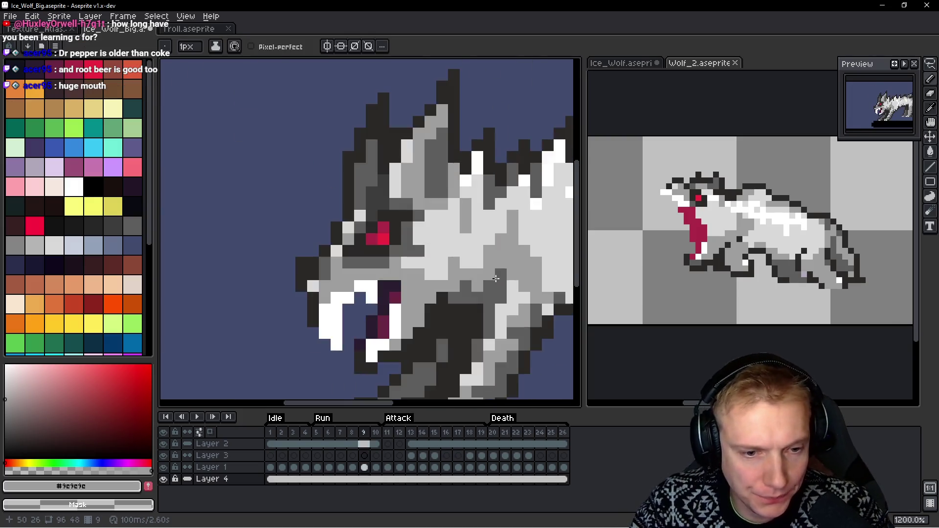
{"action": "key", "text": "Right"}
{"action": "key", "text": "Right"}
{"action": "key", "text": "Right"}
{"action": "key", "text": "Up"}
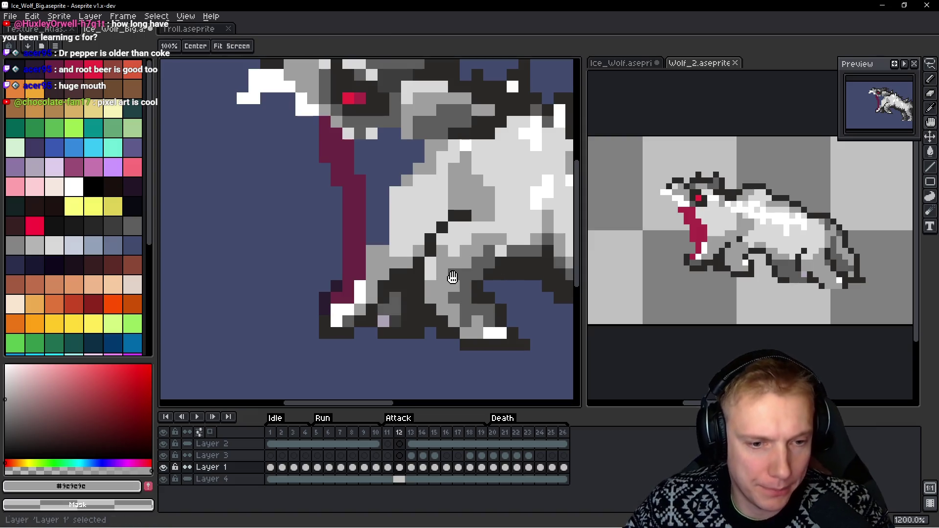
Paint grey and light grey #d9d9d9 over the blue gaps beside the tongue and under the head
{"action": "key", "text": "i"}
{"action": "key", "text": "b"}
{"action": "left_click", "coordinate": [386, 207]}
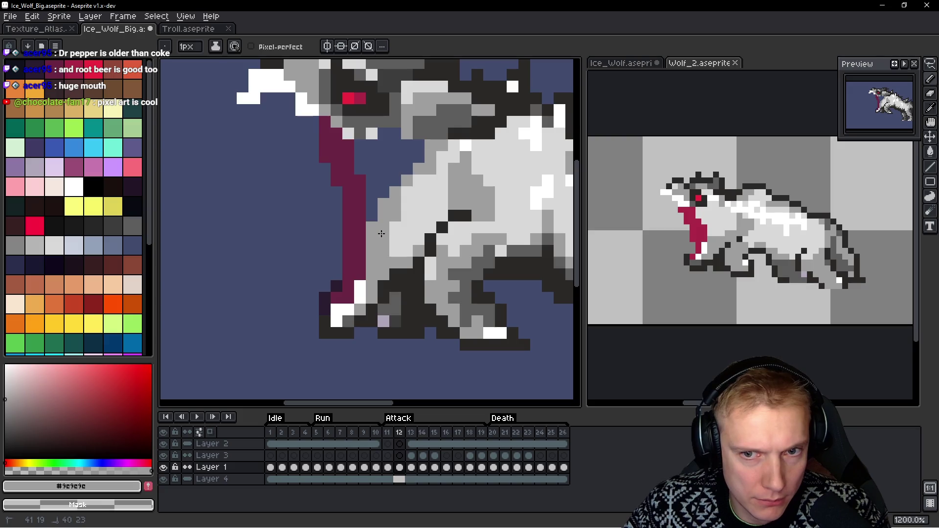
{"action": "left_click", "coordinate": [404, 181], "text": "alt"}
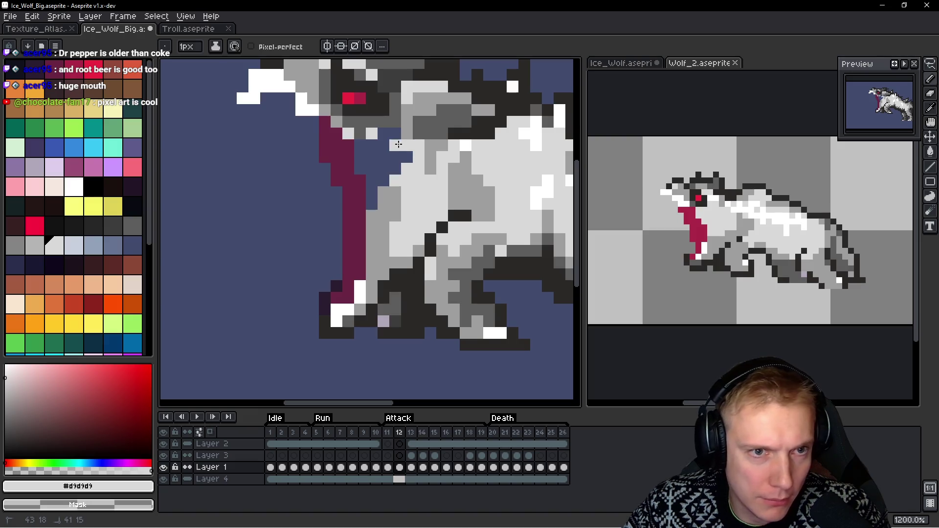
{"action": "left_click", "coordinate": [385, 136]}
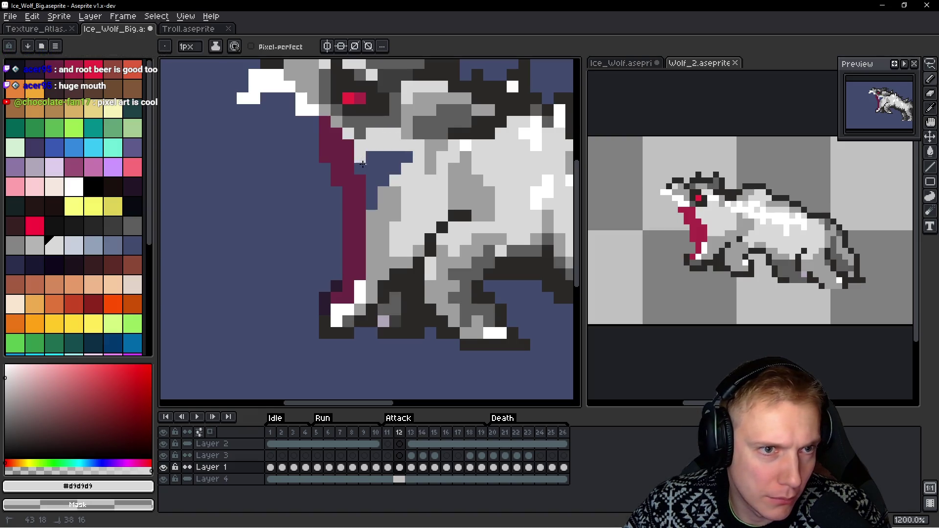
{"action": "left_click_drag", "start_coordinate": [363, 164], "coordinate": [397, 157]}
Lasso-select the wolf's lower jaw
{"action": "scroll", "coordinate": [406, 177], "scroll_direction": "down", "scroll_amount": 6}
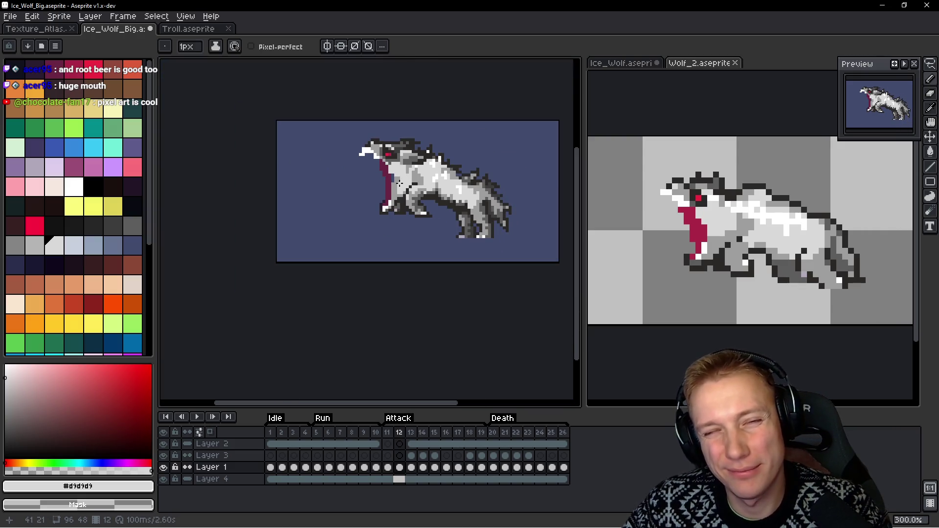
{"action": "scroll", "coordinate": [388, 202], "scroll_direction": "up", "scroll_amount": 7}
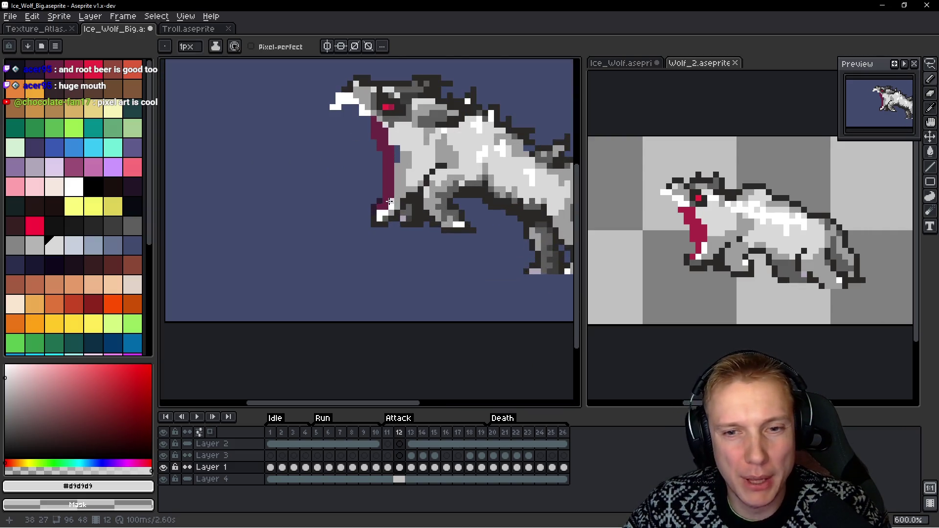
{"action": "key", "text": "m"}
{"action": "mouse_move", "coordinate": [314, 241]}
{"action": "left_mouse_down"}
{"action": "mouse_move", "coordinate": [369, 274]}
{"action": "mouse_move", "coordinate": [401, 233]}
{"action": "mouse_move", "coordinate": [416, 205]}
{"action": "mouse_move", "coordinate": [372, 189]}
{"action": "mouse_move", "coordinate": [361, 171]}
{"action": "left_mouse_up"}
Nudge the lower jaw up 1 pixel, then lasso the head, move it down about 4 pixels, and commit
{"action": "left_click_drag", "start_coordinate": [378, 225], "coordinate": [381, 218]}
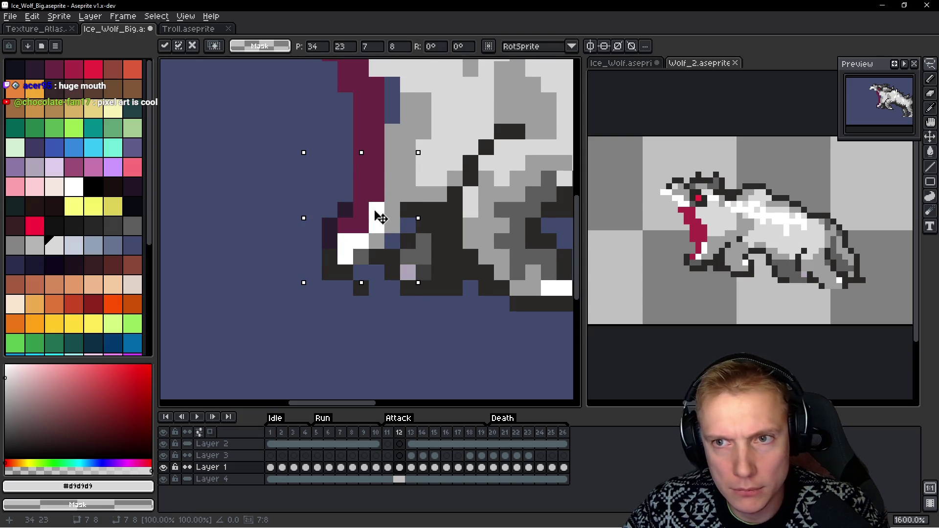
{"action": "scroll", "coordinate": [381, 217], "scroll_direction": "down", "scroll_amount": 3}
{"action": "mouse_move", "coordinate": [423, 100]}
{"action": "left_mouse_down"}
{"action": "mouse_move", "coordinate": [302, 112]}
{"action": "mouse_move", "coordinate": [319, 175]}
{"action": "left_mouse_up"}
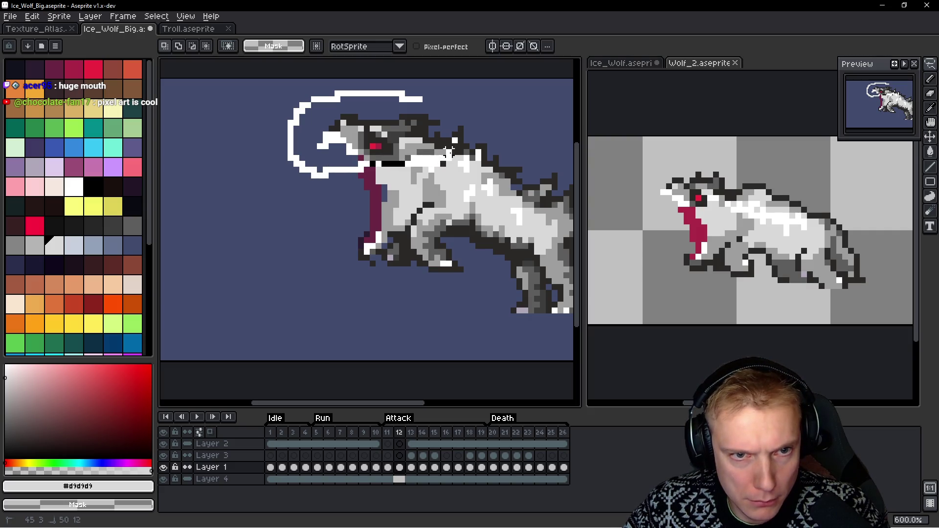
{"action": "mouse_move", "coordinate": [450, 141]}
{"action": "left_mouse_down"}
{"action": "mouse_move", "coordinate": [455, 147]}
{"action": "mouse_move", "coordinate": [405, 157]}
{"action": "mouse_move", "coordinate": [404, 169]}
{"action": "left_mouse_up"}
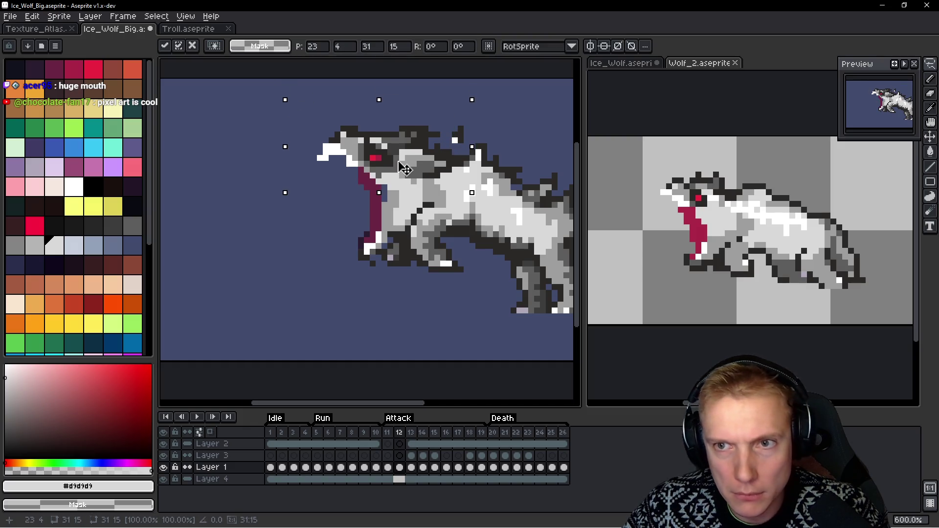
{"action": "key", "text": "Return"}
{"action": "scroll", "coordinate": [403, 157], "scroll_direction": "up", "scroll_amount": 4}
Add dark grey #5d5d5d pixels near the muzzle and clean up the muzzle tip
{"action": "key", "text": "i"}
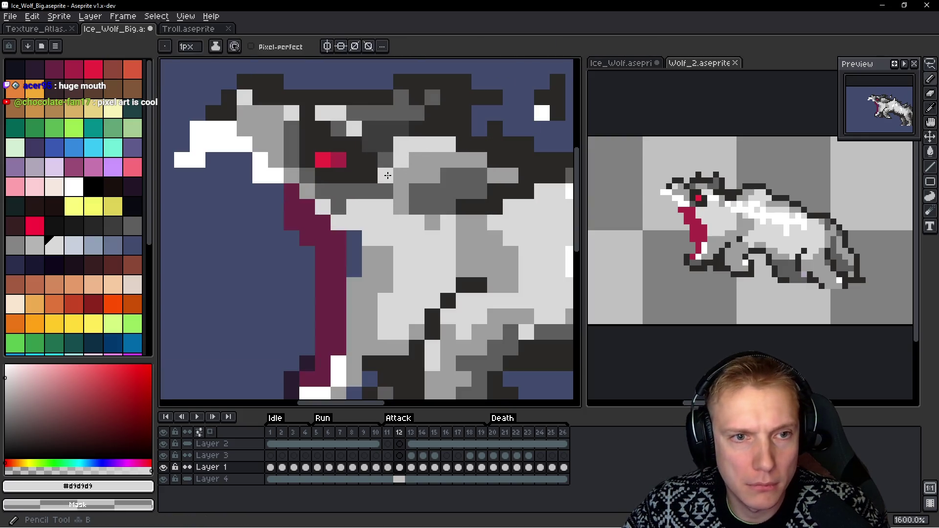
{"action": "left_click", "coordinate": [390, 153]}
{"action": "key", "text": "b"}
{"action": "left_click", "coordinate": [401, 145]}
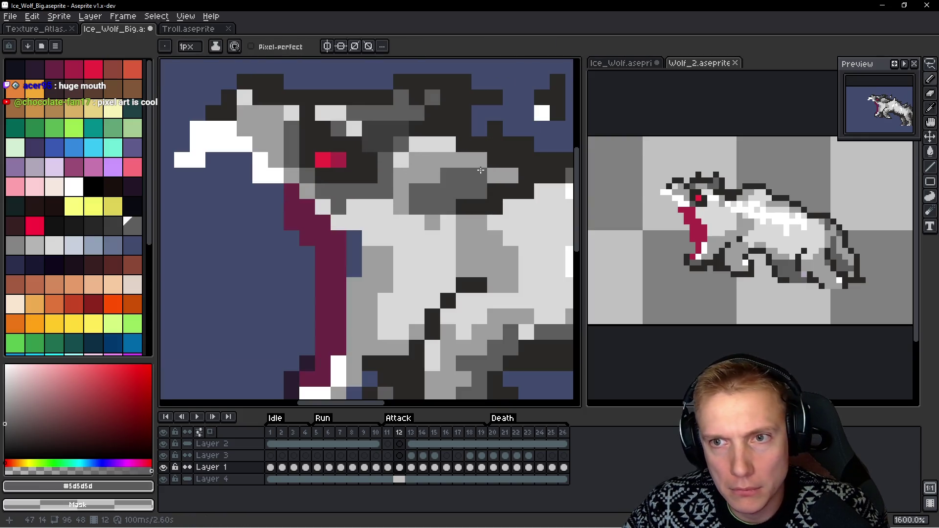
{"action": "scroll", "coordinate": [480, 170], "scroll_direction": "down", "scroll_amount": 4}
{"action": "scroll", "coordinate": [285, 152], "scroll_direction": "up", "scroll_amount": 3}
{"action": "left_click", "coordinate": [285, 152]}
{"action": "mouse_move", "coordinate": [285, 151]}
{"action": "left_mouse_down"}
{"action": "mouse_move", "coordinate": [264, 150]}
{"action": "mouse_move", "coordinate": [276, 138]}
{"action": "left_mouse_up"}
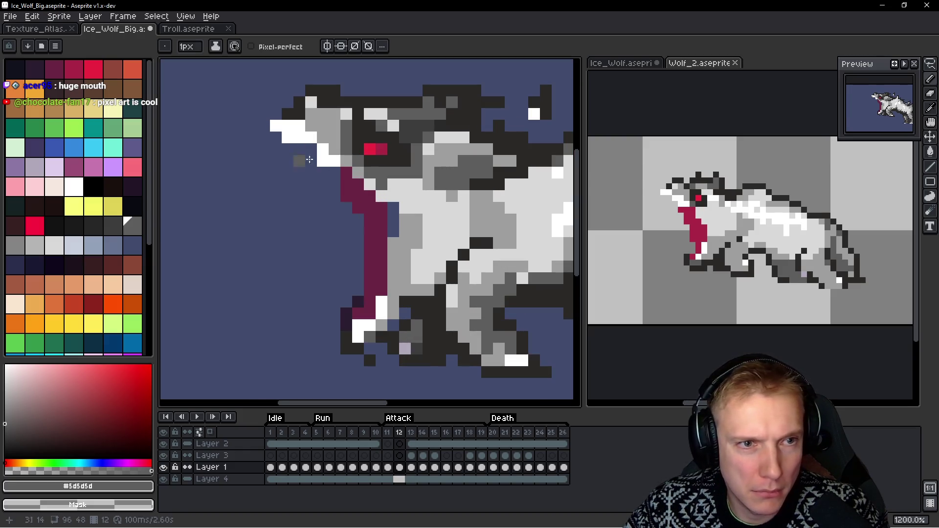
{"action": "scroll", "coordinate": [310, 160], "scroll_direction": "down", "scroll_amount": 6}
{"action": "scroll", "coordinate": [365, 229], "scroll_direction": "up", "scroll_amount": 6}
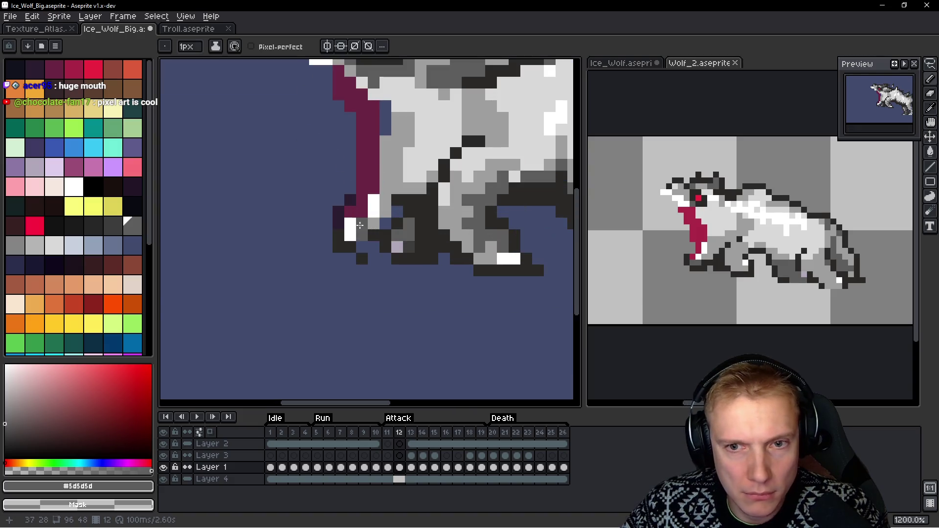
Extend the tongue with maroon #6b2643 pixels and repaint stray maroon throat pixels grey
{"action": "left_click", "coordinate": [399, 243], "text": "alt"}
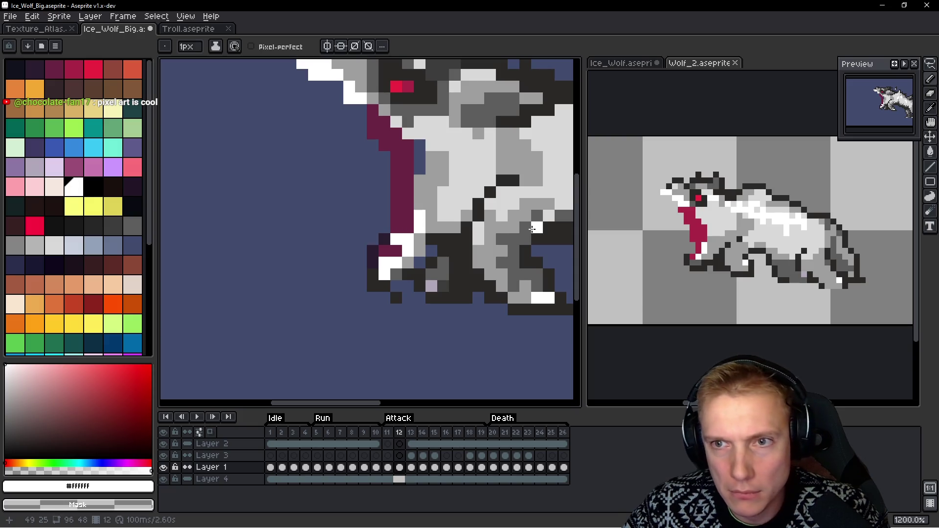
{"action": "left_click", "coordinate": [398, 183], "text": "alt"}
{"action": "left_click_drag", "start_coordinate": [432, 180], "coordinate": [422, 190]}
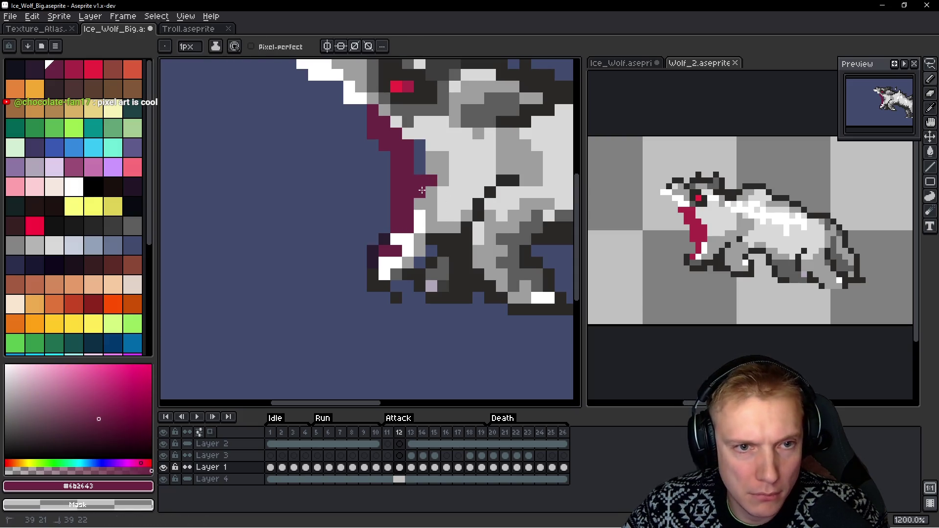
{"action": "left_click", "coordinate": [440, 170]}
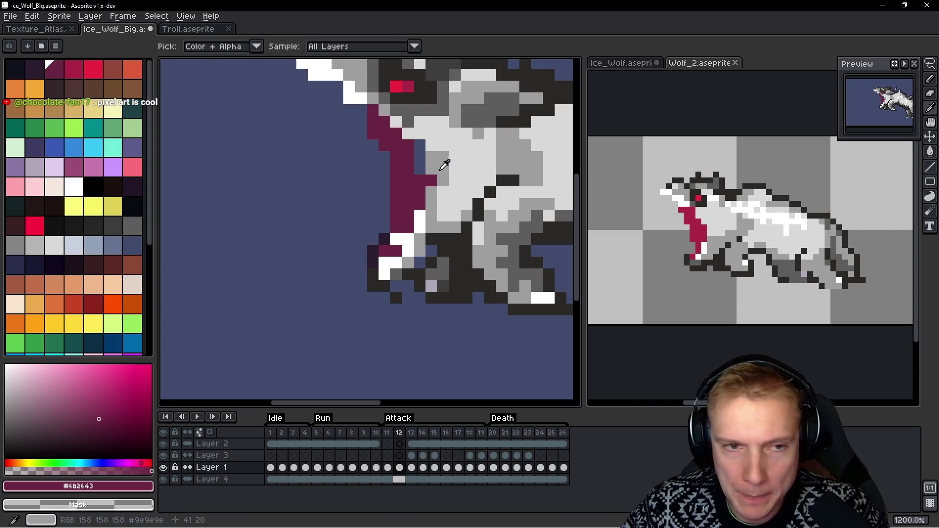
{"action": "left_click", "coordinate": [440, 157], "text": "alt"}
{"action": "left_click", "coordinate": [443, 168]}
{"action": "left_click", "coordinate": [431, 181]}
Turn a column of dark throat pixels light grey #d9d9d9 and add a maroon pixel at the jaw edge
{"action": "left_click", "coordinate": [435, 141], "text": "alt"}
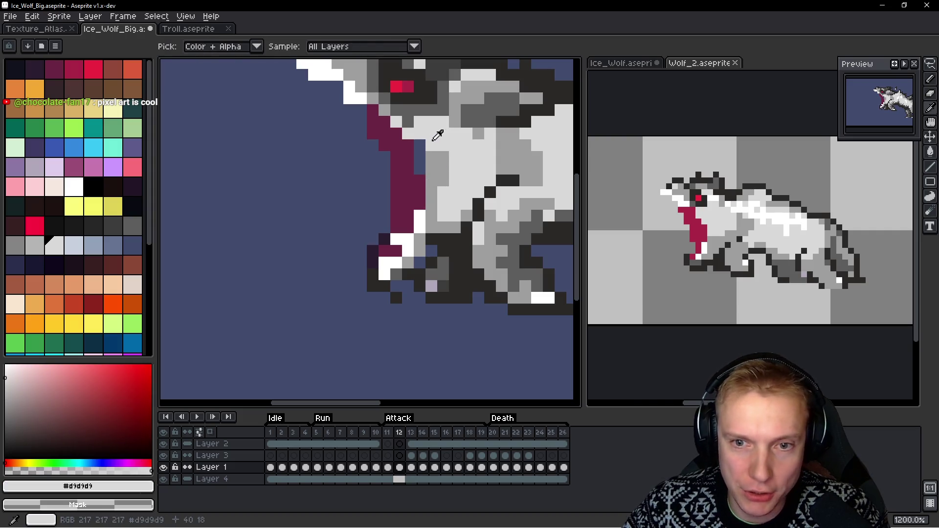
{"action": "left_click_drag", "start_coordinate": [420, 146], "coordinate": [420, 169]}
{"action": "left_click", "coordinate": [385, 133]}
{"action": "key", "text": "ctrl+z"}
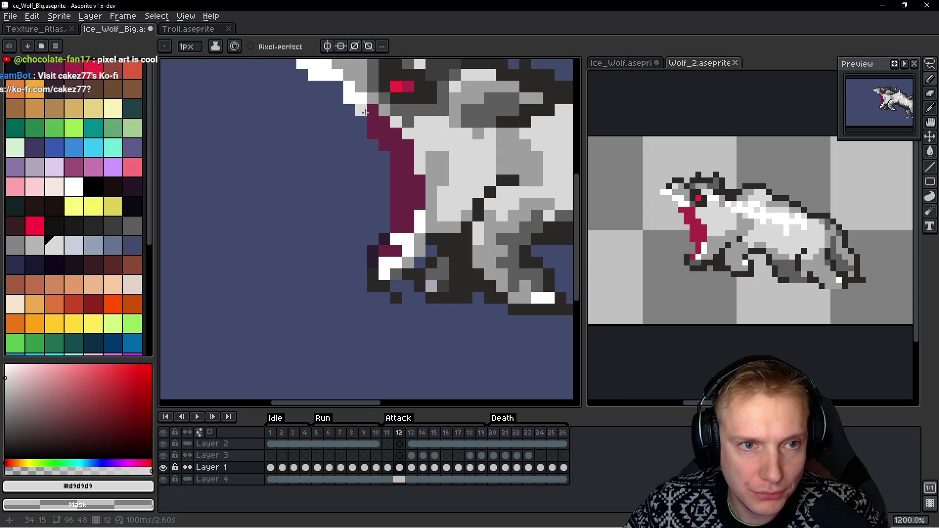
{"action": "left_click", "coordinate": [384, 122], "text": "alt"}
{"action": "left_click", "coordinate": [361, 115]}
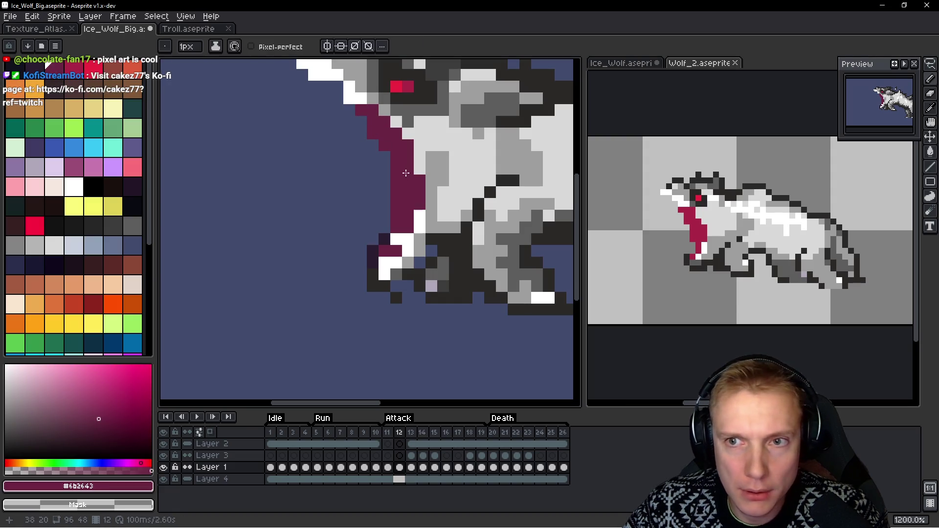
{"action": "scroll", "coordinate": [423, 157], "scroll_direction": "down", "scroll_amount": 2}
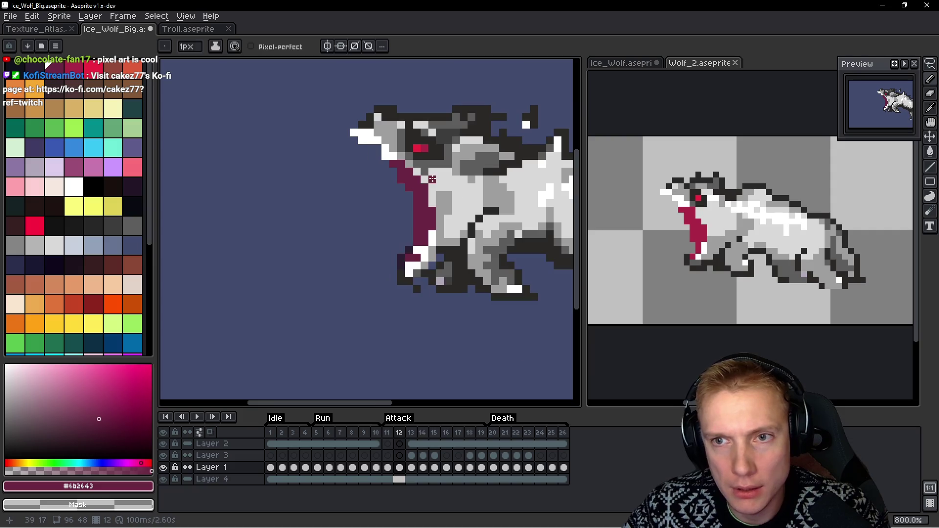
Paint white pixels over the maroon along the wolf's open jaw
{"action": "scroll", "coordinate": [350, 167], "scroll_direction": "up", "scroll_amount": 3}
{"action": "left_click", "coordinate": [378, 124], "text": "alt"}
{"action": "left_click", "coordinate": [367, 122]}
{"action": "left_click", "coordinate": [351, 121]}
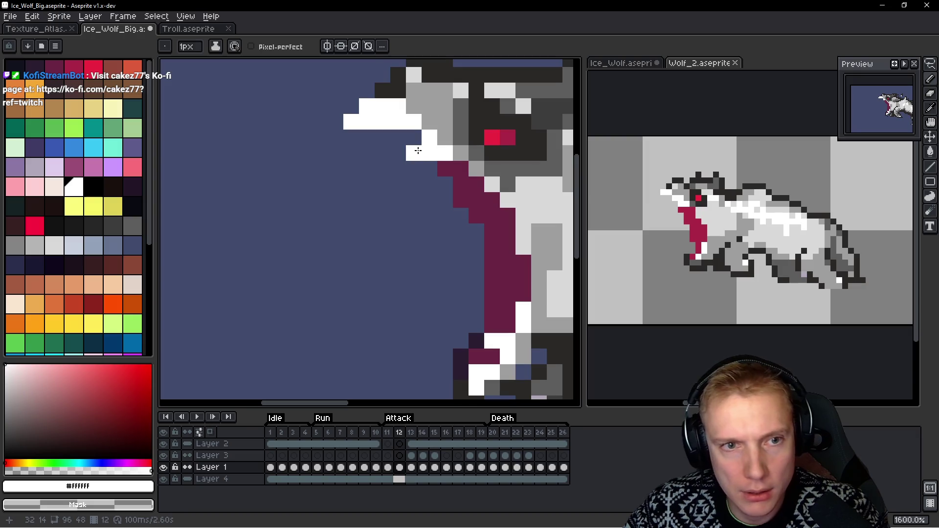
{"action": "left_click", "coordinate": [492, 200]}
{"action": "left_click", "coordinate": [476, 200]}
{"action": "left_click", "coordinate": [461, 200]}
{"action": "left_click", "coordinate": [477, 184]}
{"action": "left_click", "coordinate": [461, 169]}
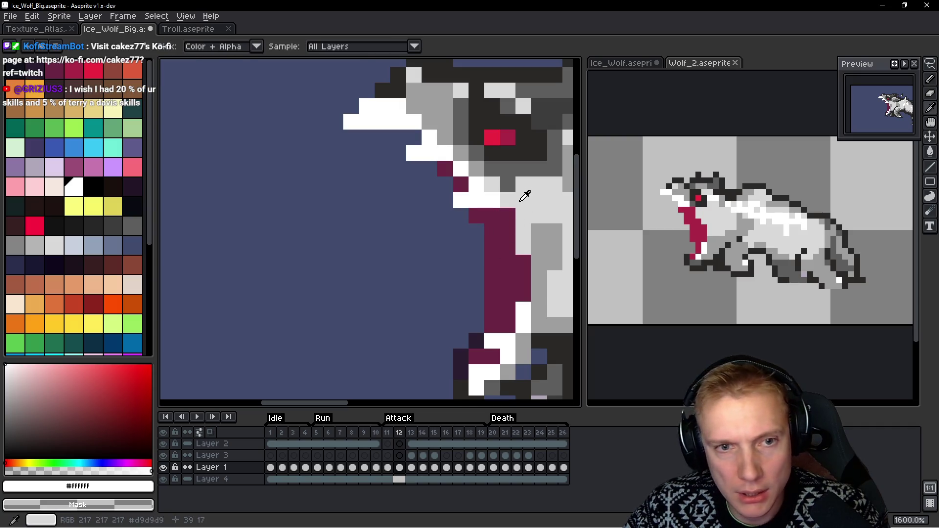
Turn one light grey neck pixel maroon and play the attack animation to review it
{"action": "left_click", "coordinate": [499, 181], "text": "alt"}
{"action": "left_click", "coordinate": [492, 215], "text": "alt"}
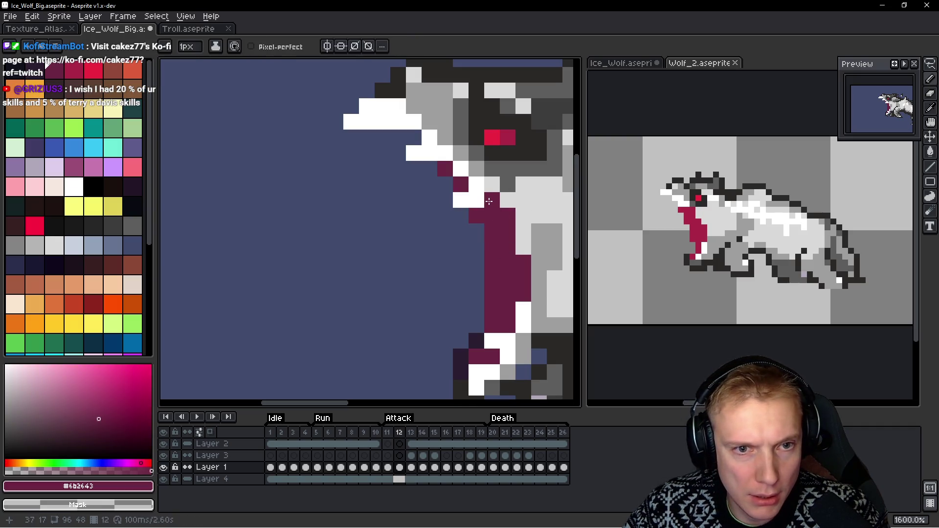
{"action": "left_click", "coordinate": [491, 200]}
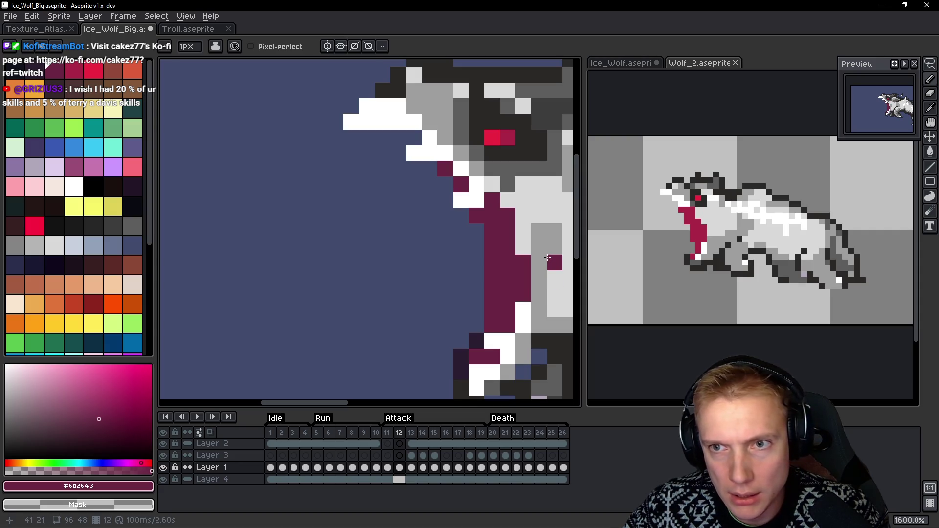
{"action": "scroll", "coordinate": [518, 213], "scroll_direction": "down", "scroll_amount": 5}
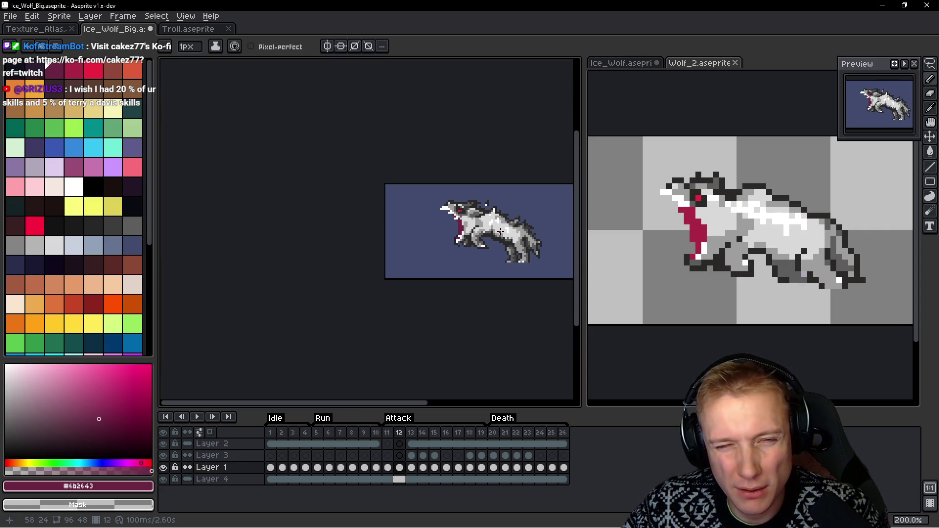
{"action": "scroll", "coordinate": [500, 231], "scroll_direction": "up", "scroll_amount": 6}
{"action": "scroll", "coordinate": [410, 178], "scroll_direction": "down", "scroll_amount": 5}
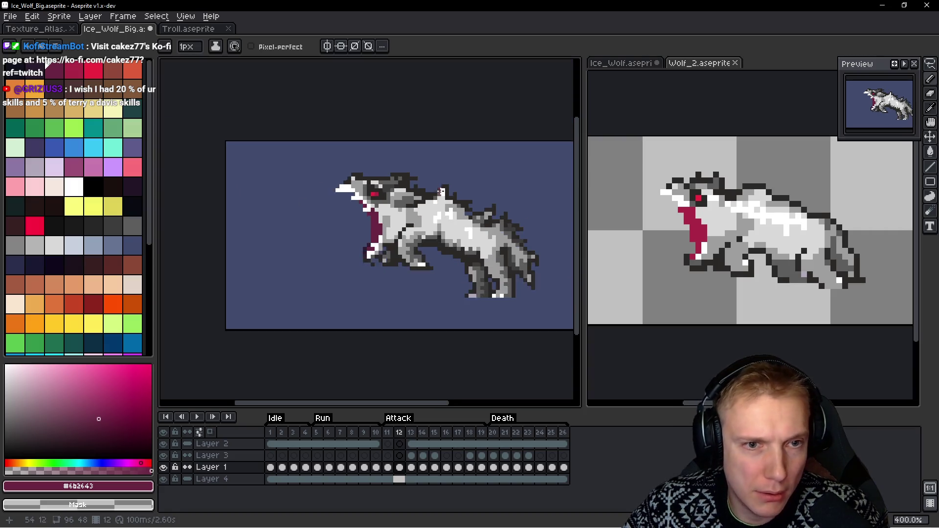
{"action": "key", "text": "Return"}
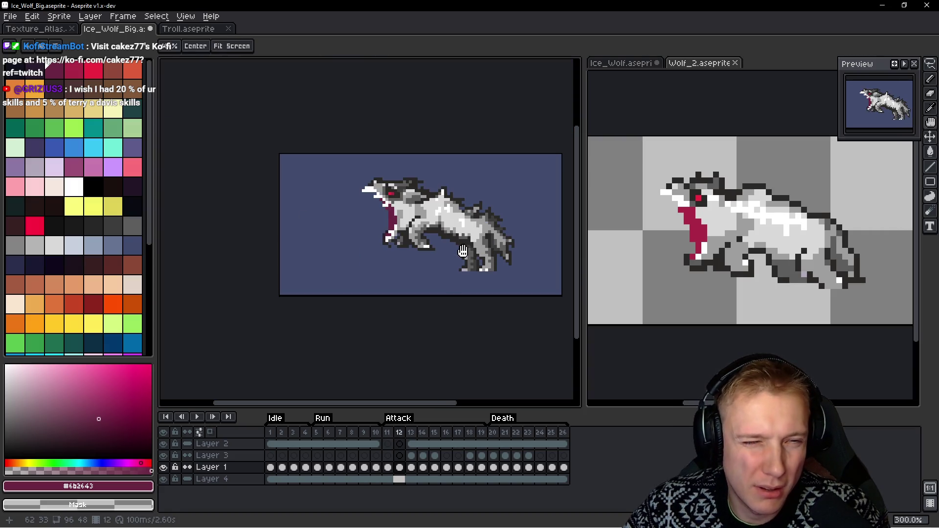
Add two more white jaw pixels and turn one white jaw pixel back to maroon
{"action": "scroll", "coordinate": [353, 230], "scroll_direction": "up", "scroll_amount": 4}
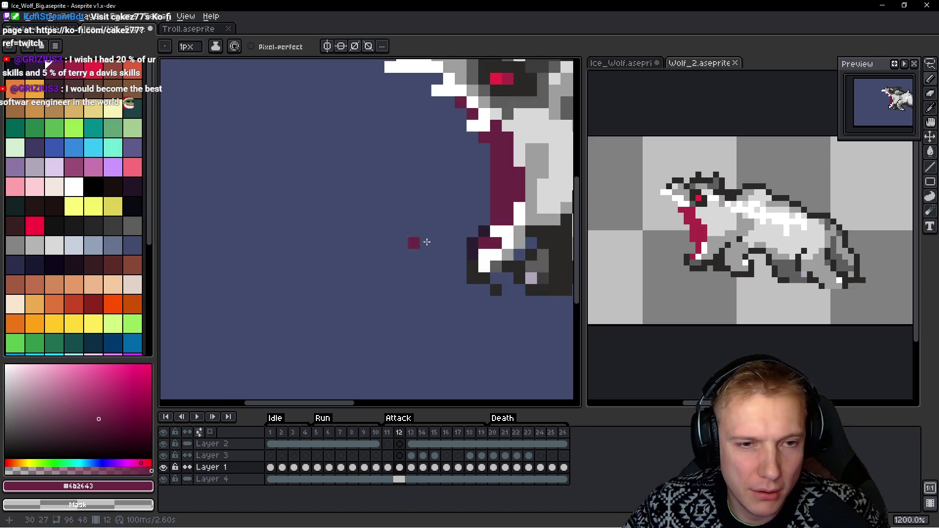
{"action": "left_click", "coordinate": [508, 208], "text": "alt"}
{"action": "left_click", "coordinate": [520, 196]}
{"action": "left_click", "coordinate": [528, 236]}
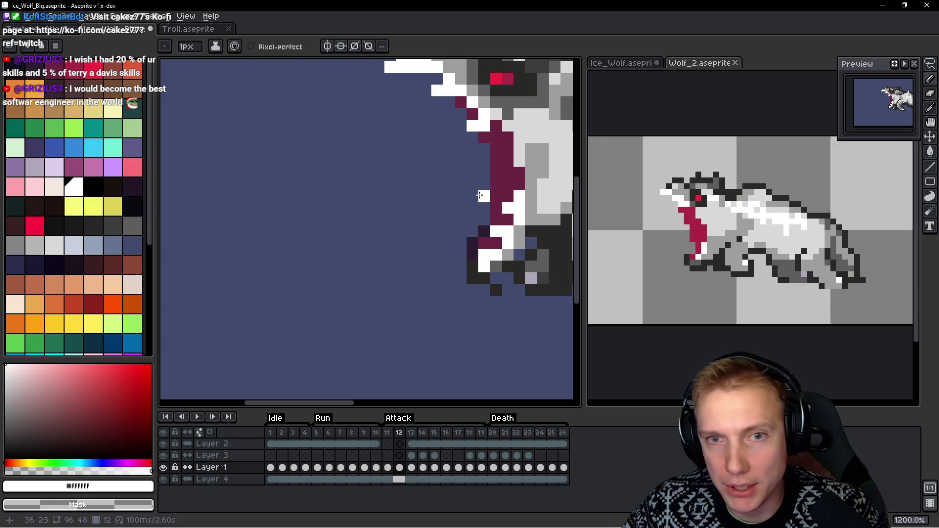
{"action": "left_click", "coordinate": [484, 146], "text": "alt"}
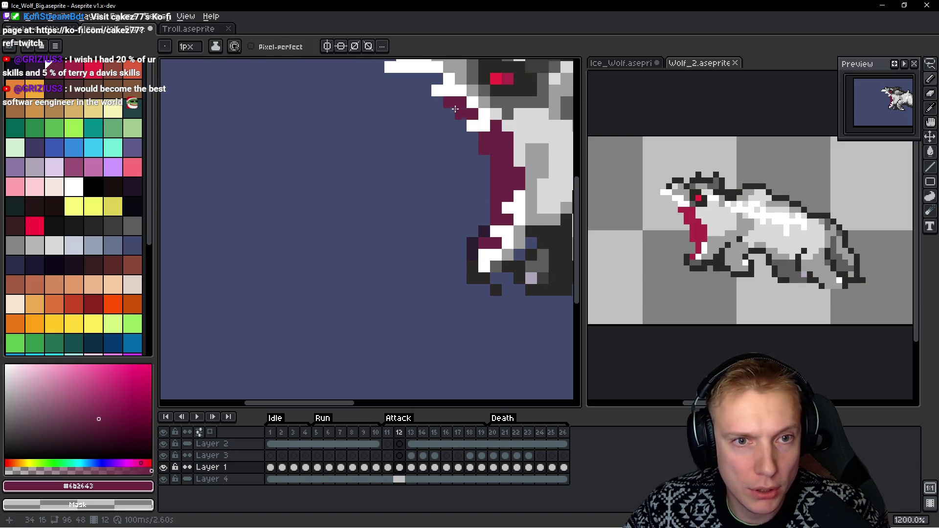
{"action": "left_click", "coordinate": [521, 200]}
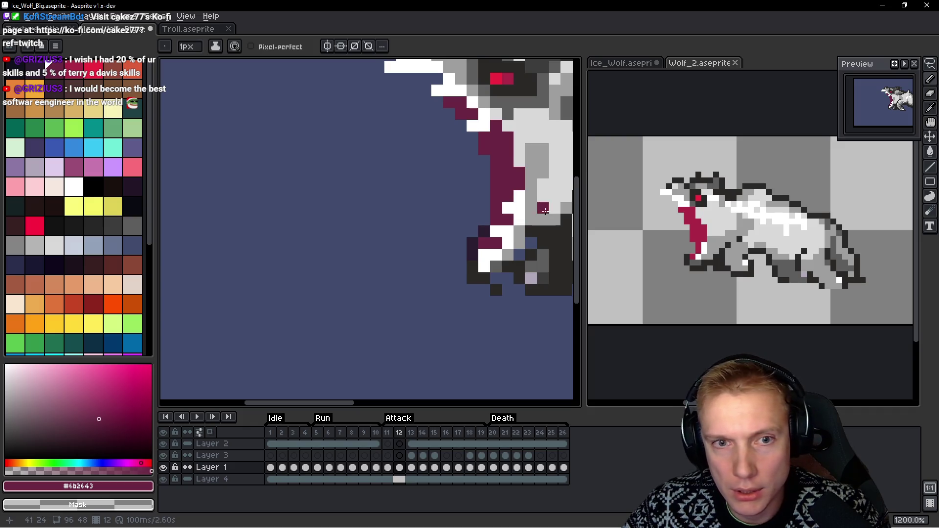
{"action": "scroll", "coordinate": [515, 160], "scroll_direction": "down", "scroll_amount": 4}
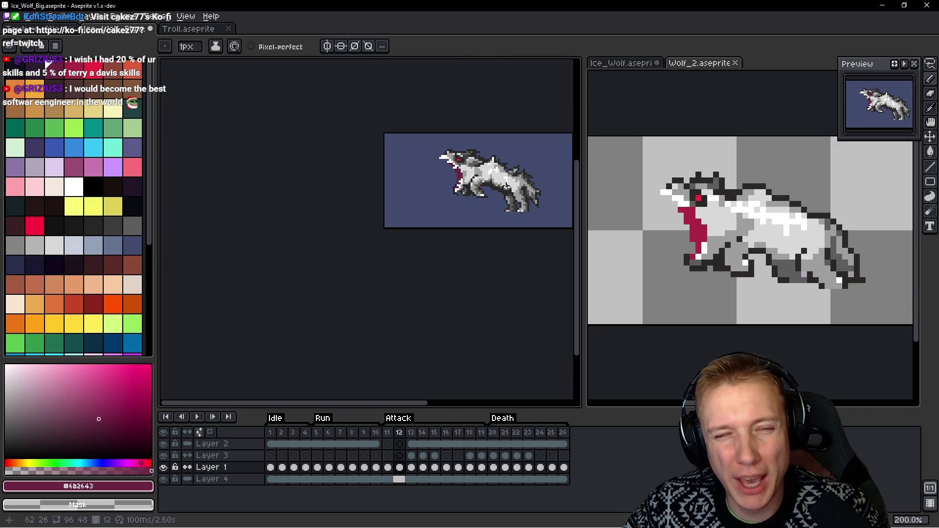
{"action": "scroll", "coordinate": [499, 155], "scroll_direction": "up", "scroll_amount": 3}
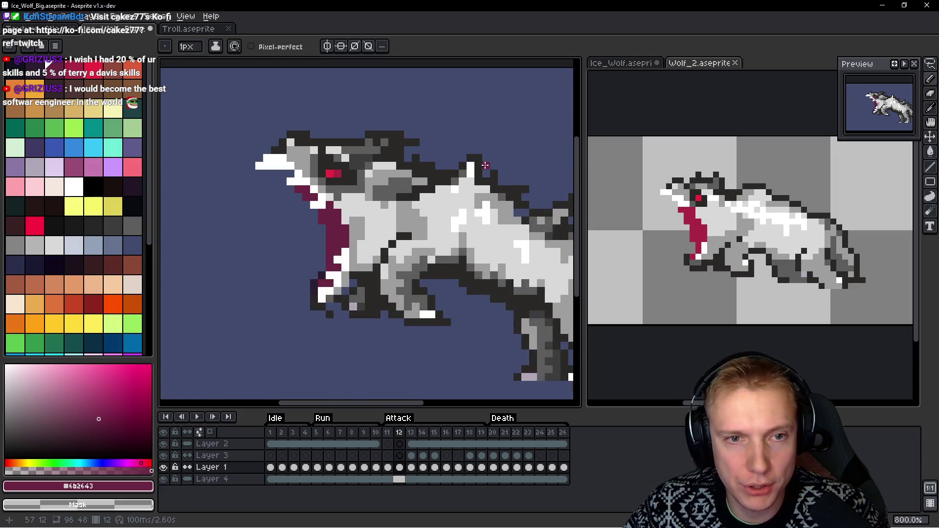
Repaint back pixels with grey #5d5d5d and white, undoing one stray white pixel
{"action": "scroll", "coordinate": [485, 165], "scroll_direction": "up", "scroll_amount": 1}
{"action": "left_click", "coordinate": [482, 154], "text": "alt"}
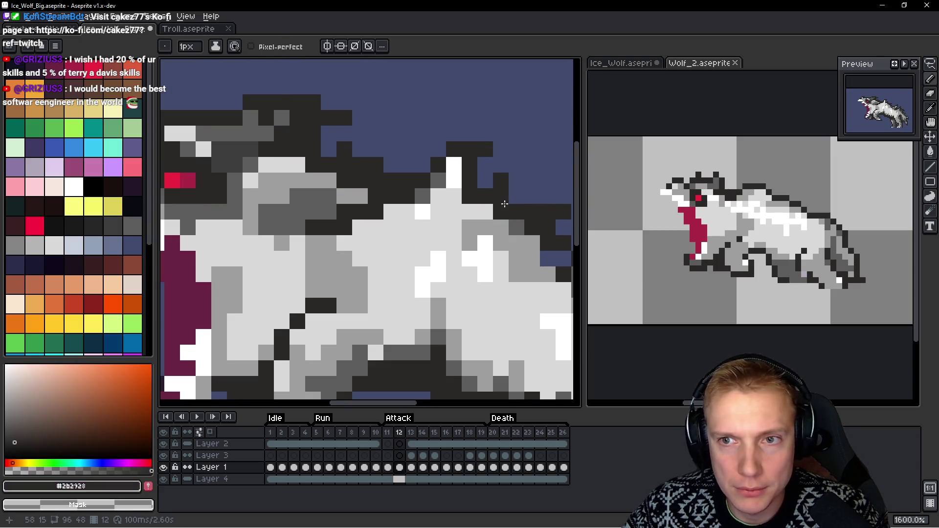
{"action": "left_click", "coordinate": [438, 180], "text": "alt"}
{"action": "left_click", "coordinate": [454, 165]}
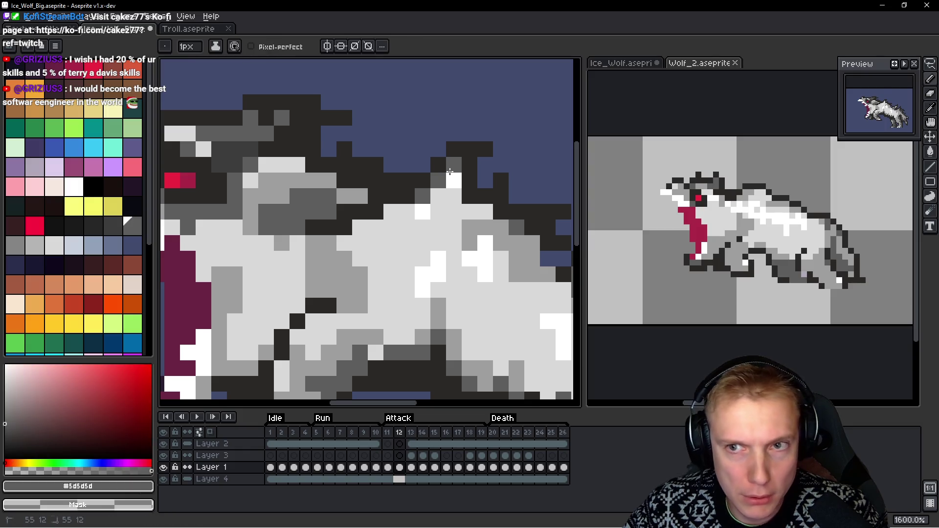
{"action": "left_click", "coordinate": [454, 180], "text": "alt"}
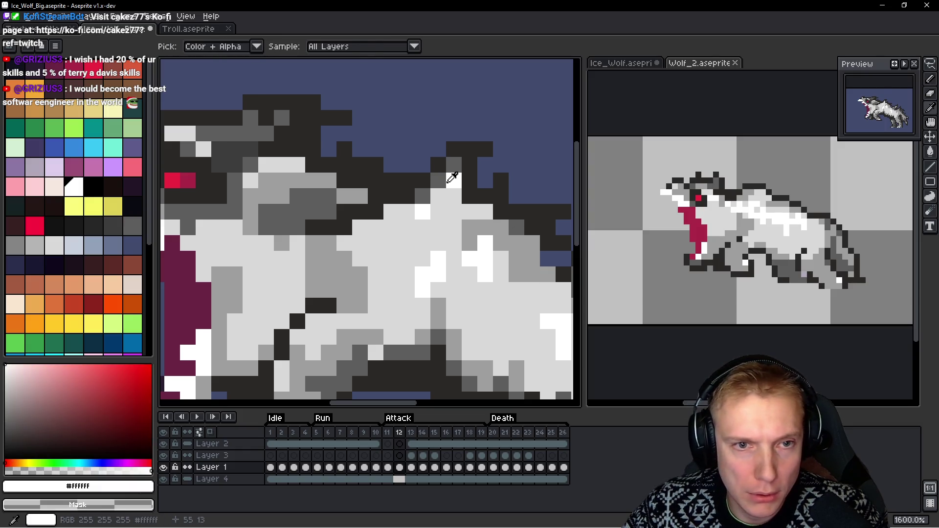
{"action": "left_click", "coordinate": [454, 164]}
{"action": "left_click", "coordinate": [481, 154]}
{"action": "key", "text": "ctrl+z"}
Add dark #2b2928 outline pixels along the wolf's back
{"action": "left_click", "coordinate": [469, 147], "text": "alt"}
{"action": "left_click", "coordinate": [468, 140]}
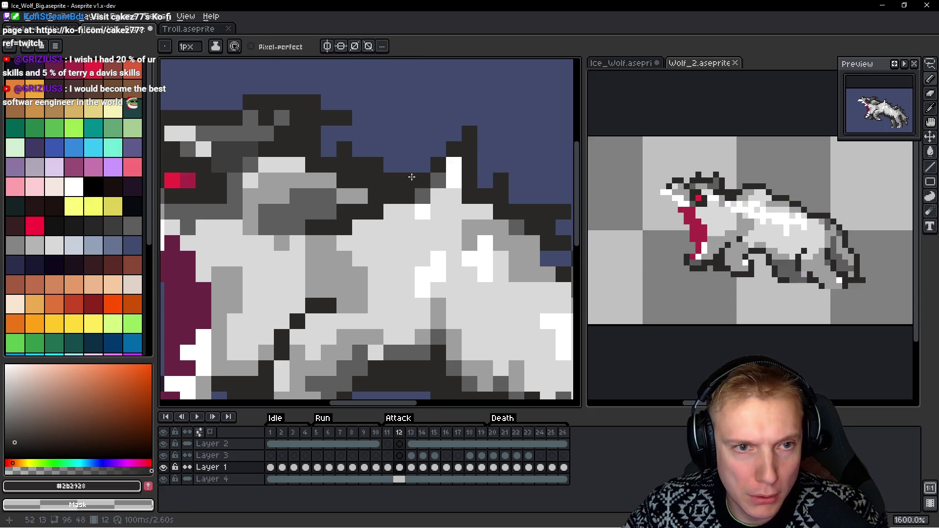
{"action": "left_click", "coordinate": [403, 168]}
{"action": "left_click", "coordinate": [391, 165]}
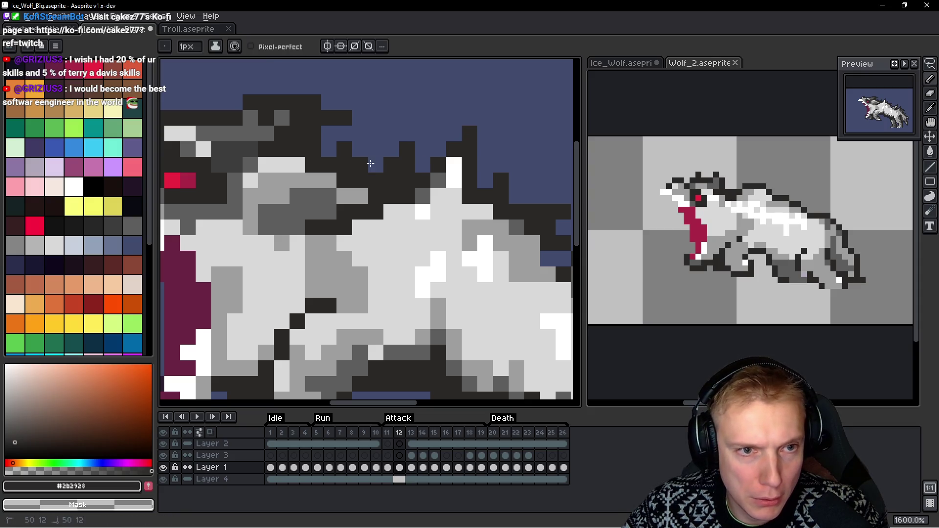
{"action": "scroll", "coordinate": [464, 200], "scroll_direction": "down", "scroll_amount": 7}
{"action": "scroll", "coordinate": [464, 200], "scroll_direction": "up", "scroll_amount": 7}
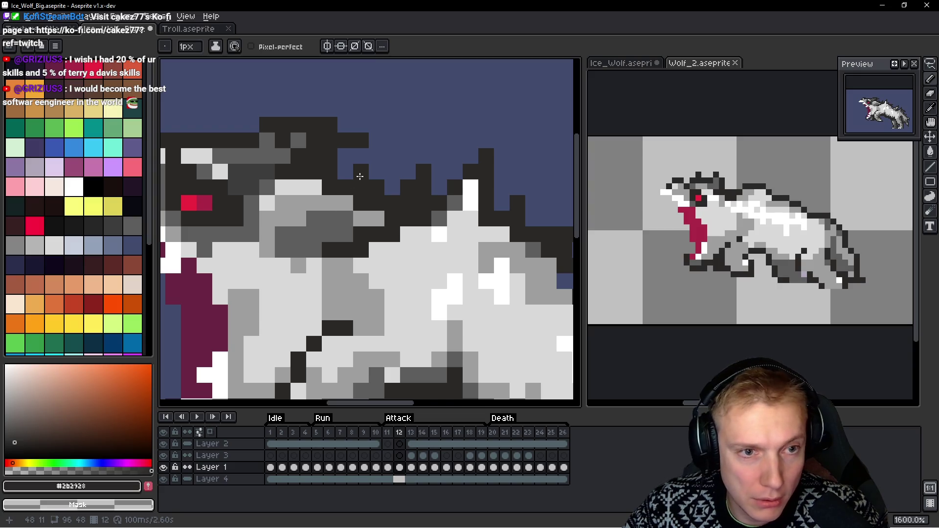
{"action": "scroll", "coordinate": [348, 174], "scroll_direction": "down", "scroll_amount": 5}
{"action": "scroll", "coordinate": [349, 174], "scroll_direction": "up", "scroll_amount": 4}
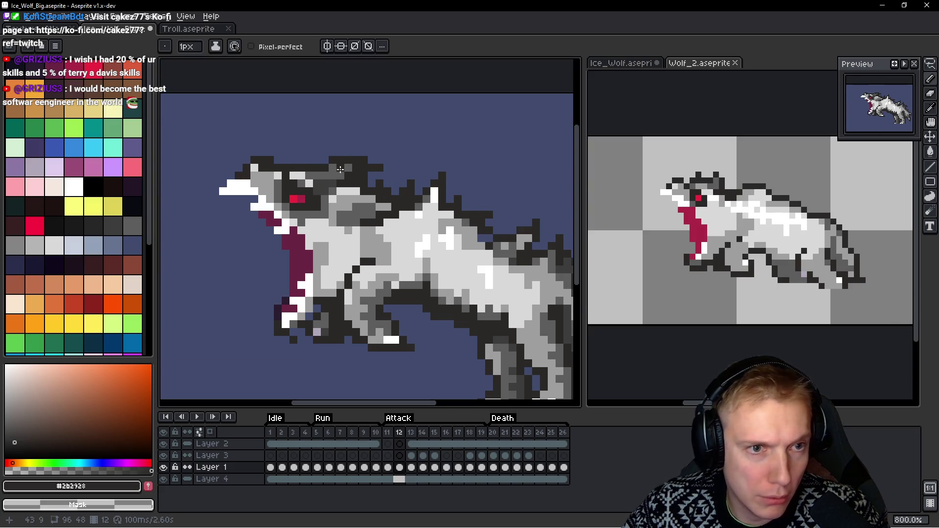
Shade the head with #5d5d5d and a row of #3d3d3d pixels, and darken the back spike
{"action": "key", "text": "i"}
{"action": "left_click", "coordinate": [345, 166], "text": "alt"}
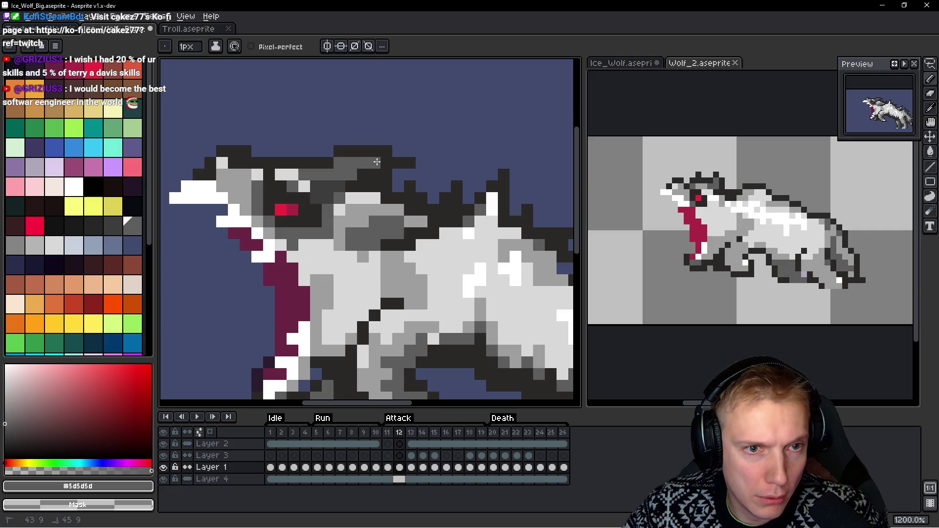
{"action": "left_click", "coordinate": [390, 178]}
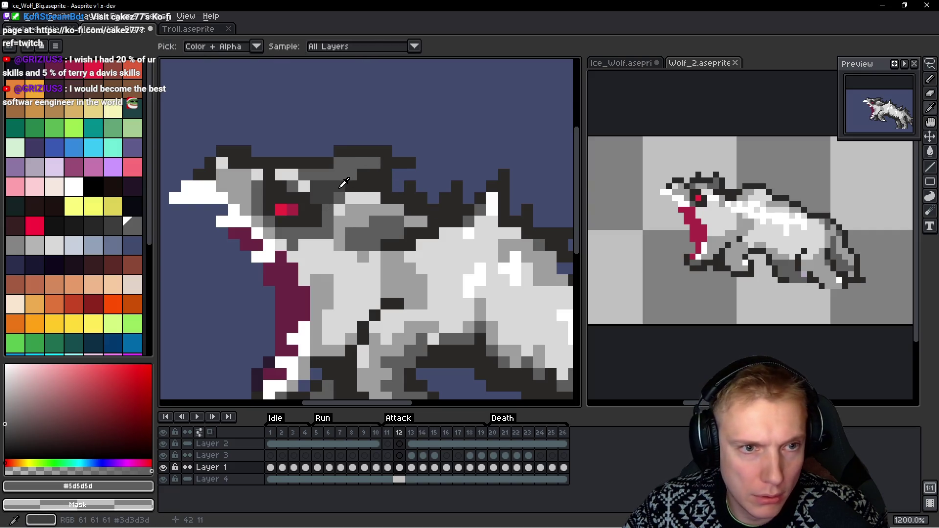
{"action": "left_click", "coordinate": [352, 175], "text": "alt"}
{"action": "left_click_drag", "start_coordinate": [359, 175], "coordinate": [371, 174]}
{"action": "right_click", "coordinate": [386, 149]}
{"action": "left_click", "coordinate": [417, 165]}
{"action": "left_click", "coordinate": [399, 170], "text": "alt"}
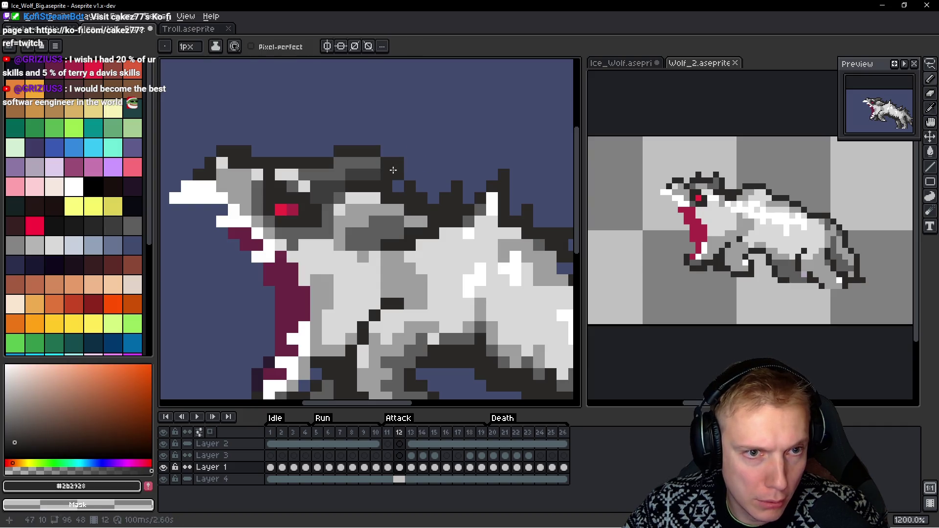
{"action": "left_click", "coordinate": [468, 175]}
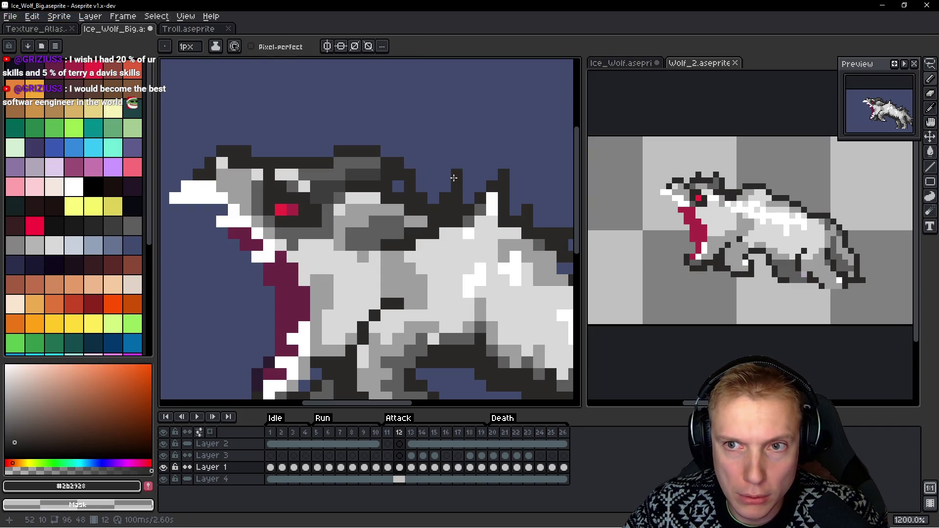
Redraw the dark head outline at the top-left and erase the outline pixels above the head
{"action": "scroll", "coordinate": [440, 188], "scroll_direction": "left", "scroll_amount": 3}
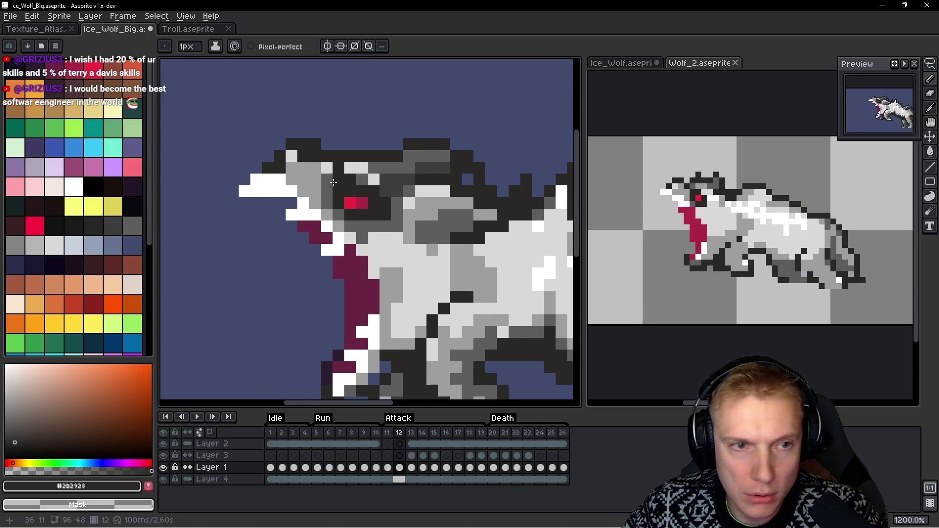
{"action": "right_click", "coordinate": [315, 145]}
{"action": "left_click", "coordinate": [291, 156]}
{"action": "left_click", "coordinate": [291, 168]}
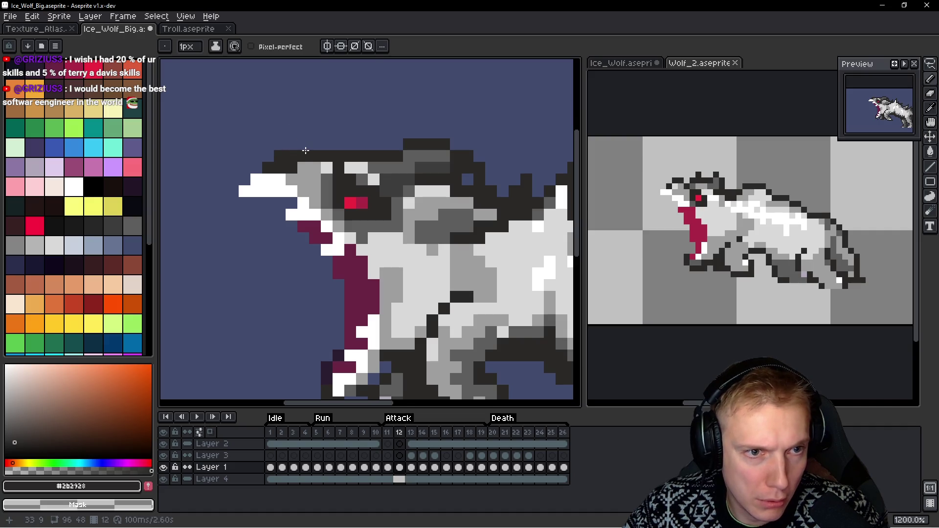
{"action": "left_click_drag", "start_coordinate": [303, 168], "coordinate": [327, 168]}
{"action": "right_click", "coordinate": [315, 155]}
{"action": "right_click", "coordinate": [327, 156]}
{"action": "right_click", "coordinate": [339, 156]}
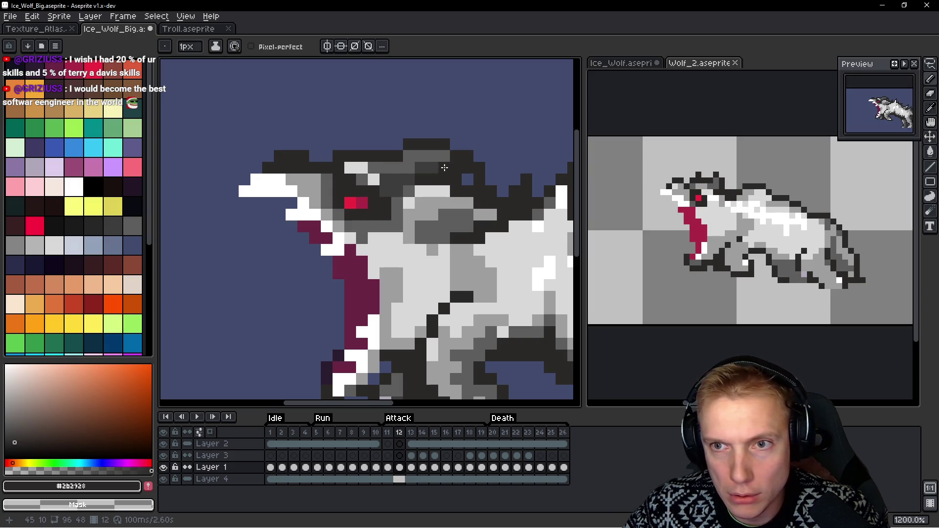
{"action": "scroll", "coordinate": [337, 201], "scroll_direction": "up", "scroll_amount": 3}
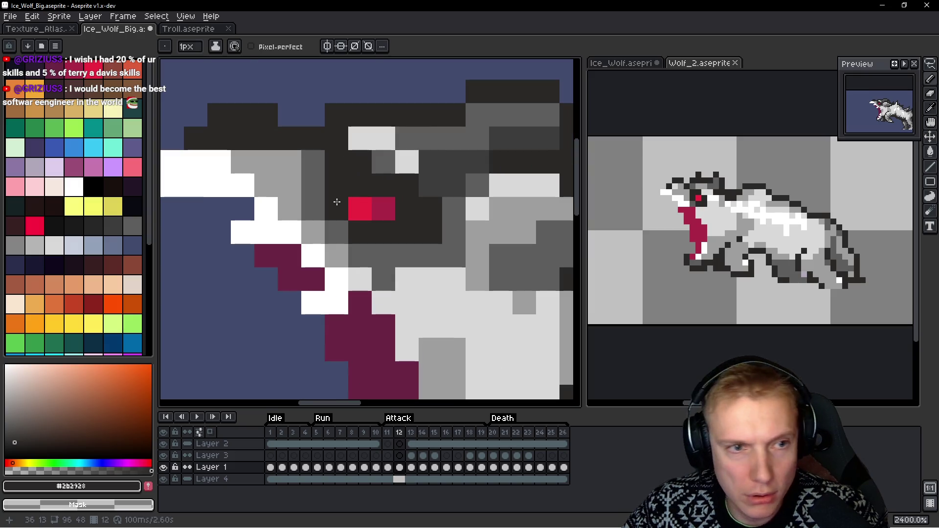
Darken two head pixels with dark grey and paint a mid-grey stroke along the head
{"action": "left_click", "coordinate": [315, 161], "text": "alt"}
{"action": "left_click", "coordinate": [362, 141]}
{"action": "scroll", "coordinate": [366, 150], "scroll_direction": "down", "scroll_amount": 5}
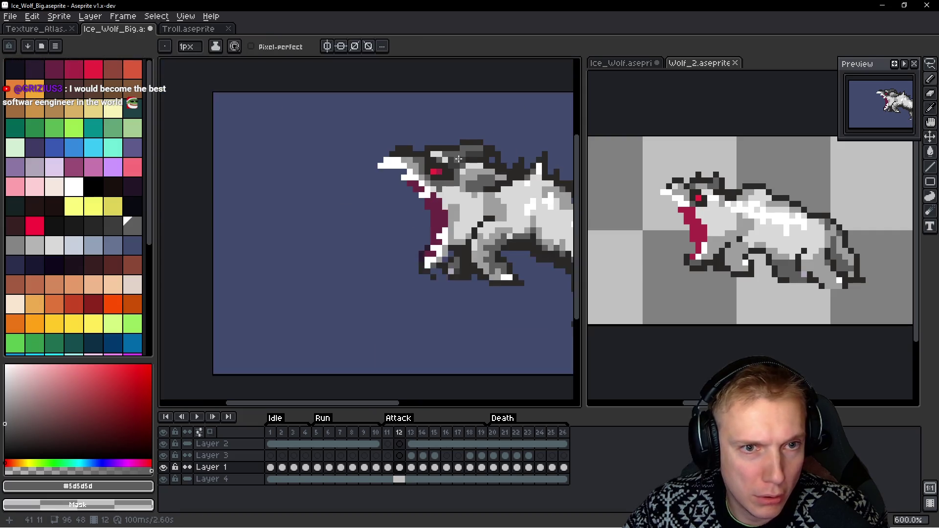
{"action": "scroll", "coordinate": [431, 142], "scroll_direction": "up", "scroll_amount": 3}
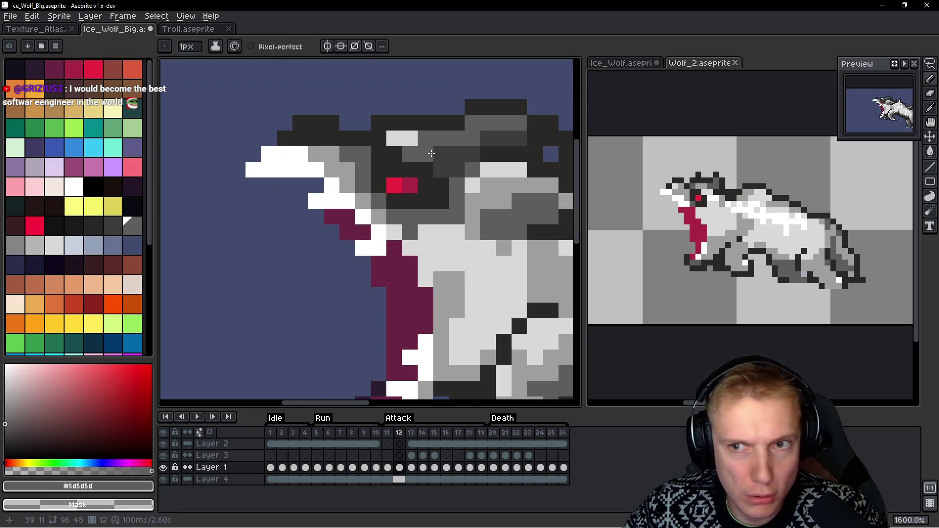
{"action": "left_click", "coordinate": [426, 154]}
{"action": "left_click", "coordinate": [469, 183], "text": "alt"}
{"action": "left_click_drag", "start_coordinate": [394, 139], "coordinate": [451, 135]}
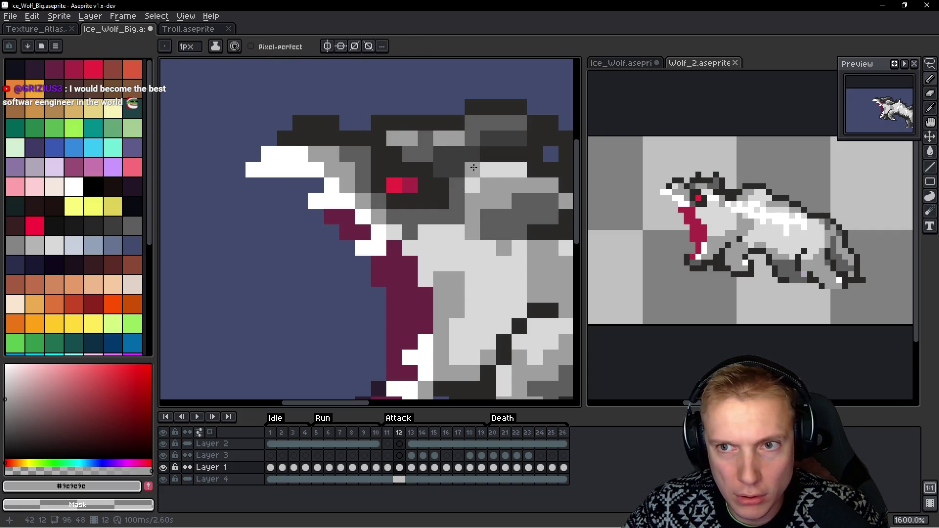
Paint one head pixel near-black, repaint two dark pixels light grey, and stroke across the brow
{"action": "scroll", "coordinate": [380, 166], "scroll_direction": "up", "scroll_amount": 2}
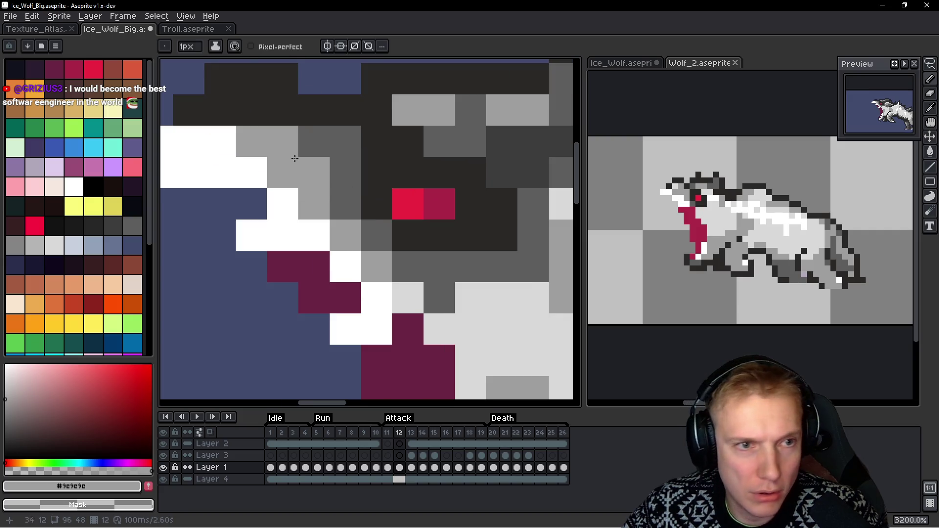
{"action": "left_click", "coordinate": [244, 139], "text": "alt"}
{"action": "left_click", "coordinate": [225, 139]}
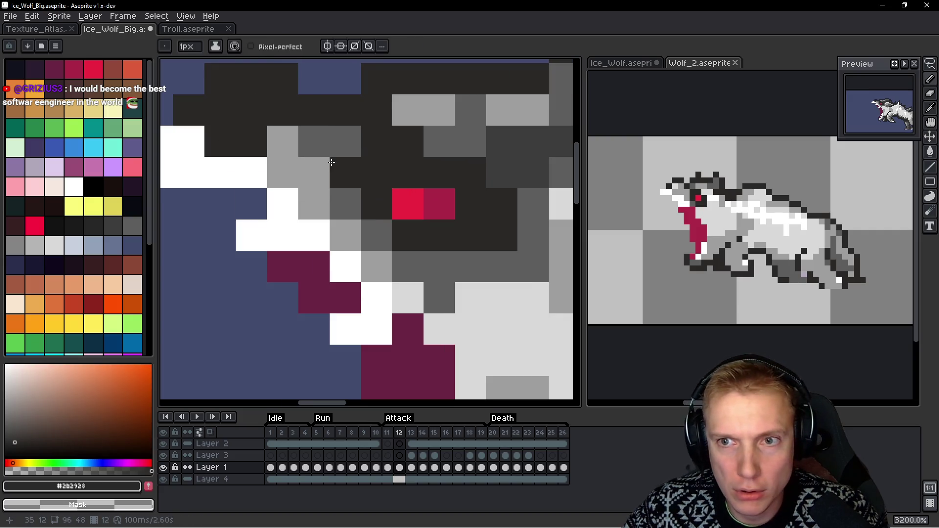
{"action": "left_click", "coordinate": [273, 161], "text": "alt"}
{"action": "left_click_drag", "start_coordinate": [230, 141], "coordinate": [257, 142]}
{"action": "scroll", "coordinate": [301, 79], "scroll_direction": "down", "scroll_amount": 10}
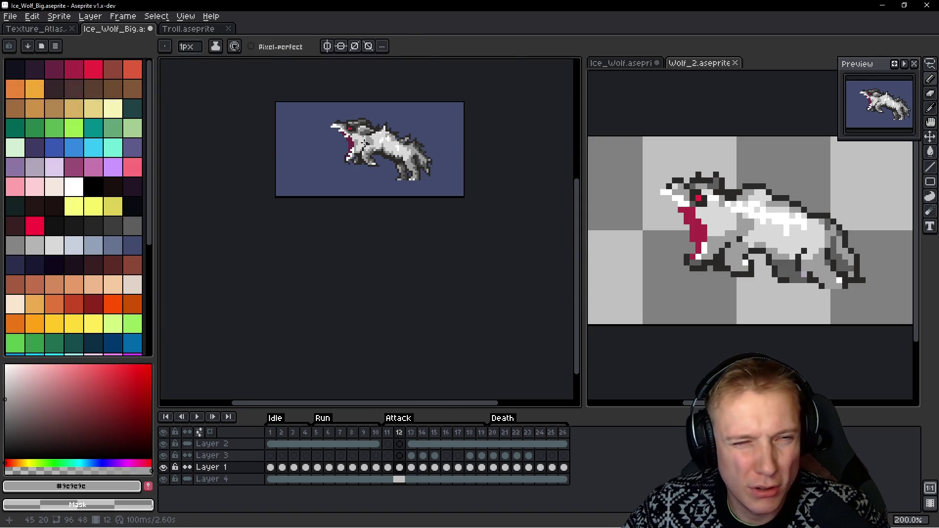
{"action": "left_click_drag", "start_coordinate": [369, 147], "coordinate": [441, 146]}
{"action": "scroll", "coordinate": [494, 173], "scroll_direction": "up", "scroll_amount": 2}
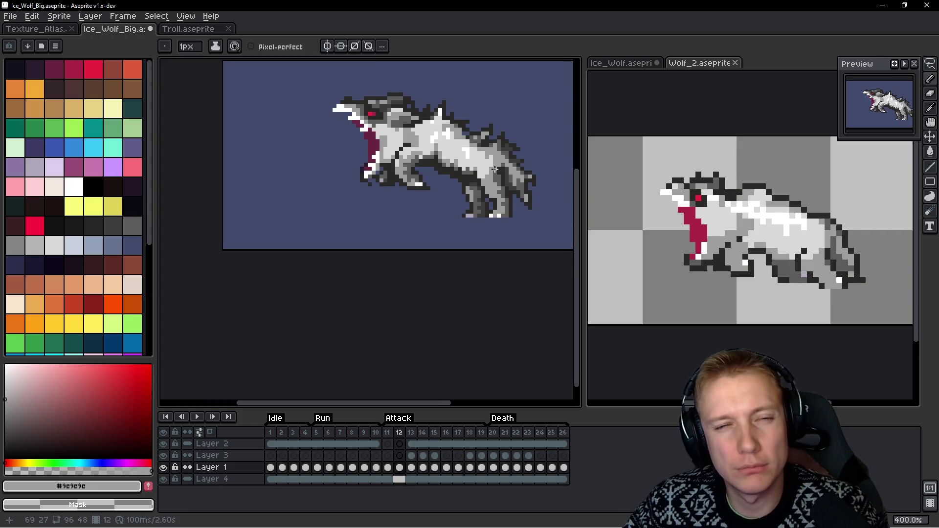
Sample the dark outline and deep purple #2c1c31, and darken first pixels on the paw and mouth
{"action": "scroll", "coordinate": [494, 174], "scroll_direction": "down", "scroll_amount": 1}
{"action": "scroll", "coordinate": [331, 155], "scroll_direction": "up", "scroll_amount": 3}
{"action": "scroll", "coordinate": [331, 154], "scroll_direction": "up", "scroll_amount": 5}
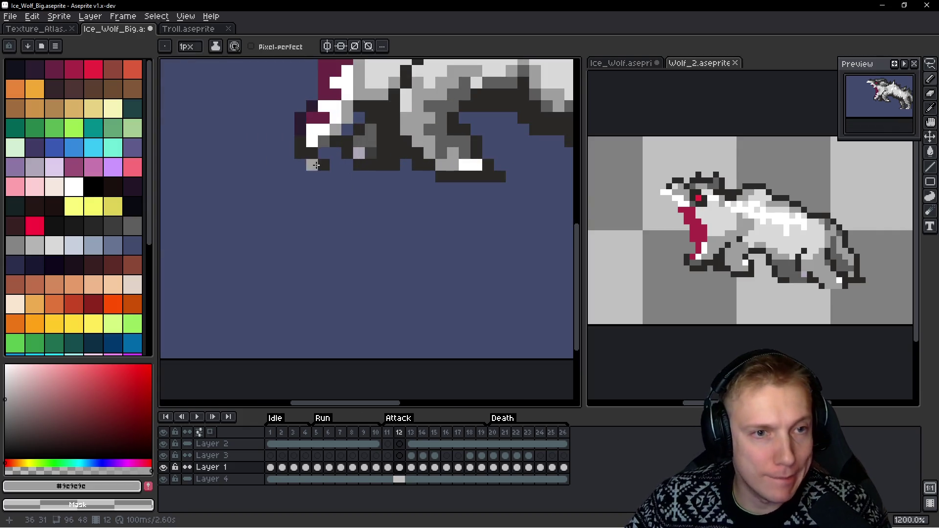
{"action": "left_click", "coordinate": [291, 151], "text": "alt"}
{"action": "left_click", "coordinate": [414, 123]}
{"action": "scroll", "coordinate": [413, 123], "scroll_direction": "down", "scroll_amount": 2}
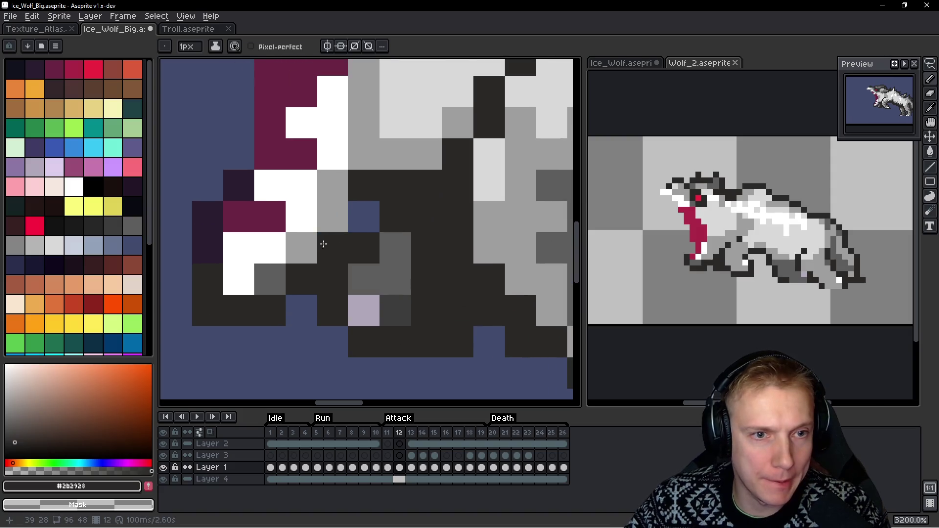
{"action": "scroll", "coordinate": [357, 216], "scroll_direction": "down", "scroll_amount": 3}
{"action": "scroll", "coordinate": [400, 209], "scroll_direction": "up", "scroll_amount": 4}
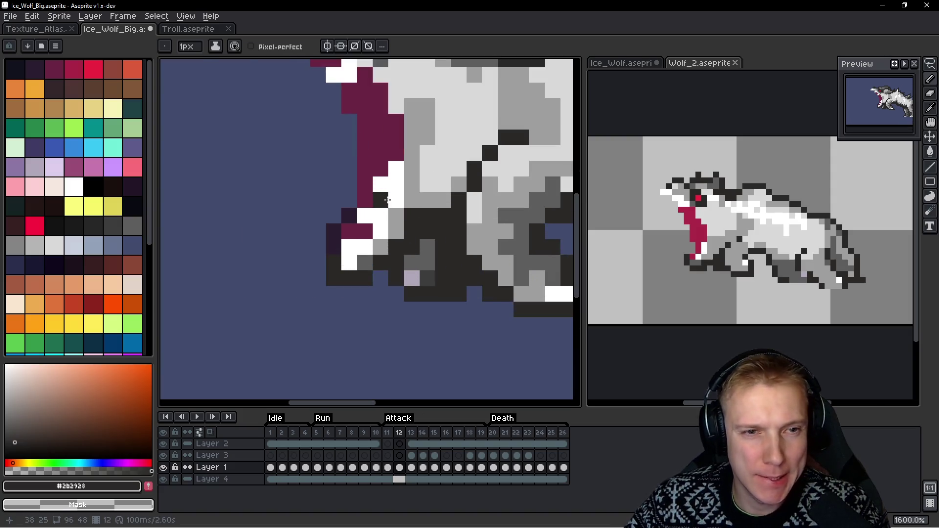
{"action": "left_click", "coordinate": [346, 205], "text": "alt"}
{"action": "left_click", "coordinate": [366, 144]}
{"action": "left_click", "coordinate": [350, 107]}
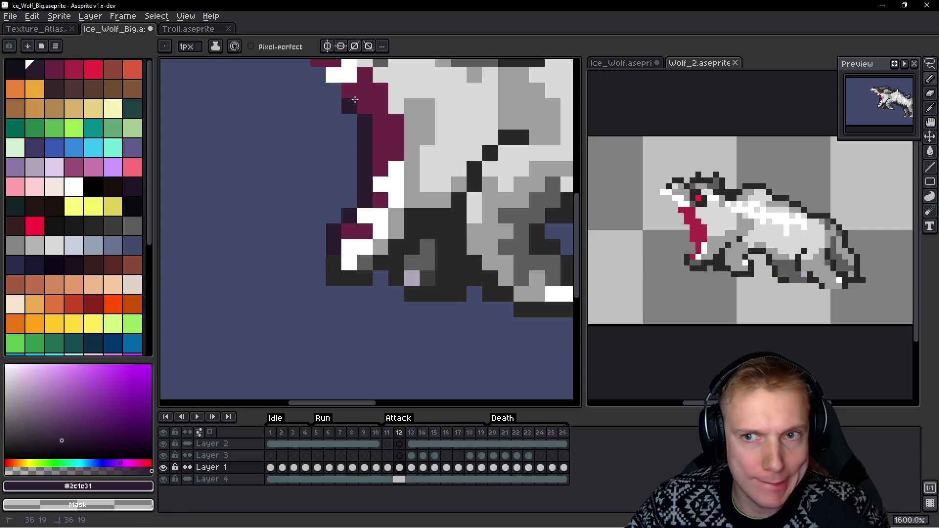
Darken the remaining maroon pixels along the mouth edge, lower jaw and throat in deep purple
{"action": "left_click_drag", "start_coordinate": [366, 138], "coordinate": [367, 193]}
{"action": "left_click", "coordinate": [351, 145]}
{"action": "left_click", "coordinate": [305, 98]}
{"action": "left_click", "coordinate": [320, 97]}
{"action": "left_click", "coordinate": [336, 113]}
{"action": "left_click", "coordinate": [367, 145]}
{"action": "left_click", "coordinate": [367, 129]}
{"action": "left_click", "coordinate": [382, 144]}
{"action": "left_click", "coordinate": [383, 160]}
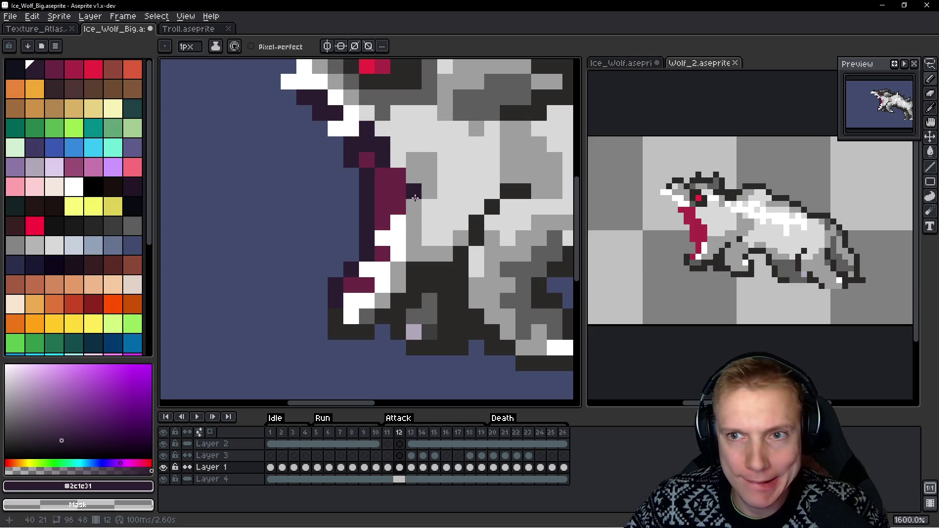
{"action": "left_click", "coordinate": [398, 175]}
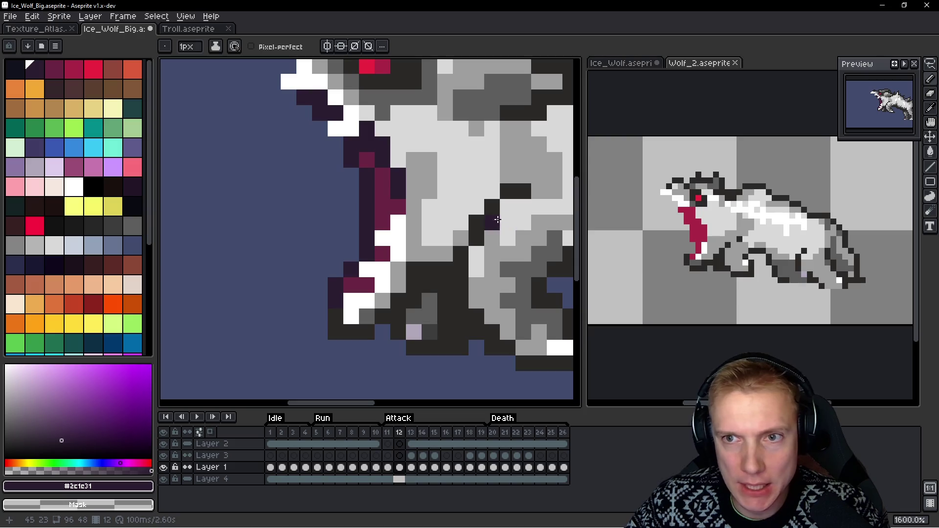
{"action": "left_click", "coordinate": [509, 176]}
{"action": "scroll", "coordinate": [512, 177], "scroll_direction": "down", "scroll_amount": 7}
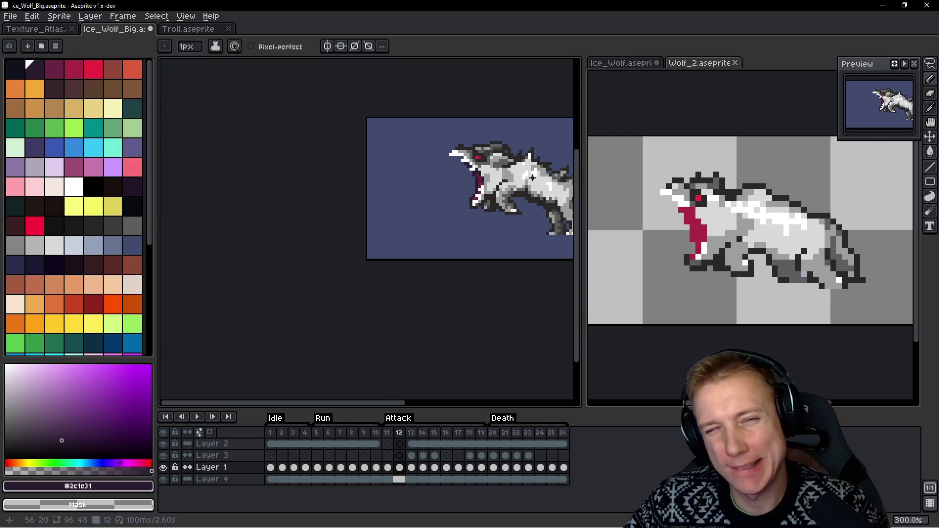
{"action": "key", "text": "space"}
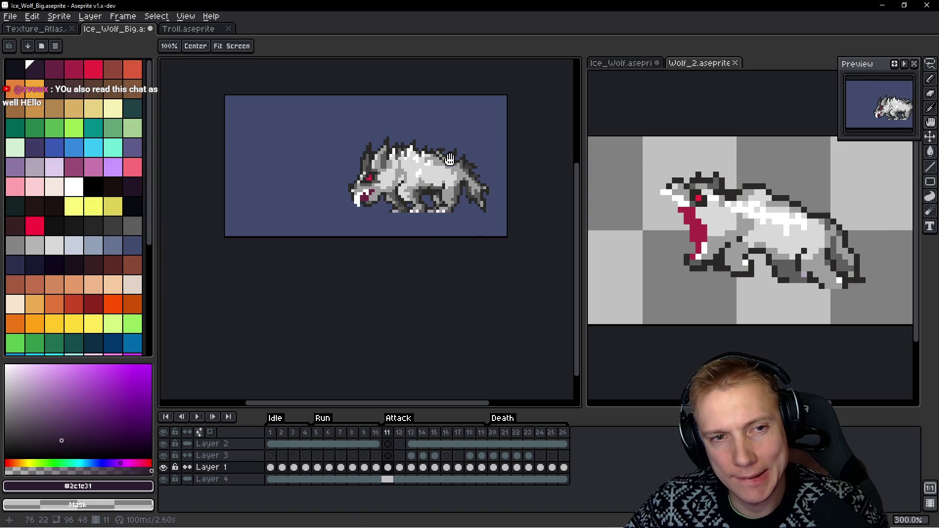
Select run frames 5–7 and try a lasso around frame 7's tail and back leg, then cancel it
{"action": "left_click_drag", "start_coordinate": [317, 432], "coordinate": [343, 435]}
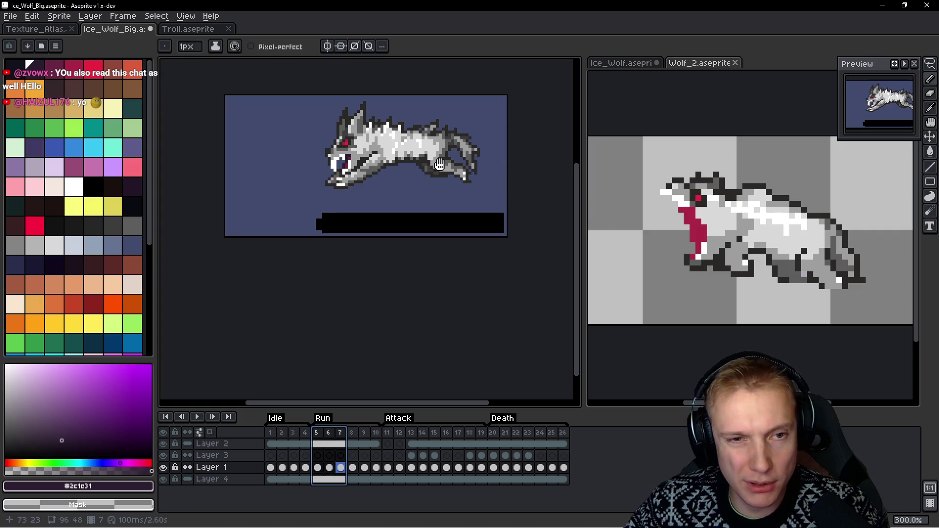
{"action": "scroll", "coordinate": [439, 164], "scroll_direction": "up", "scroll_amount": 2}
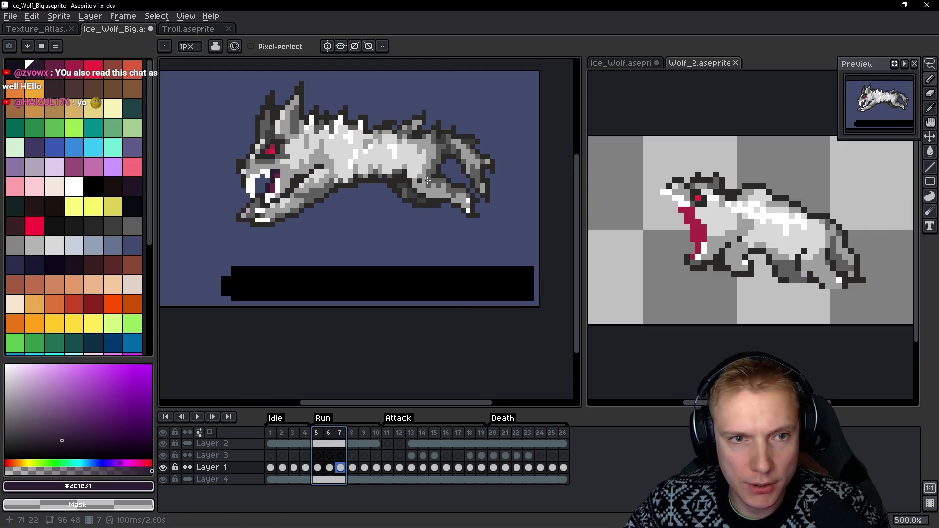
{"action": "key", "text": "q"}
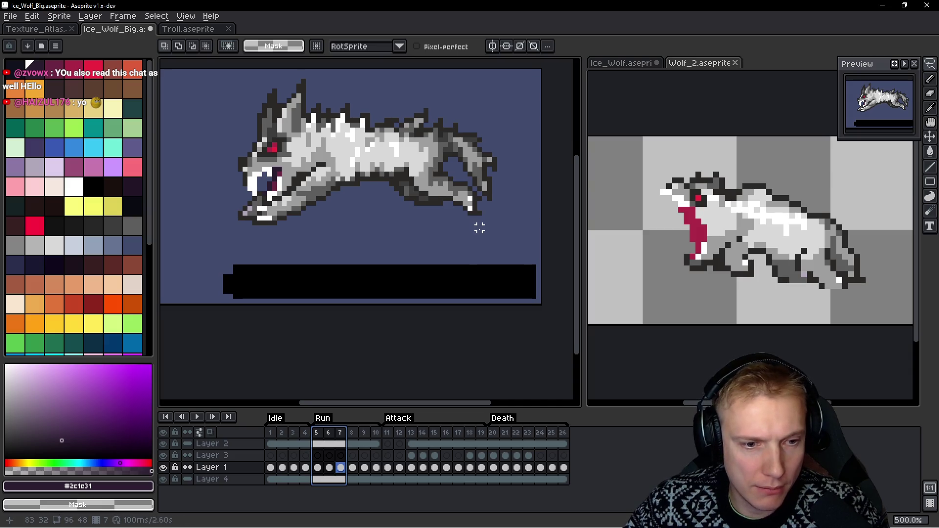
{"action": "left_click", "coordinate": [475, 223]}
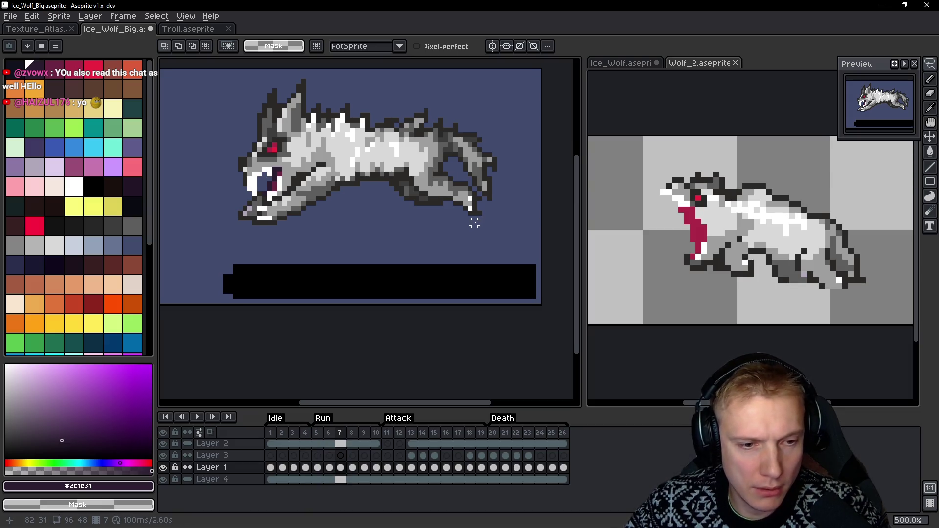
{"action": "mouse_move", "coordinate": [489, 201]}
{"action": "left_mouse_down"}
{"action": "mouse_move", "coordinate": [462, 177]}
{"action": "mouse_move", "coordinate": [393, 201]}
{"action": "mouse_move", "coordinate": [492, 216]}
{"action": "left_mouse_up"}
{"action": "key", "text": "ctrl+d"}
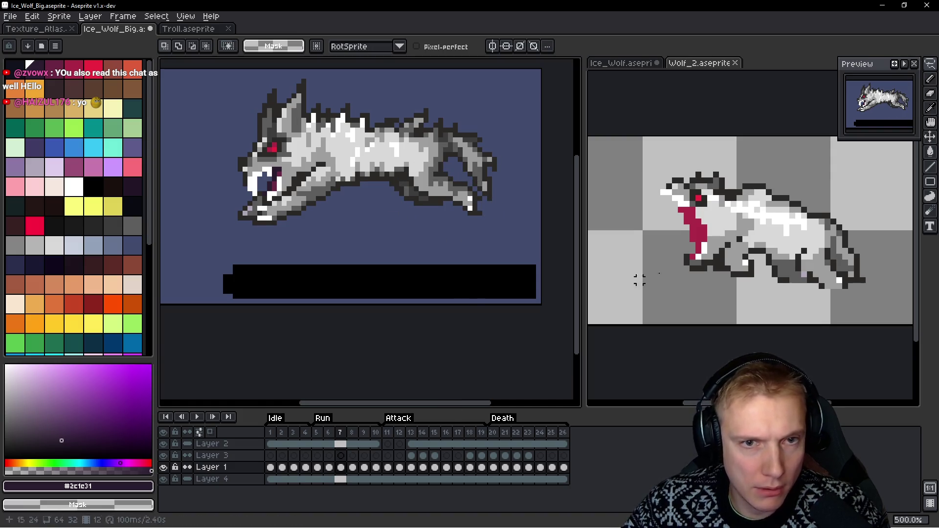
Select Ice_Wolf_Big's attack frames 11–13, then make Wolf_2 the active sprite
{"action": "left_click", "coordinate": [638, 279]}
{"action": "scroll", "coordinate": [768, 257], "scroll_direction": "up", "scroll_amount": 2}
{"action": "left_click", "coordinate": [345, 251]}
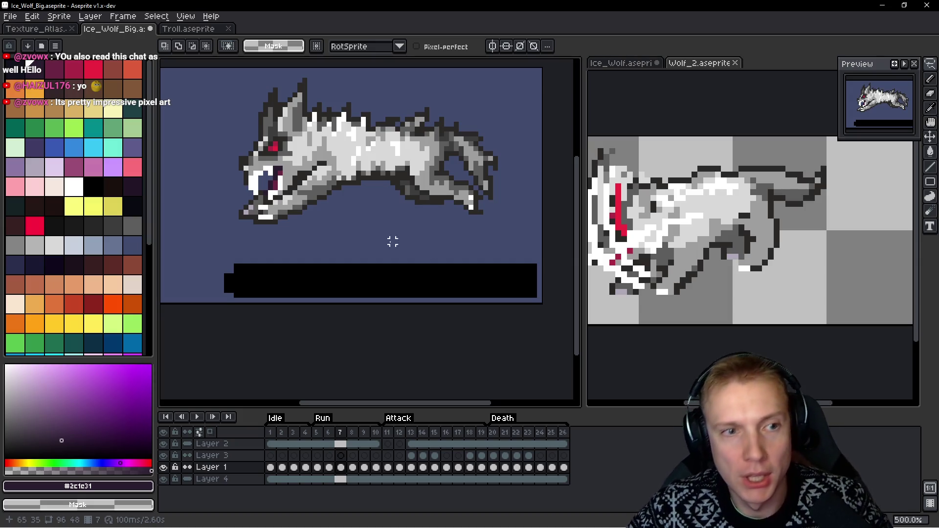
{"action": "mouse_move", "coordinate": [387, 433]}
{"action": "left_mouse_down"}
{"action": "mouse_move", "coordinate": [413, 439]}
{"action": "mouse_move", "coordinate": [397, 310]}
{"action": "left_mouse_up"}
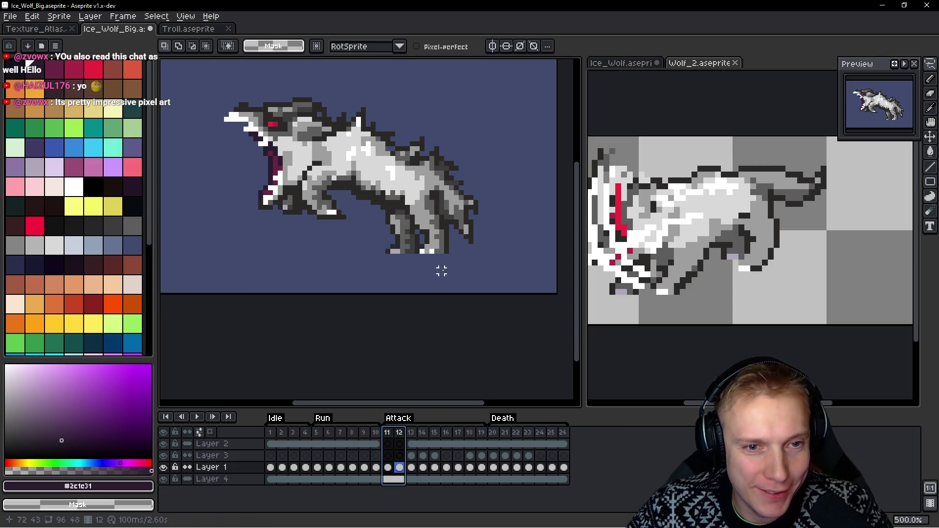
{"action": "left_click", "coordinate": [684, 237]}
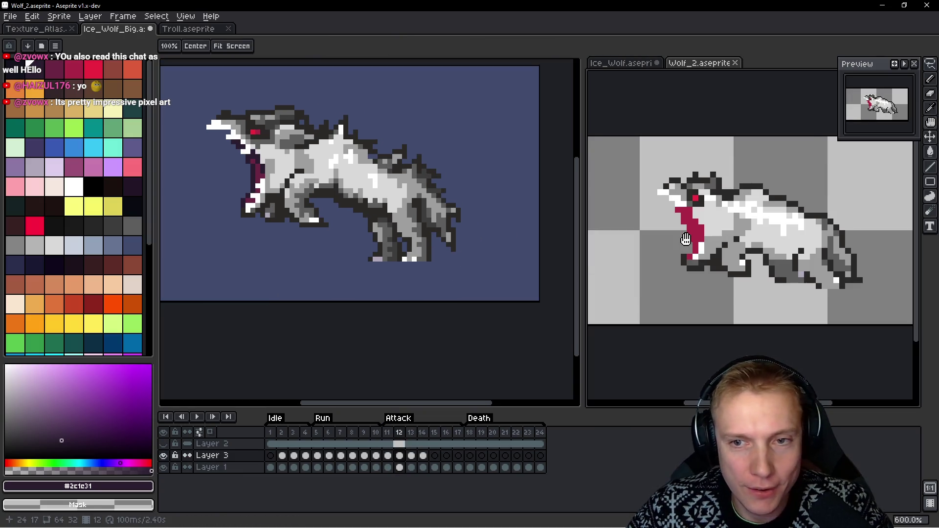
Lasso the ice wolf's hindquarters, move and rotate the piece down-left, and apply it
{"action": "left_click", "coordinate": [448, 225]}
{"action": "scroll", "coordinate": [438, 240], "scroll_direction": "up", "scroll_amount": 1}
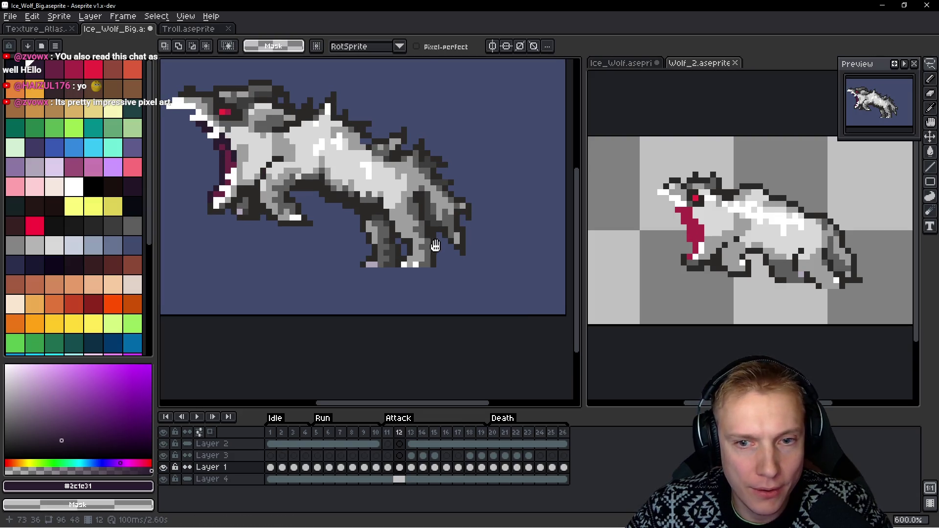
{"action": "left_click_drag", "start_coordinate": [399, 147], "coordinate": [440, 274]}
{"action": "mouse_move", "coordinate": [462, 205]}
{"action": "left_mouse_down"}
{"action": "mouse_move", "coordinate": [412, 265]}
{"action": "mouse_move", "coordinate": [420, 250]}
{"action": "mouse_move", "coordinate": [428, 257]}
{"action": "left_mouse_up"}
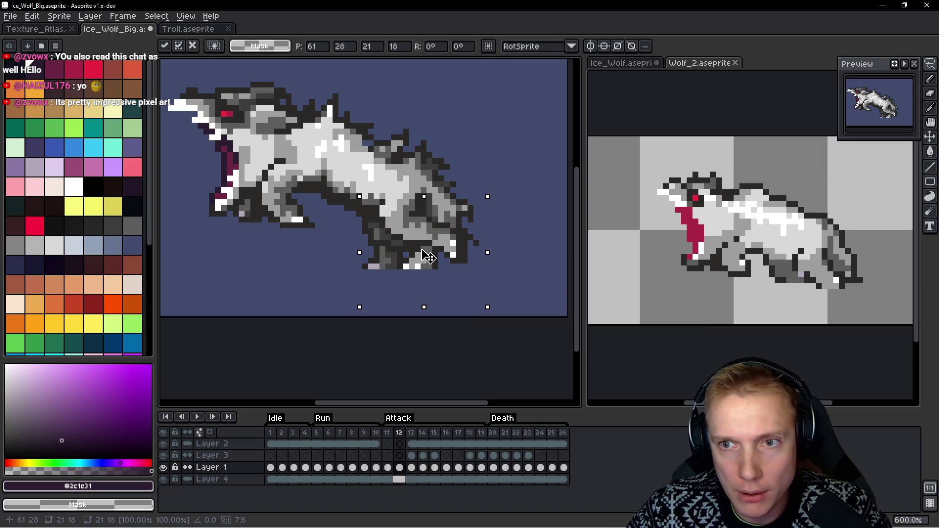
{"action": "mouse_move", "coordinate": [427, 256]}
{"action": "left_mouse_down"}
{"action": "mouse_move", "coordinate": [469, 300]}
{"action": "mouse_move", "coordinate": [494, 274]}
{"action": "mouse_move", "coordinate": [294, 259]}
{"action": "mouse_move", "coordinate": [387, 264]}
{"action": "mouse_move", "coordinate": [328, 260]}
{"action": "mouse_move", "coordinate": [365, 219]}
{"action": "mouse_move", "coordinate": [385, 226]}
{"action": "mouse_move", "coordinate": [391, 262]}
{"action": "left_mouse_up"}
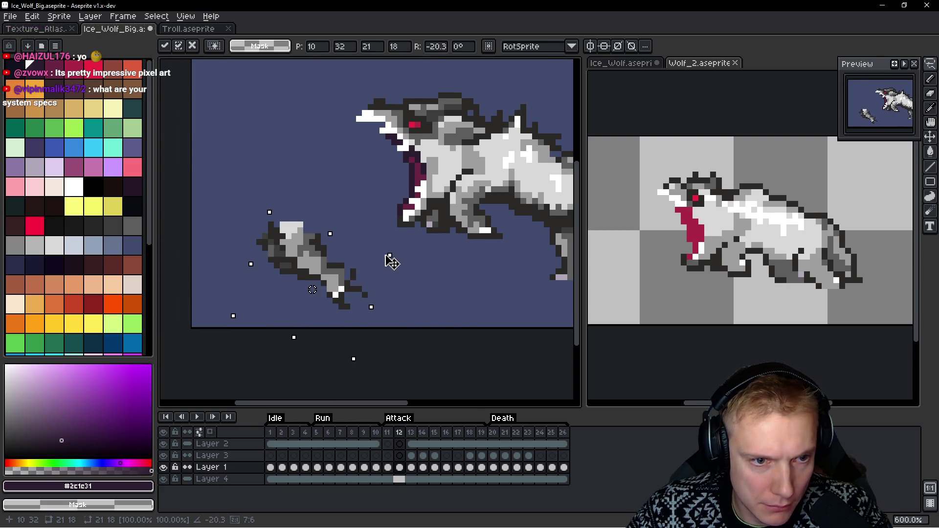
{"action": "key", "text": "Return"}
{"action": "mouse_move", "coordinate": [341, 242]}
{"action": "left_mouse_down"}
{"action": "mouse_move", "coordinate": [326, 235]}
{"action": "mouse_move", "coordinate": [210, 262]}
{"action": "mouse_move", "coordinate": [273, 218]}
{"action": "mouse_move", "coordinate": [189, 191]}
{"action": "left_mouse_up"}
{"action": "key", "text": "ctrl+d"}
Shift the loose leg piece to the lower left edge of the frame and deselect
{"action": "left_click_drag", "start_coordinate": [190, 252], "coordinate": [489, 272]}
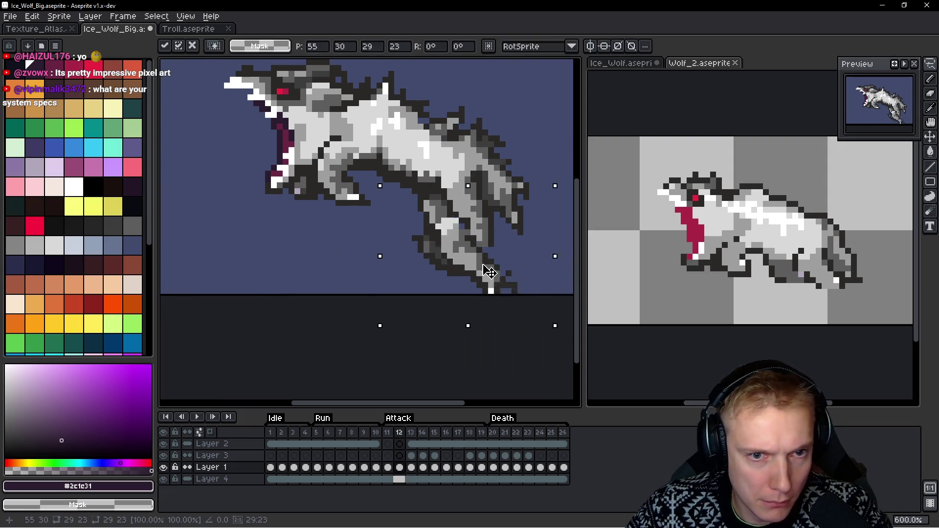
{"action": "mouse_move", "coordinate": [401, 259]}
{"action": "left_mouse_down"}
{"action": "mouse_move", "coordinate": [235, 241]}
{"action": "mouse_move", "coordinate": [279, 250]}
{"action": "left_mouse_up"}
{"action": "key", "text": "Return"}
{"action": "mouse_move", "coordinate": [313, 223]}
{"action": "left_mouse_down"}
{"action": "mouse_move", "coordinate": [256, 245]}
{"action": "mouse_move", "coordinate": [338, 230]}
{"action": "left_mouse_up"}
{"action": "left_click_drag", "start_coordinate": [289, 275], "coordinate": [272, 254]}
{"action": "key", "text": "Return"}
{"action": "key", "text": "ctrl+d"}
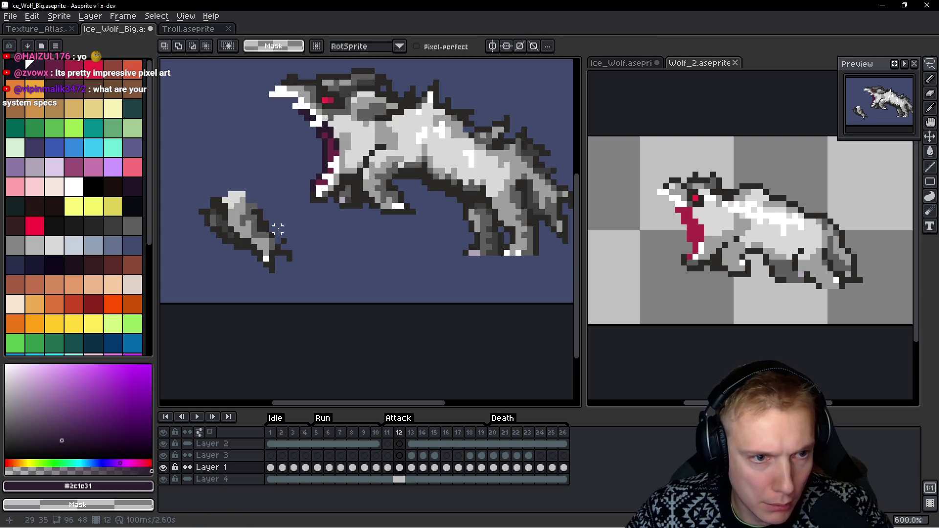
Sample the wolf's mid grey and dark outline colours and paint a dark outline pixel
{"action": "key", "text": "b"}
{"action": "left_click", "coordinate": [256, 239], "text": "alt"}
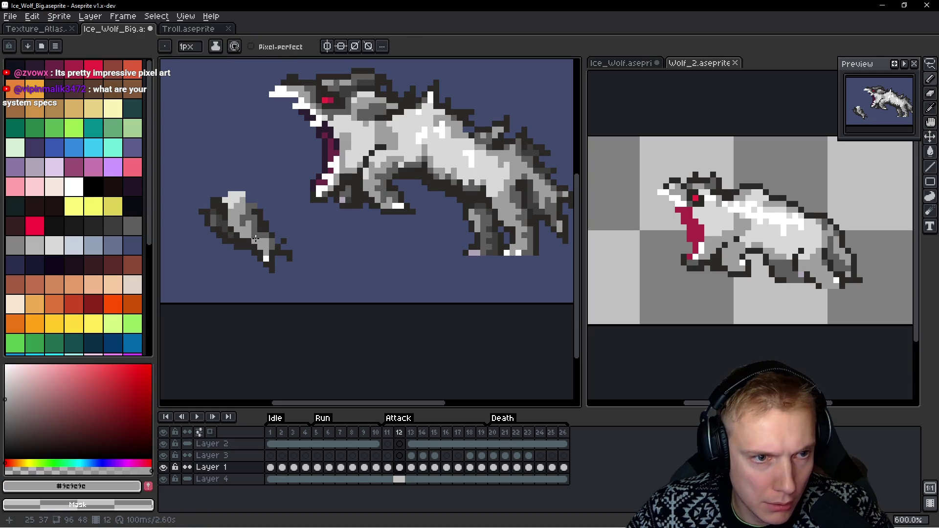
{"action": "left_click", "coordinate": [280, 240], "text": "alt"}
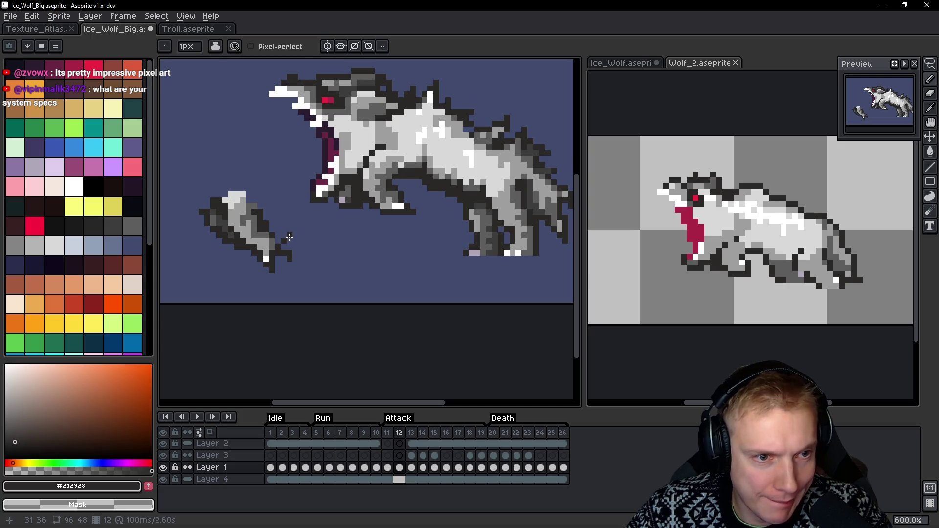
{"action": "scroll", "coordinate": [286, 255], "scroll_direction": "down", "scroll_amount": 2}
{"action": "scroll", "coordinate": [284, 250], "scroll_direction": "up", "scroll_amount": 3}
{"action": "left_click", "coordinate": [277, 243]}
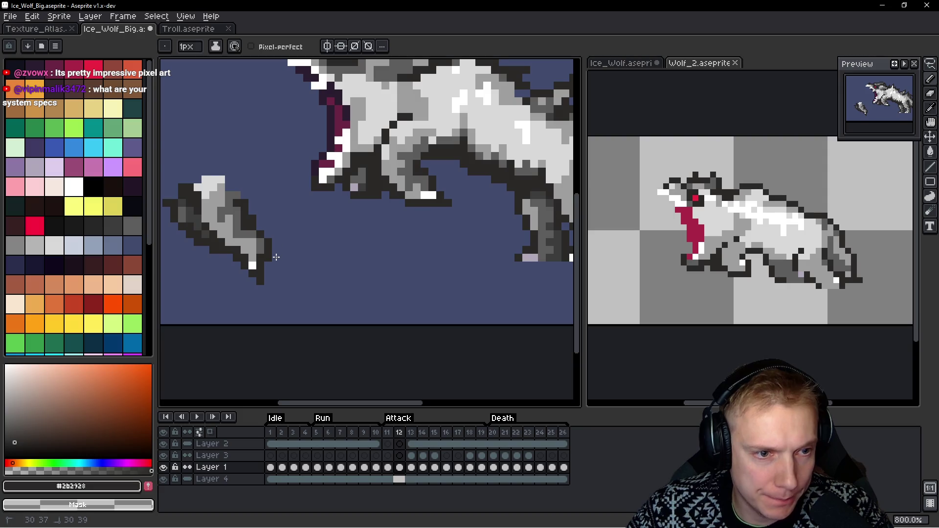
{"action": "scroll", "coordinate": [276, 257], "scroll_direction": "down", "scroll_amount": 3}
{"action": "scroll", "coordinate": [264, 245], "scroll_direction": "up", "scroll_amount": 4}
{"action": "left_click", "coordinate": [245, 236], "text": "alt"}
{"action": "scroll", "coordinate": [280, 252], "scroll_direction": "down", "scroll_amount": 1}
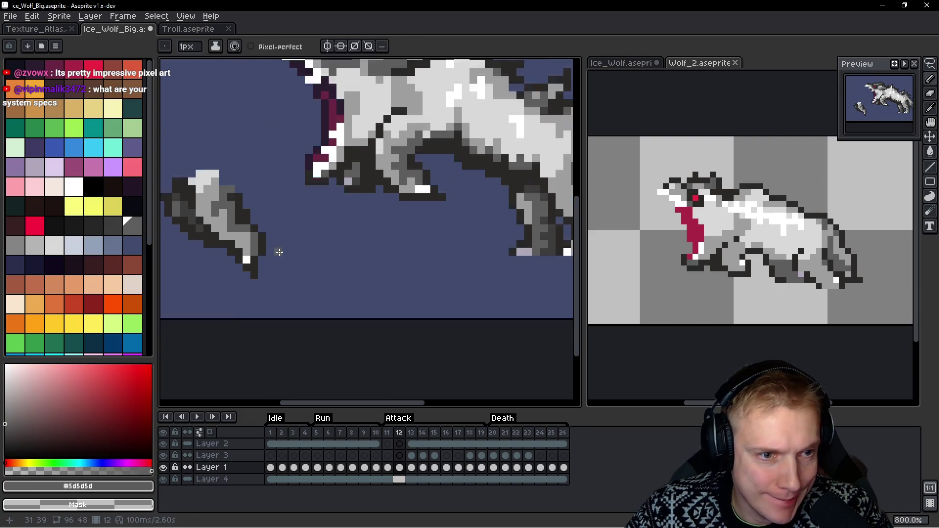
{"action": "scroll", "coordinate": [279, 252], "scroll_direction": "down", "scroll_amount": 3}
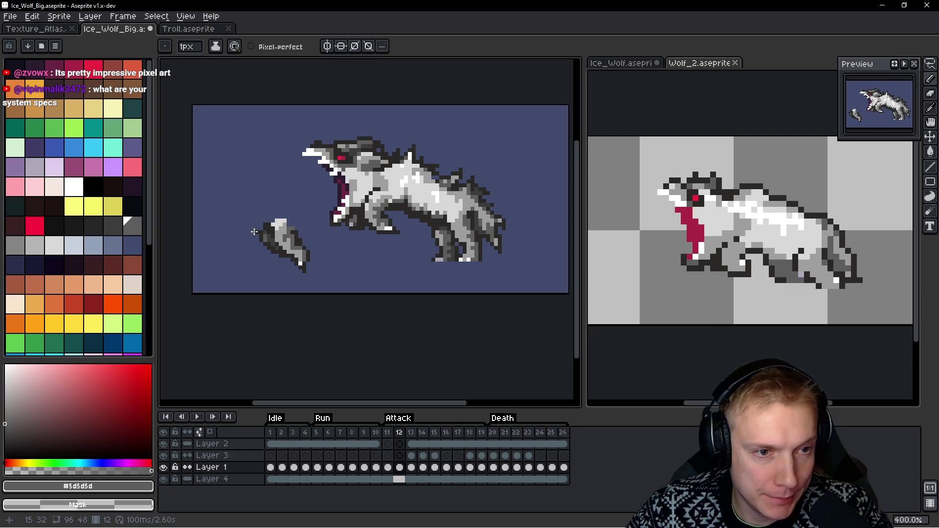
Lasso the loose grey piece and move it onto the wolf's hind leg in frame 12
{"action": "key", "text": "q"}
{"action": "mouse_move", "coordinate": [295, 216]}
{"action": "left_mouse_down"}
{"action": "mouse_move", "coordinate": [274, 281]}
{"action": "mouse_move", "coordinate": [315, 228]}
{"action": "mouse_move", "coordinate": [436, 259]}
{"action": "mouse_move", "coordinate": [460, 237]}
{"action": "left_mouse_up"}
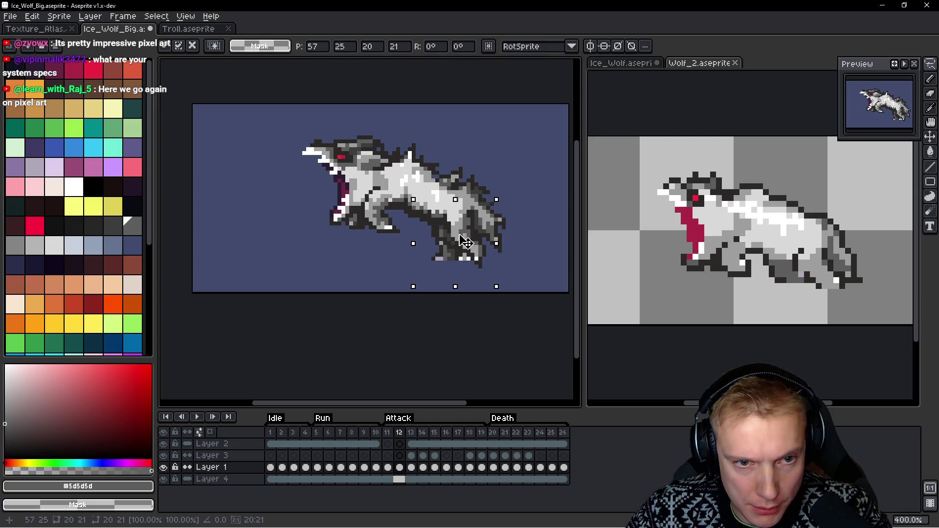
{"action": "scroll", "coordinate": [466, 240], "scroll_direction": "up", "scroll_amount": 3}
{"action": "key", "text": "b"}
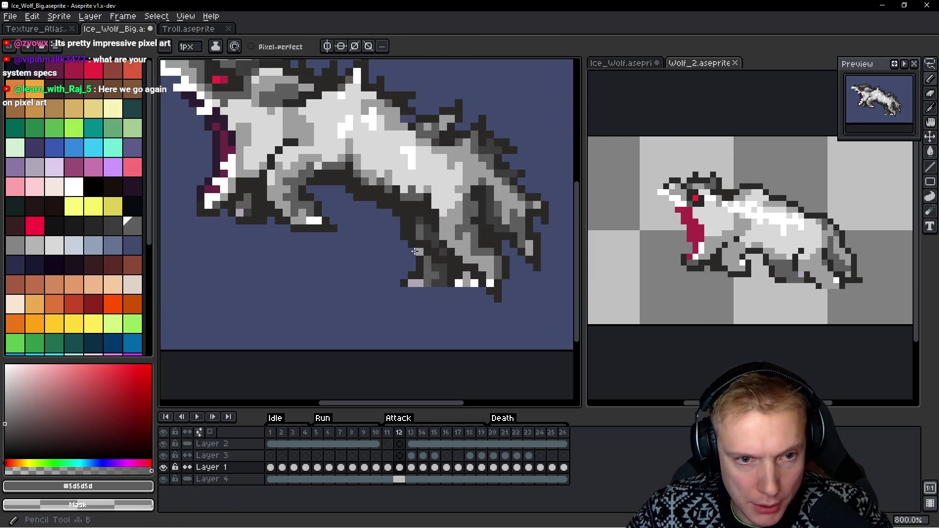
Fix the lavender and stray pixels below the paw, then go to frame 13
{"action": "left_click", "coordinate": [419, 284]}
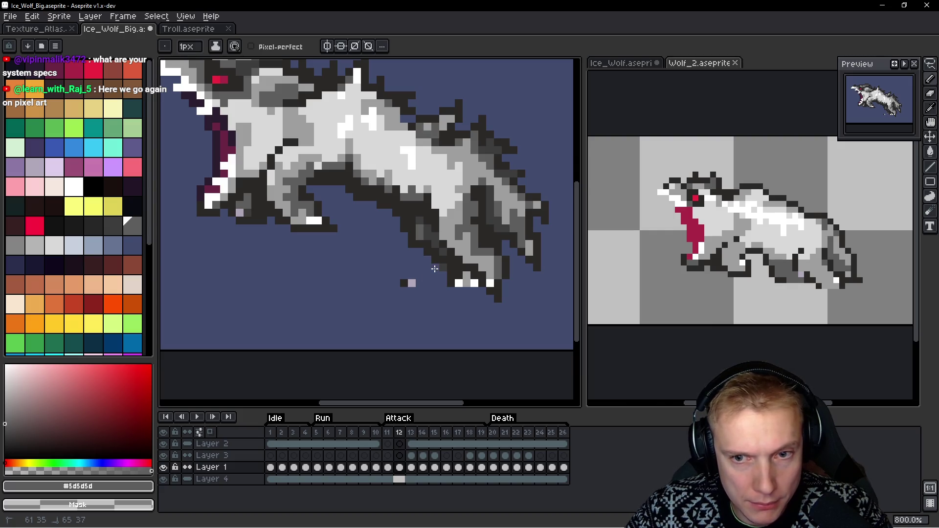
{"action": "left_click_drag", "start_coordinate": [414, 283], "coordinate": [407, 283]}
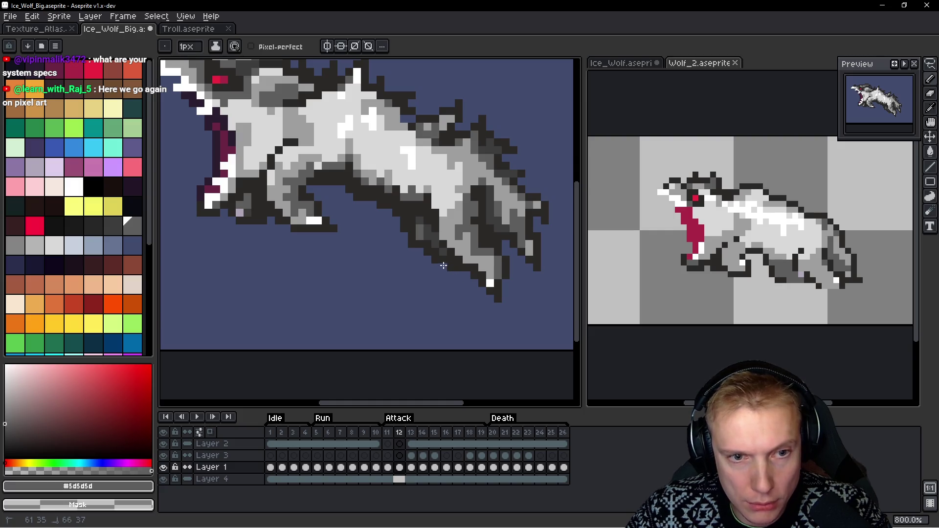
{"action": "scroll", "coordinate": [519, 243], "scroll_direction": "down", "scroll_amount": 2}
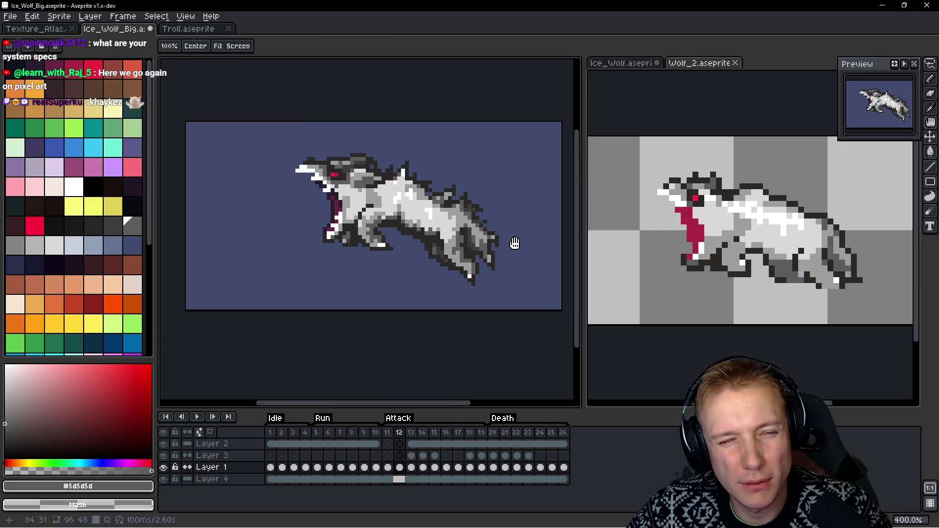
{"action": "scroll", "coordinate": [484, 274], "scroll_direction": "up", "scroll_amount": 3}
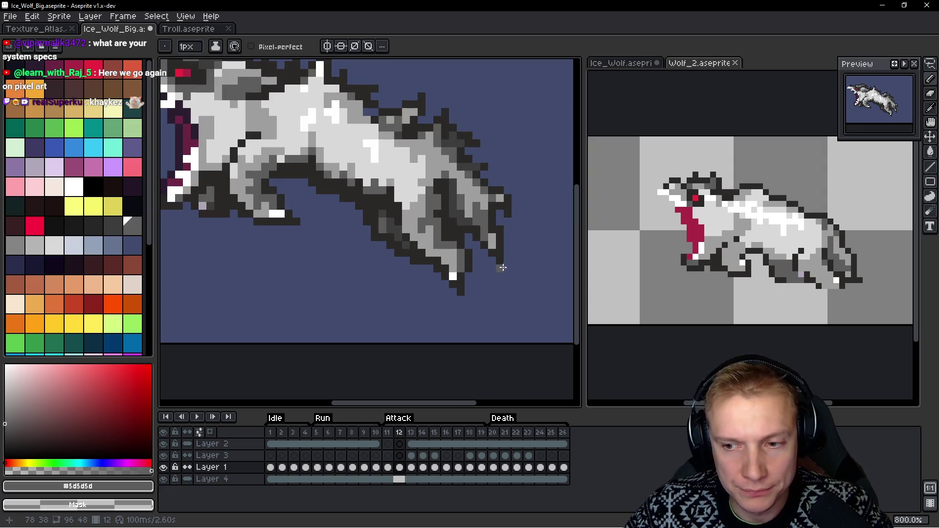
{"action": "scroll", "coordinate": [513, 265], "scroll_direction": "down", "scroll_amount": 4}
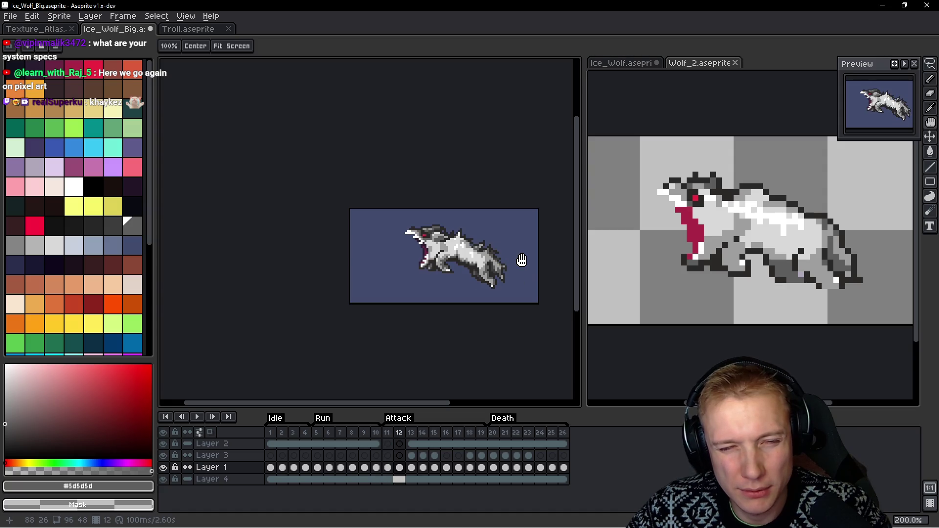
{"action": "key", "text": "b"}
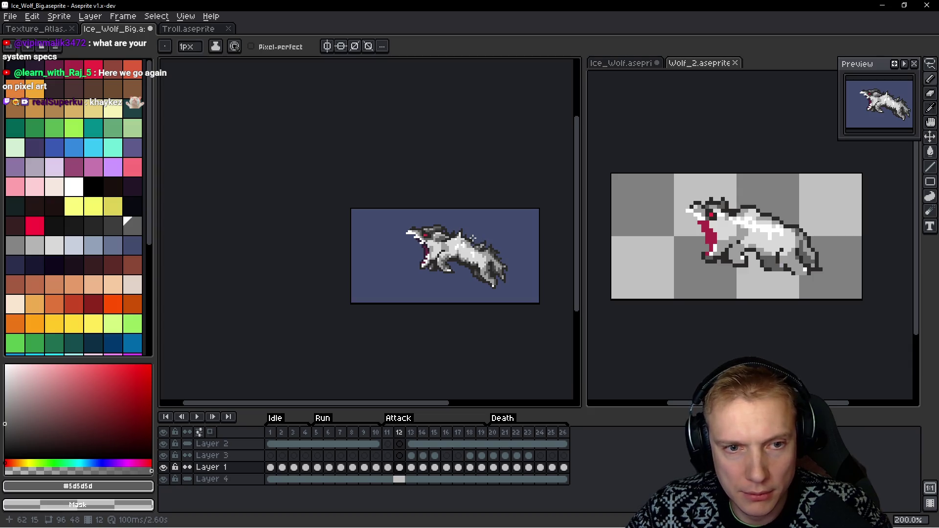
{"action": "scroll", "coordinate": [473, 238], "scroll_direction": "up", "scroll_amount": 1}
{"action": "key", "text": "m"}
{"action": "scroll", "coordinate": [359, 221], "scroll_direction": "up", "scroll_amount": 2}
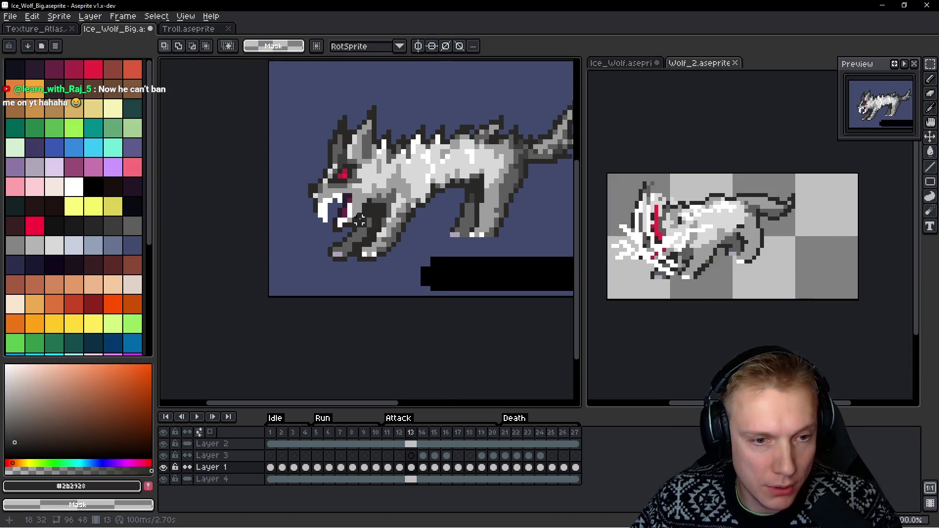
On Layer 3, draw white icy breath streaks outward from the wolf's open lower jaw
{"action": "left_click", "coordinate": [355, 229], "text": "ctrl"}
{"action": "key", "text": "b"}
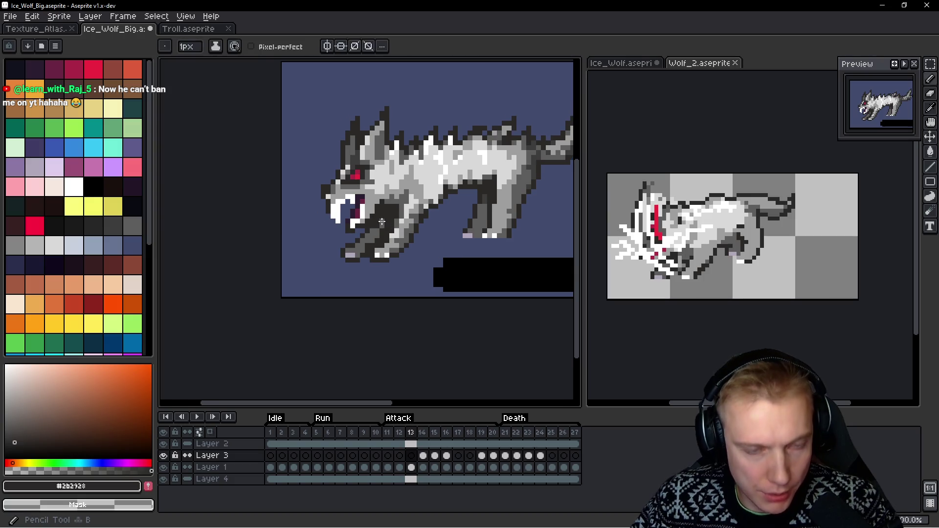
{"action": "left_click", "coordinate": [342, 210], "text": "alt"}
{"action": "scroll", "coordinate": [376, 241], "scroll_direction": "up", "scroll_amount": 2}
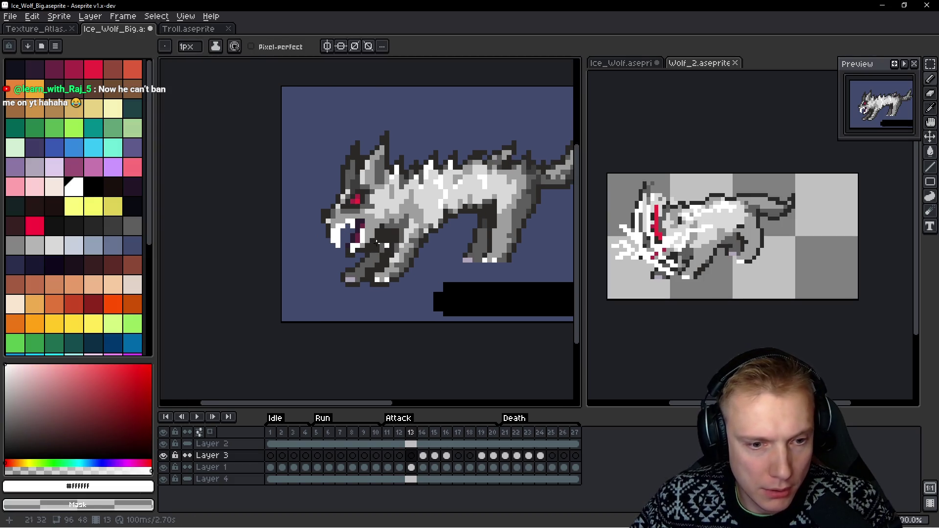
{"action": "mouse_move", "coordinate": [344, 249]}
{"action": "left_mouse_down"}
{"action": "mouse_move", "coordinate": [404, 279]}
{"action": "mouse_move", "coordinate": [390, 274]}
{"action": "left_mouse_up"}
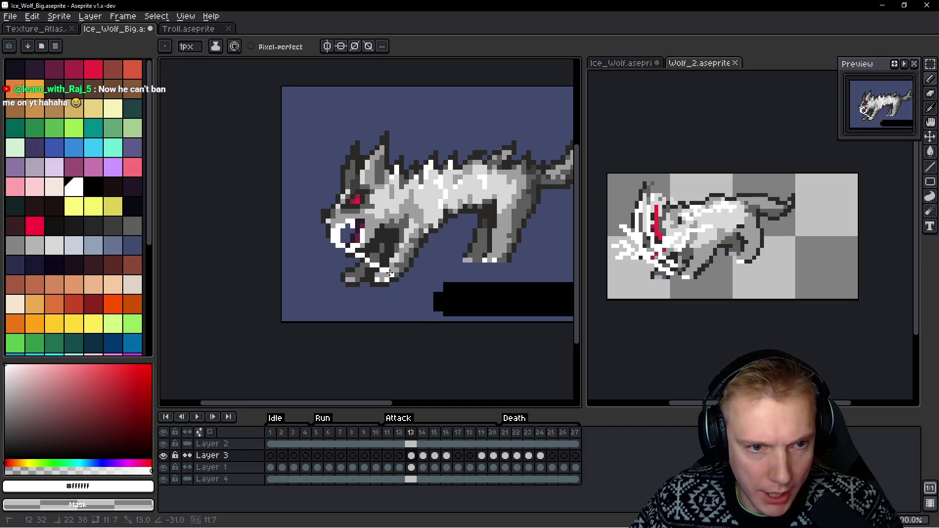
{"action": "left_click", "coordinate": [308, 250], "text": "shift"}
{"action": "left_click", "coordinate": [318, 235], "text": "shift"}
{"action": "left_click", "coordinate": [308, 230], "text": "shift"}
{"action": "left_click", "coordinate": [288, 230], "text": "shift"}
{"action": "left_click", "coordinate": [308, 224], "text": "shift"}
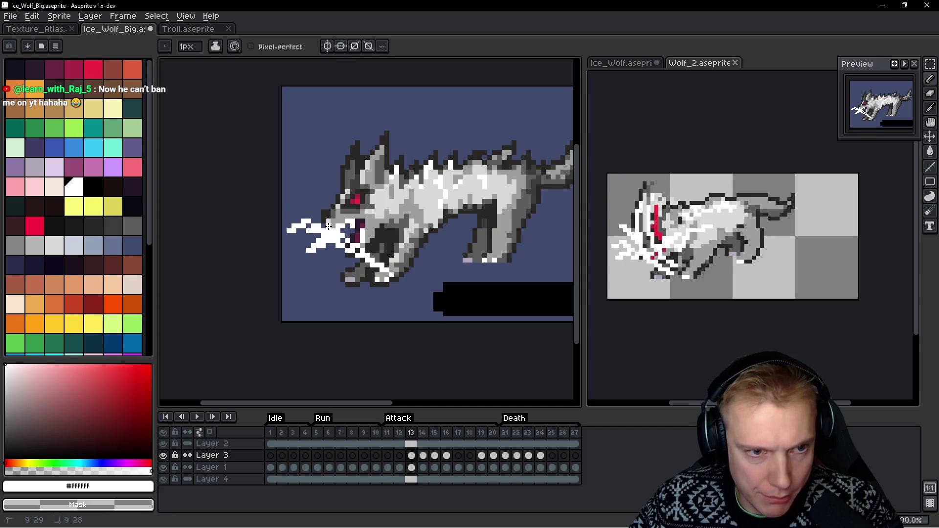
{"action": "left_click", "coordinate": [310, 205], "text": "shift"}
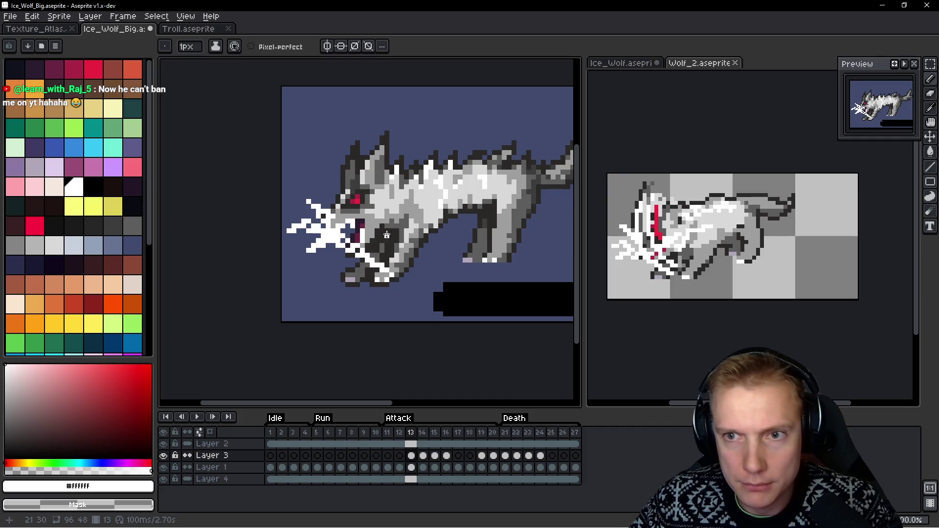
Add white highlights along the head's left edge and top, undoing a stray curve
{"action": "key", "text": "h"}
{"action": "key", "text": "b"}
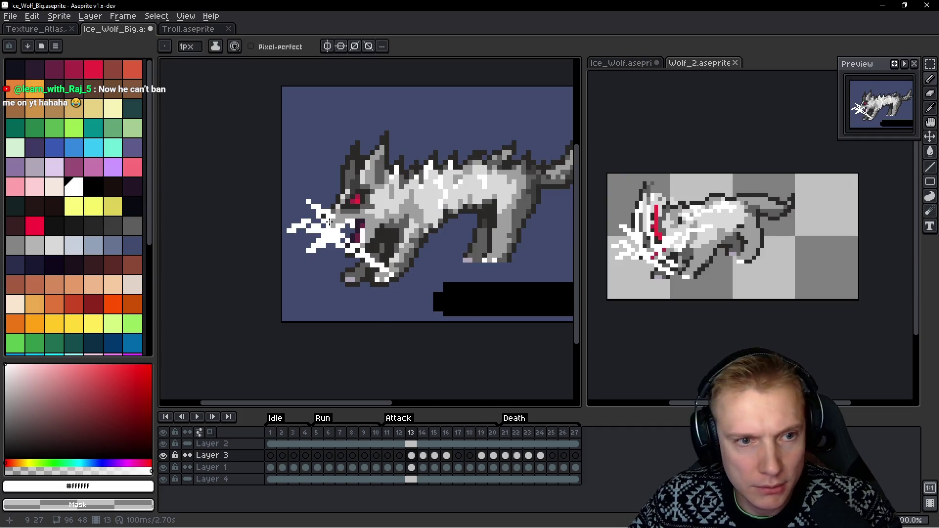
{"action": "mouse_move", "coordinate": [334, 211]}
{"action": "left_mouse_down"}
{"action": "mouse_move", "coordinate": [362, 120]}
{"action": "mouse_move", "coordinate": [345, 208]}
{"action": "mouse_move", "coordinate": [374, 131]}
{"action": "mouse_move", "coordinate": [423, 128]}
{"action": "left_mouse_up"}
{"action": "key", "text": "ctrl+z"}
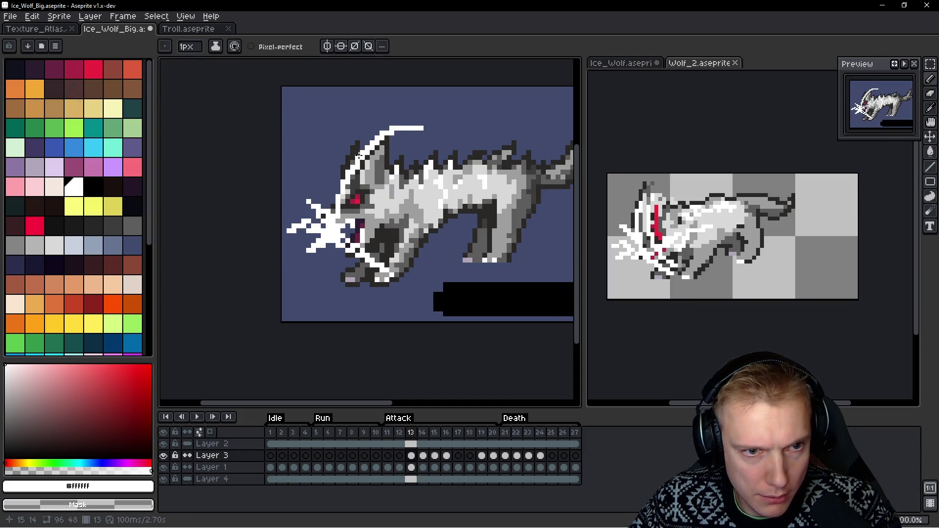
{"action": "left_click_drag", "start_coordinate": [342, 180], "coordinate": [335, 215]}
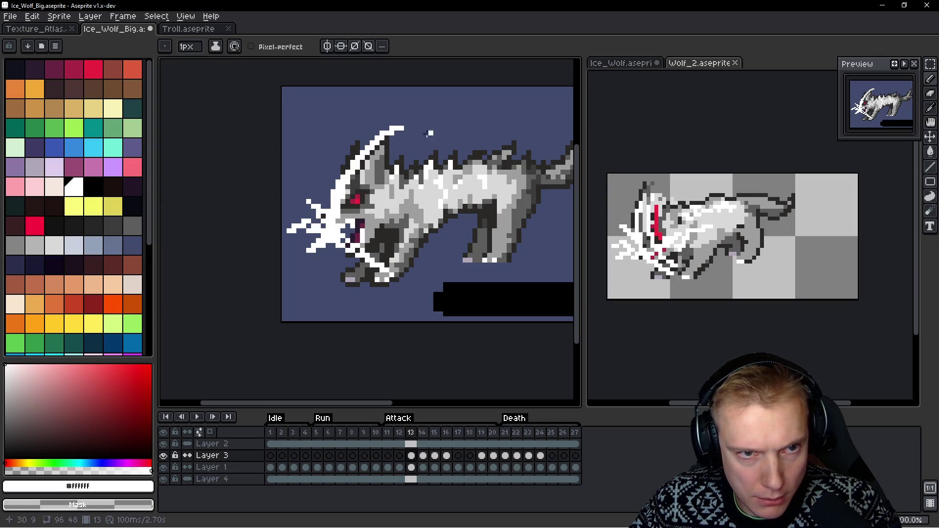
{"action": "mouse_move", "coordinate": [378, 139]}
{"action": "left_mouse_down"}
{"action": "mouse_move", "coordinate": [392, 132]}
{"action": "mouse_move", "coordinate": [367, 159]}
{"action": "left_mouse_up"}
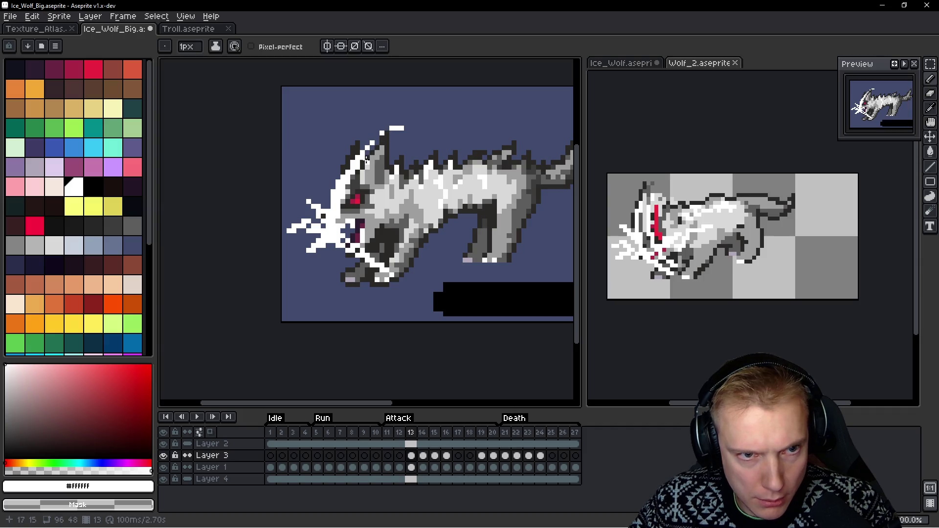
{"action": "scroll", "coordinate": [431, 139], "scroll_direction": "down", "scroll_amount": 4}
{"action": "key", "text": "space"}
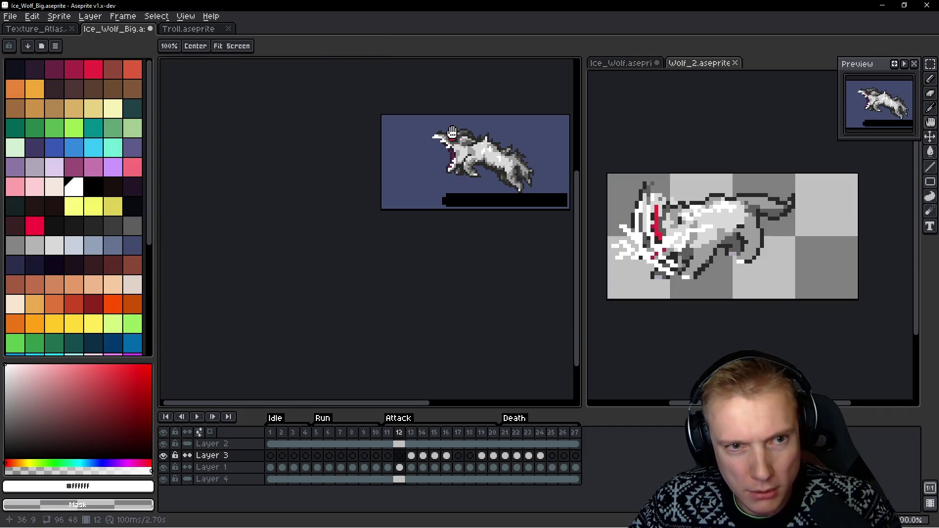
Paint white pixels across the wolf's mouth and over the eye and head
{"action": "scroll", "coordinate": [464, 168], "scroll_direction": "up", "scroll_amount": 3}
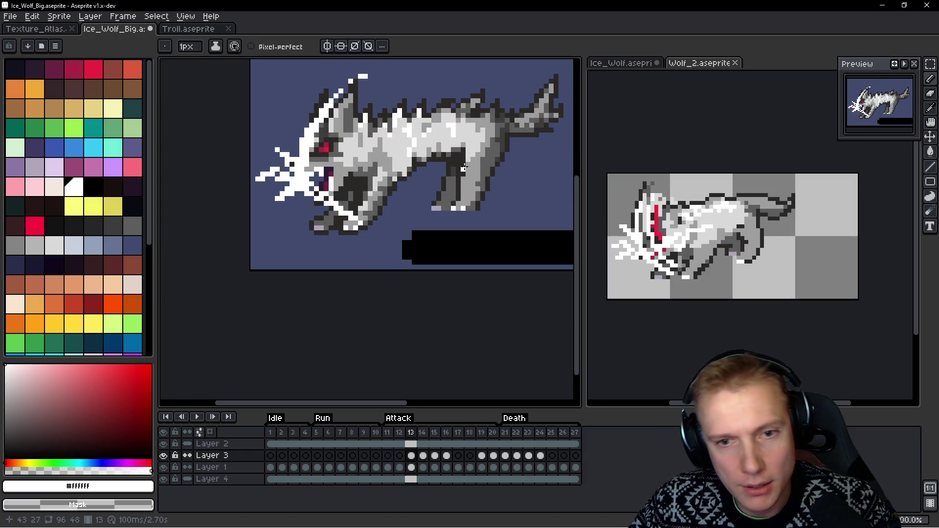
{"action": "scroll", "coordinate": [396, 168], "scroll_direction": "up", "scroll_amount": 1}
{"action": "left_click_drag", "start_coordinate": [294, 179], "coordinate": [354, 183]}
{"action": "scroll", "coordinate": [410, 176], "scroll_direction": "down", "scroll_amount": 4}
{"action": "key", "text": "space"}
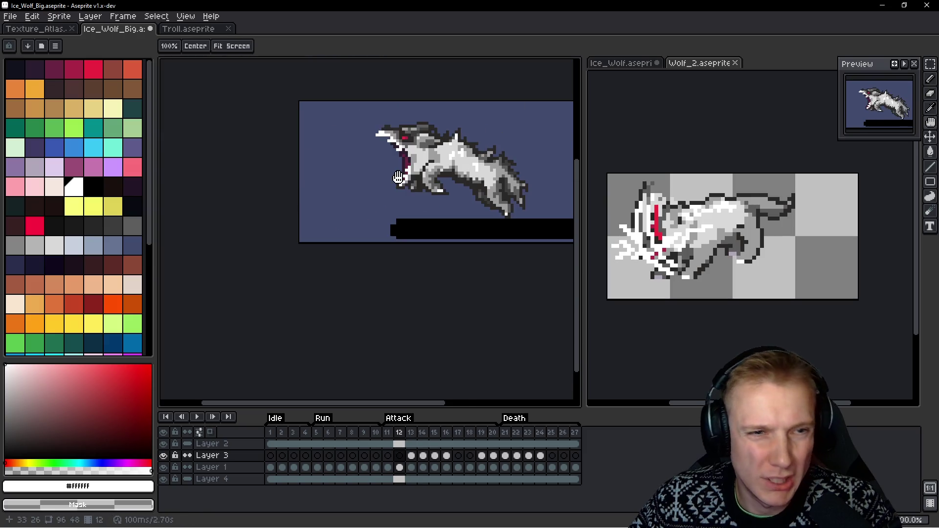
{"action": "scroll", "coordinate": [358, 181], "scroll_direction": "up", "scroll_amount": 3}
{"action": "mouse_move", "coordinate": [319, 203]}
{"action": "left_mouse_down"}
{"action": "mouse_move", "coordinate": [401, 145]}
{"action": "mouse_move", "coordinate": [324, 183]}
{"action": "left_mouse_up"}
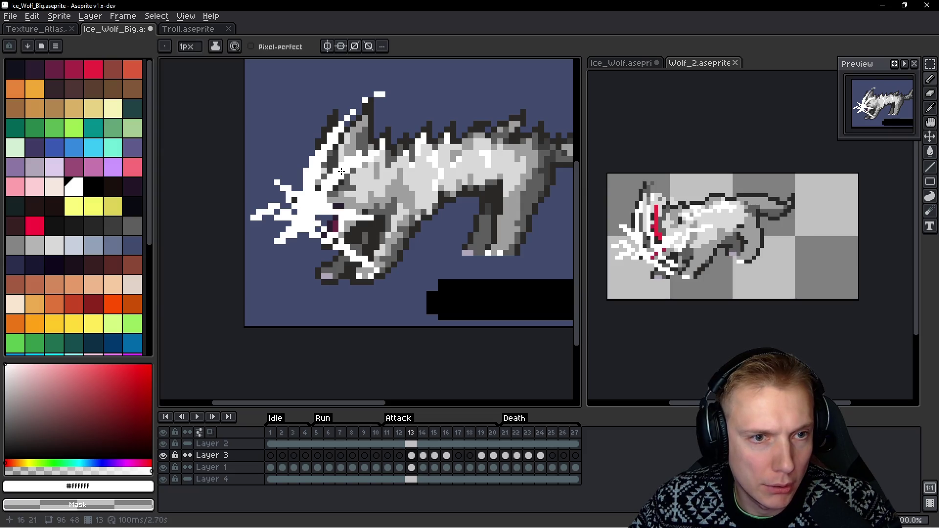
{"action": "scroll", "coordinate": [402, 155], "scroll_direction": "down", "scroll_amount": 1}
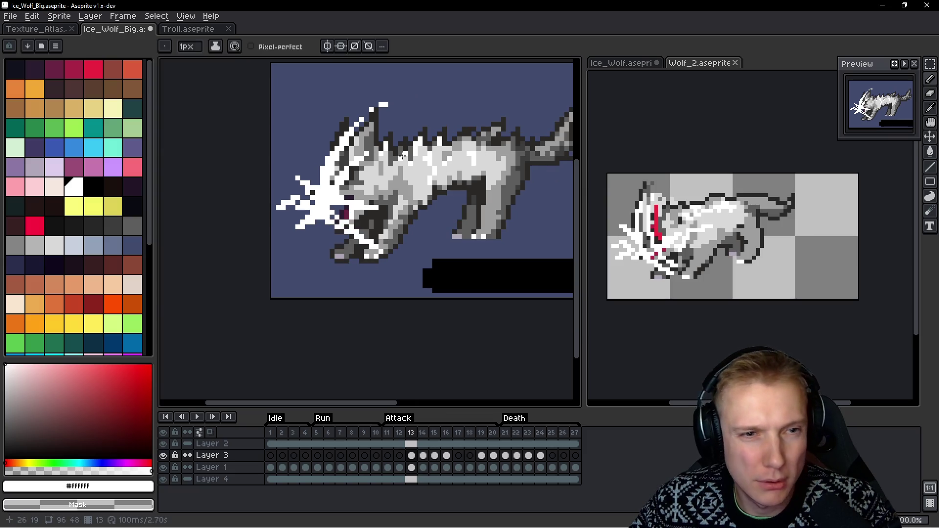
{"action": "scroll", "coordinate": [352, 177], "scroll_direction": "up", "scroll_amount": 1}
{"action": "scroll", "coordinate": [371, 166], "scroll_direction": "down", "scroll_amount": 1}
{"action": "scroll", "coordinate": [350, 174], "scroll_direction": "up", "scroll_amount": 1}
Sample the red eye colour and paint a red stripe beside the eye across the brow
{"action": "key", "text": "alt"}
{"action": "left_click", "coordinate": [343, 179], "text": "alt"}
{"action": "left_click", "coordinate": [344, 172]}
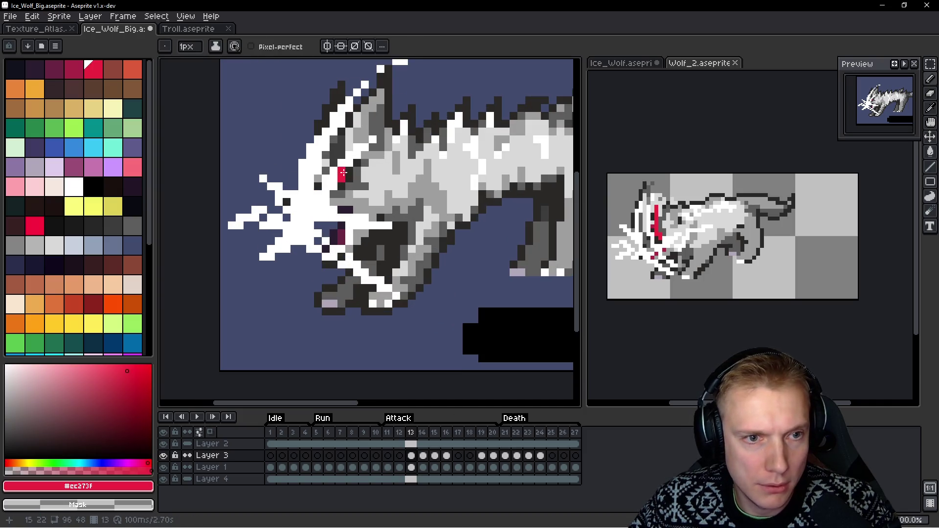
{"action": "left_click_drag", "start_coordinate": [341, 179], "coordinate": [408, 137]}
{"action": "scroll", "coordinate": [418, 129], "scroll_direction": "down", "scroll_amount": 1}
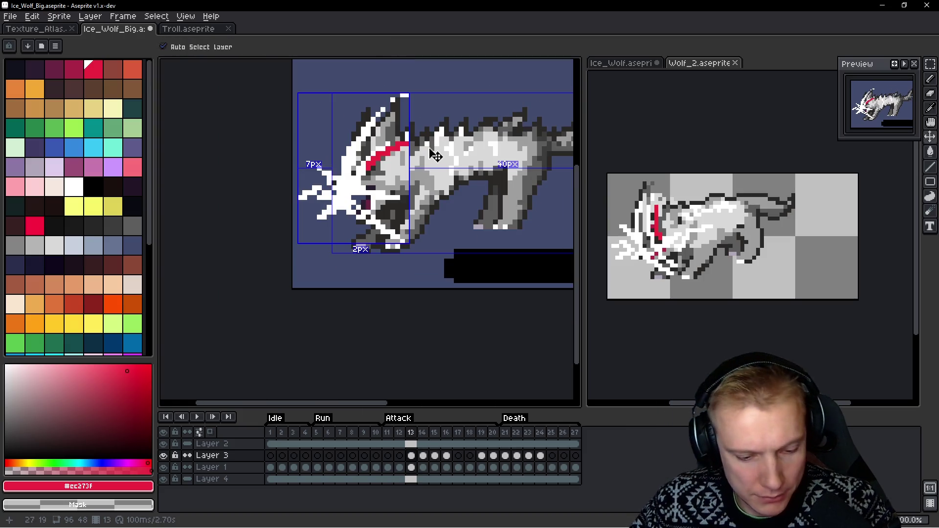
{"action": "key", "text": "ctrl+z"}
{"action": "scroll", "coordinate": [375, 156], "scroll_direction": "up", "scroll_amount": 2}
{"action": "mouse_move", "coordinate": [357, 168]}
{"action": "left_mouse_down"}
{"action": "mouse_move", "coordinate": [409, 141]}
{"action": "mouse_move", "coordinate": [390, 151]}
{"action": "left_mouse_up"}
{"action": "scroll", "coordinate": [405, 143], "scroll_direction": "down", "scroll_amount": 4}
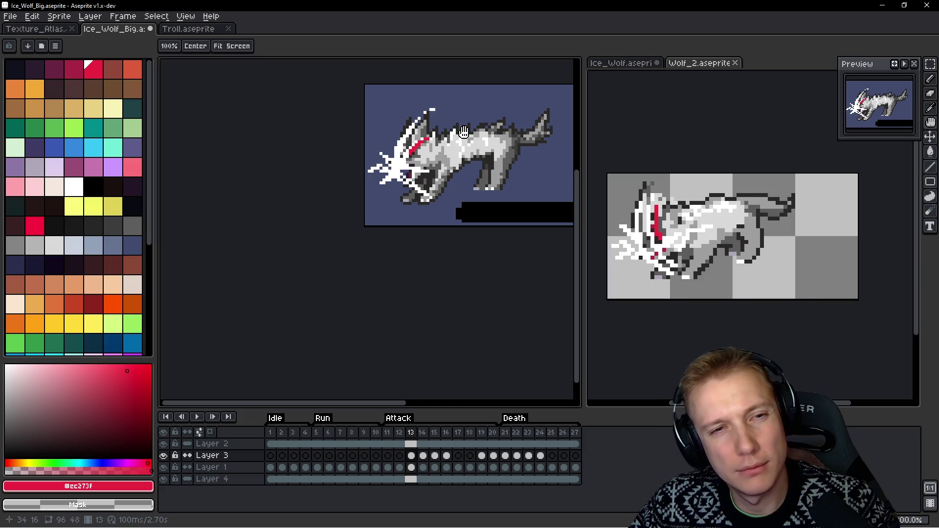
{"action": "scroll", "coordinate": [419, 164], "scroll_direction": "up", "scroll_amount": 5}
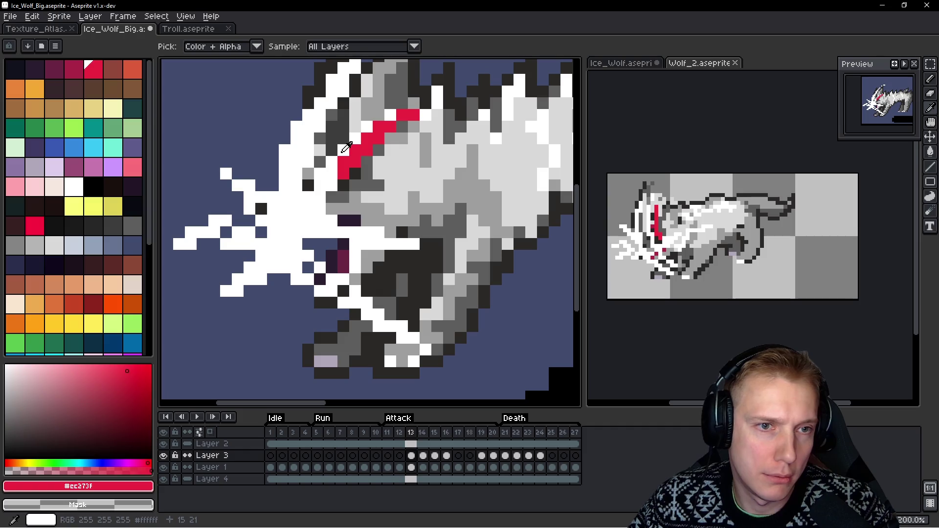
{"action": "left_click", "coordinate": [354, 141], "text": "alt"}
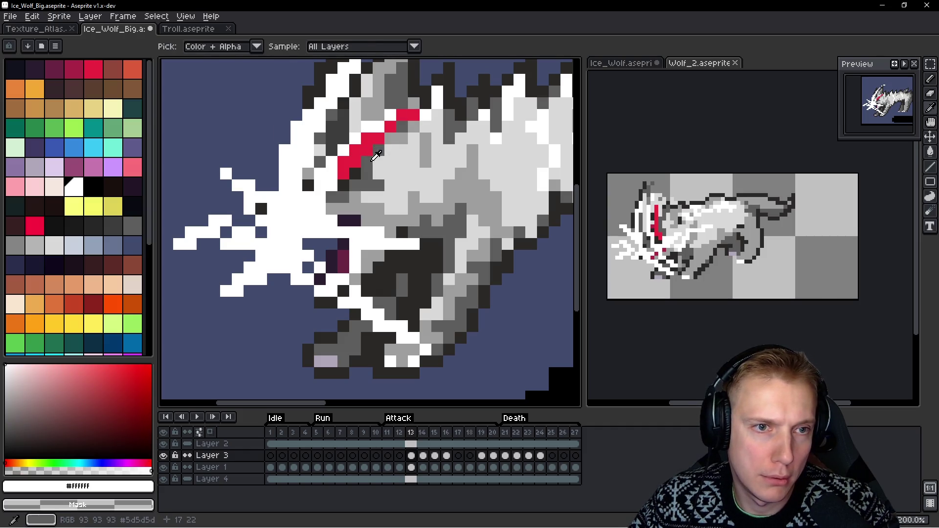
{"action": "scroll", "coordinate": [383, 147], "scroll_direction": "down", "scroll_amount": 5}
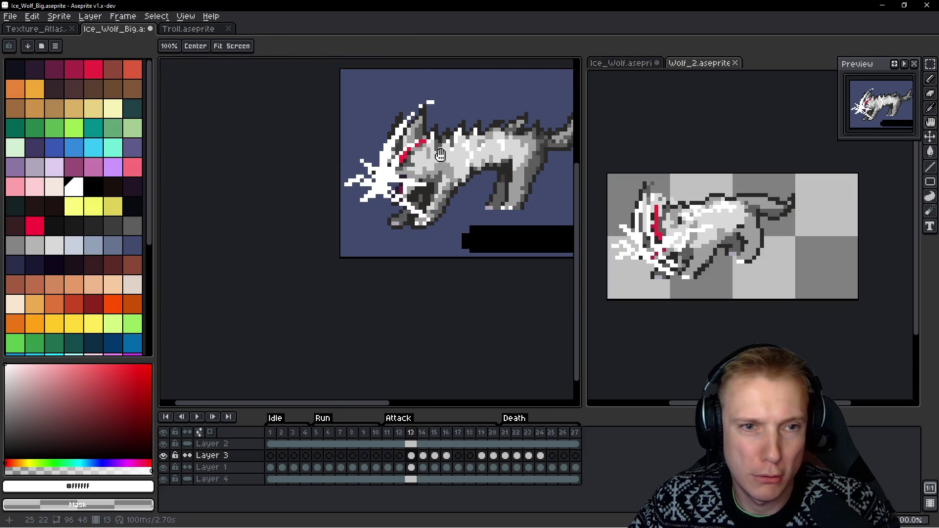
Flip back and forth between attack frames 12 and 13 to compare them
{"action": "scroll", "coordinate": [486, 145], "scroll_direction": "down", "scroll_amount": 1}
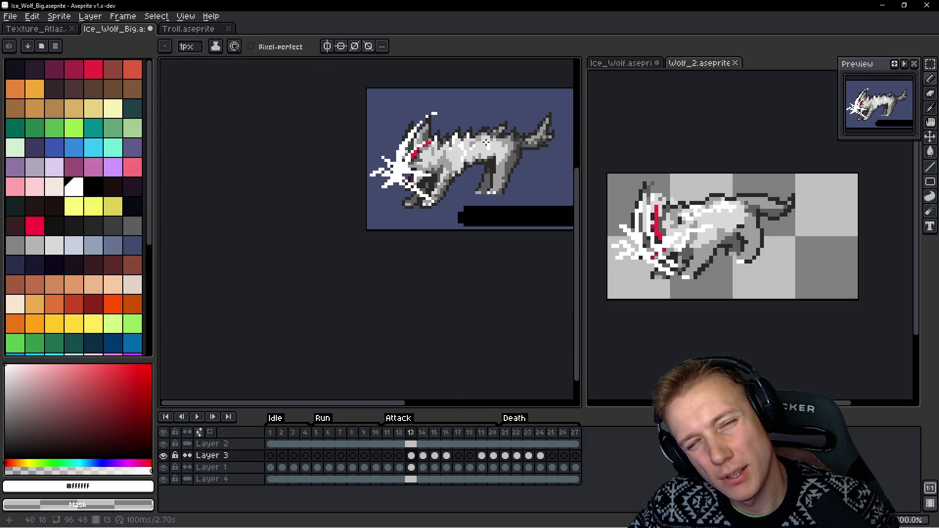
{"action": "scroll", "coordinate": [483, 141], "scroll_direction": "down", "scroll_amount": 1}
{"action": "key", "text": "Left"}
{"action": "key", "text": "Right"}
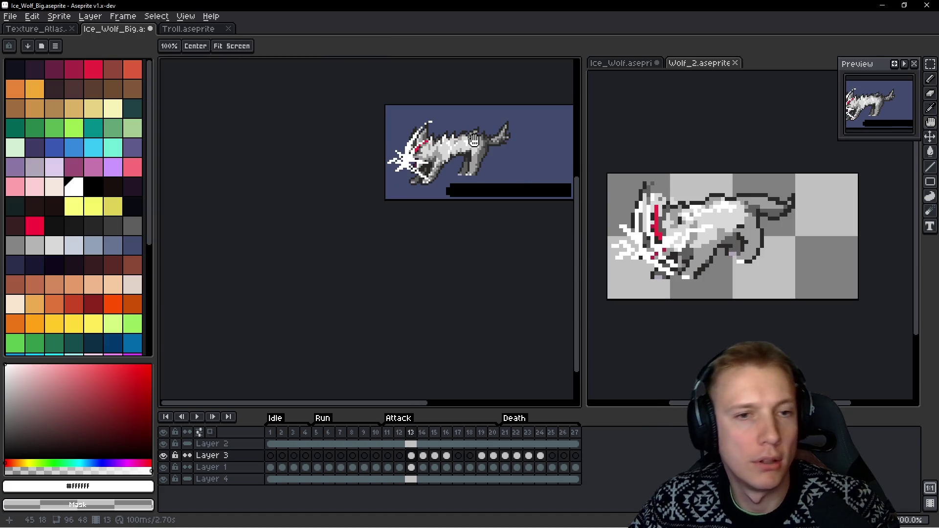
{"action": "key", "text": "Left"}
{"action": "key", "text": "Right"}
{"action": "key", "text": "Left"}
{"action": "key", "text": "Right"}
{"action": "key", "text": "Left"}
{"action": "key", "text": "Right"}
{"action": "key", "text": "Left"}
{"action": "key", "text": "Right"}
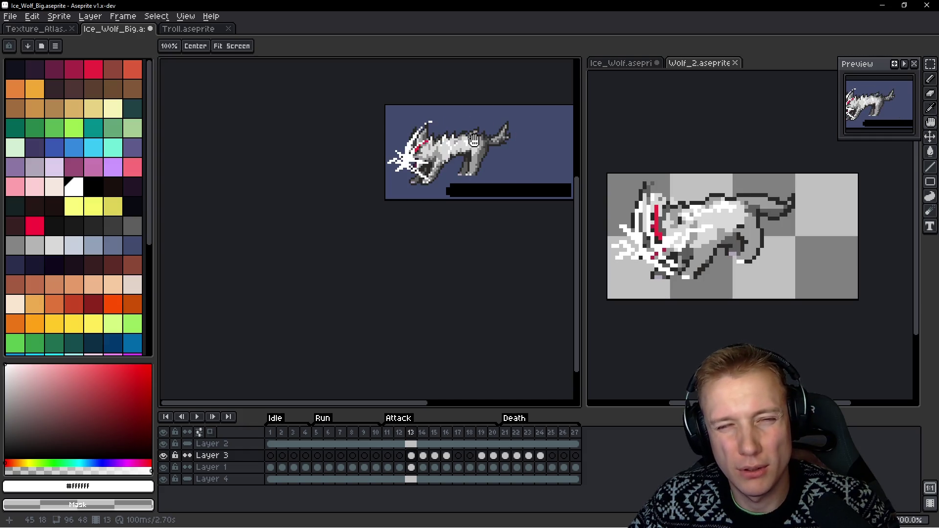
{"action": "key", "text": "b"}
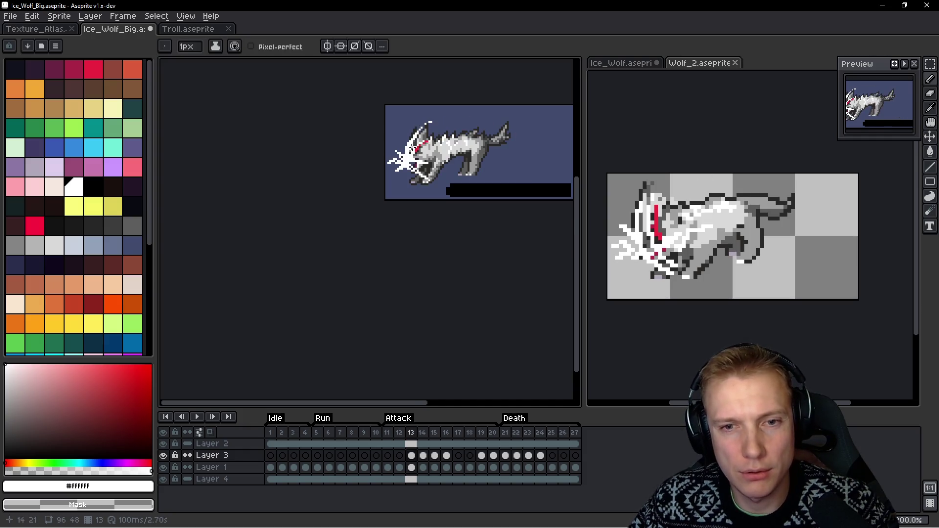
Bring up Wolf_2's frame 14 pose as reference, then return to Ice_Wolf_Big's Layer 3
{"action": "scroll", "coordinate": [471, 153], "scroll_direction": "up", "scroll_amount": 2}
{"action": "scroll", "coordinate": [471, 152], "scroll_direction": "down", "scroll_amount": 2}
{"action": "key", "text": "h"}
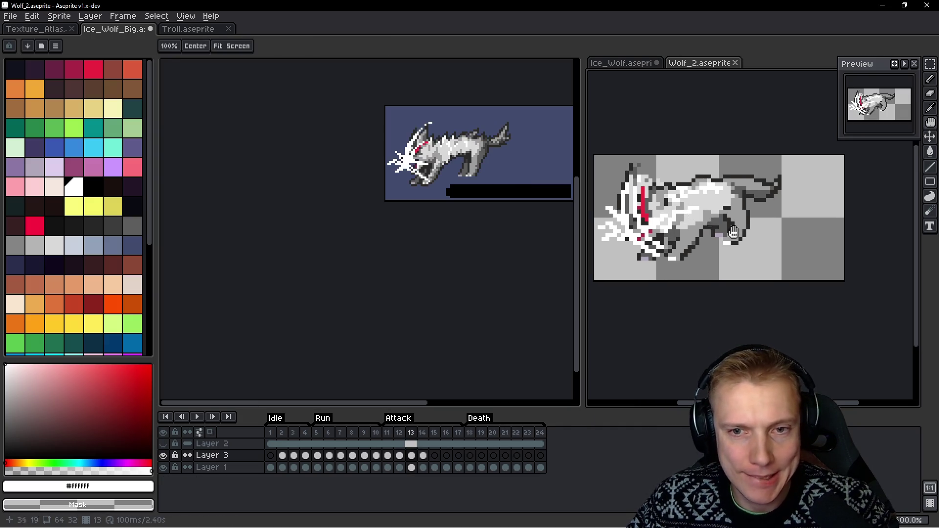
{"action": "left_click_drag", "start_coordinate": [794, 252], "coordinate": [780, 234]}
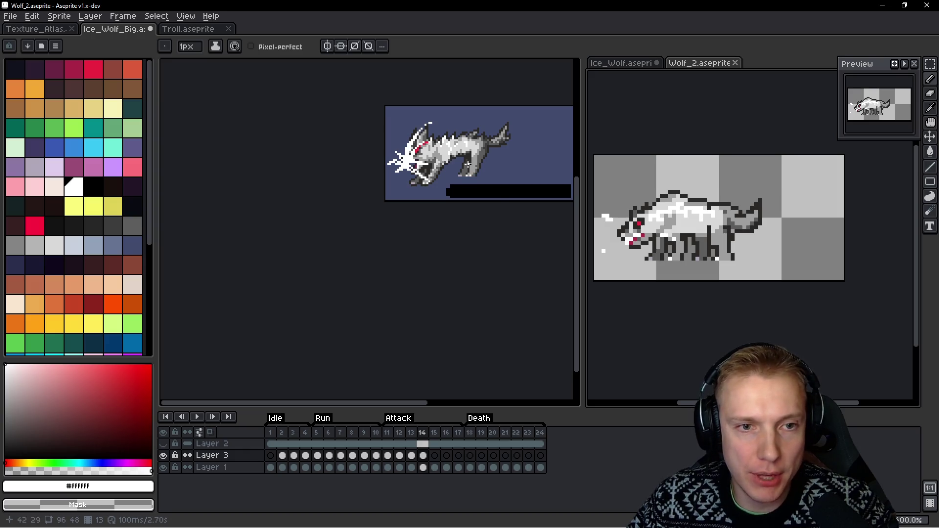
{"action": "left_click", "coordinate": [468, 164]}
{"action": "scroll", "coordinate": [436, 171], "scroll_direction": "up", "scroll_amount": 2}
{"action": "left_click_drag", "start_coordinate": [436, 170], "coordinate": [432, 191]}
{"action": "left_click", "coordinate": [432, 192], "text": "ctrl"}
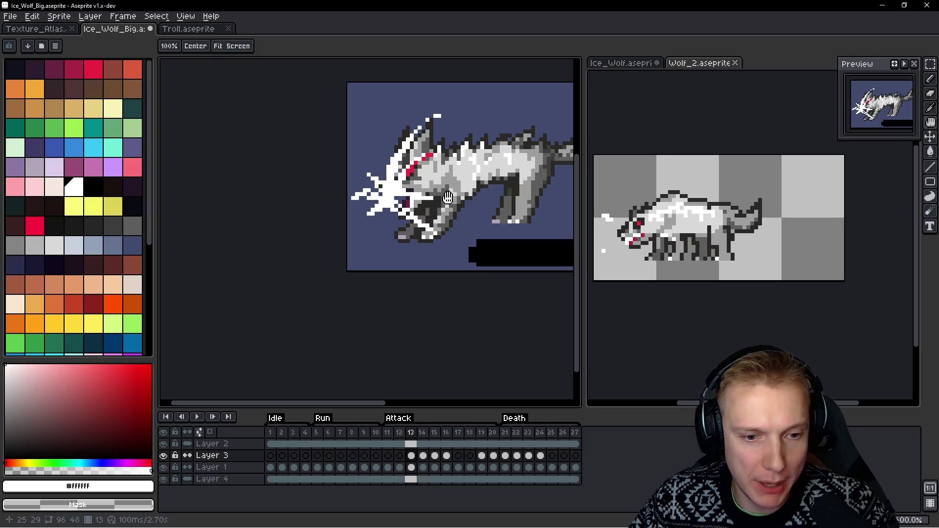
Check frame 14 with Layer 3 hidden, then make Layer 3 visible again
{"action": "key", "text": "Right"}
{"action": "key", "text": "b"}
{"action": "scroll", "coordinate": [299, 211], "scroll_direction": "down", "scroll_amount": 1}
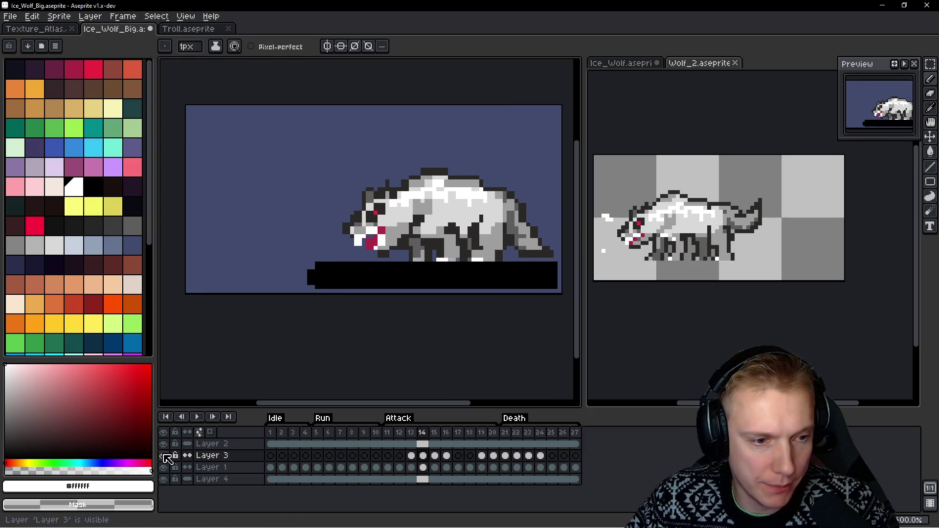
{"action": "left_click", "coordinate": [164, 455]}
{"action": "left_click", "coordinate": [164, 455]}
{"action": "left_click", "coordinate": [164, 456]}
{"action": "left_click", "coordinate": [166, 456]}
On frame 13, lasso the wolf and paint two jaw pixels white
{"action": "key", "text": "h"}
{"action": "key", "text": "Left"}
{"action": "key", "text": "b"}
{"action": "left_click_drag", "start_coordinate": [289, 180], "coordinate": [395, 191]}
{"action": "key", "text": "q"}
{"action": "mouse_move", "coordinate": [313, 161]}
{"action": "left_mouse_down"}
{"action": "mouse_move", "coordinate": [406, 129]}
{"action": "mouse_move", "coordinate": [442, 239]}
{"action": "left_mouse_up"}
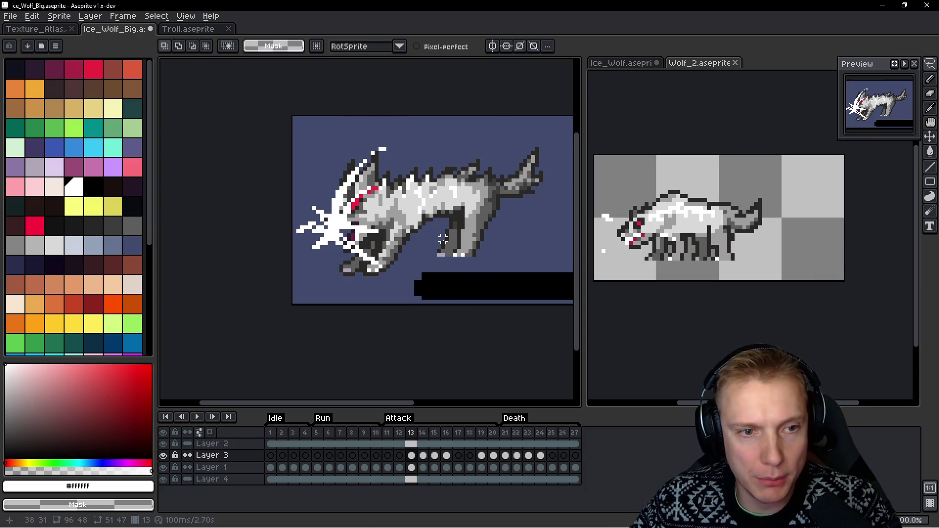
{"action": "scroll", "coordinate": [355, 250], "scroll_direction": "up", "scroll_amount": 1}
{"action": "key", "text": "b"}
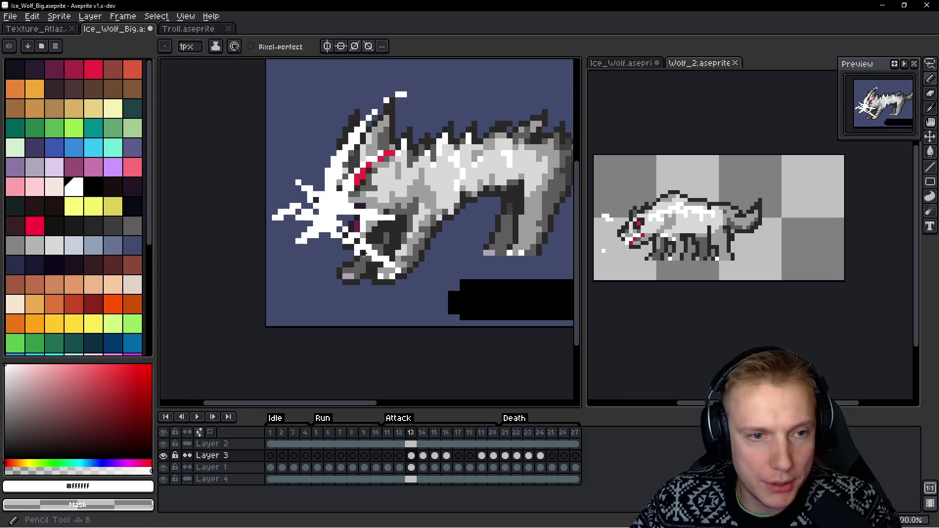
{"action": "scroll", "coordinate": [355, 250], "scroll_direction": "up", "scroll_amount": 1}
{"action": "left_click_drag", "start_coordinate": [335, 233], "coordinate": [323, 221]}
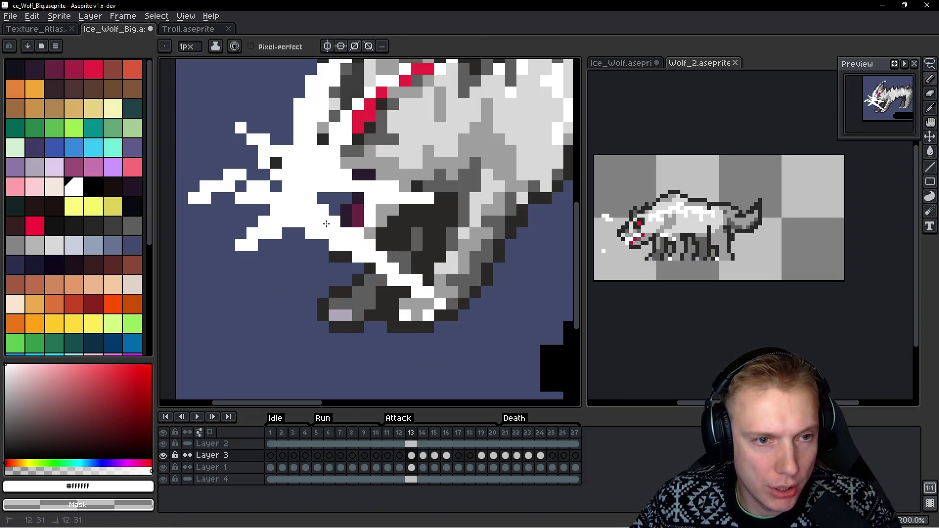
Flip between frames 12 and 13 to compare the jaw edit
{"action": "key", "text": "Left"}
{"action": "scroll", "coordinate": [376, 191], "scroll_direction": "down", "scroll_amount": 2}
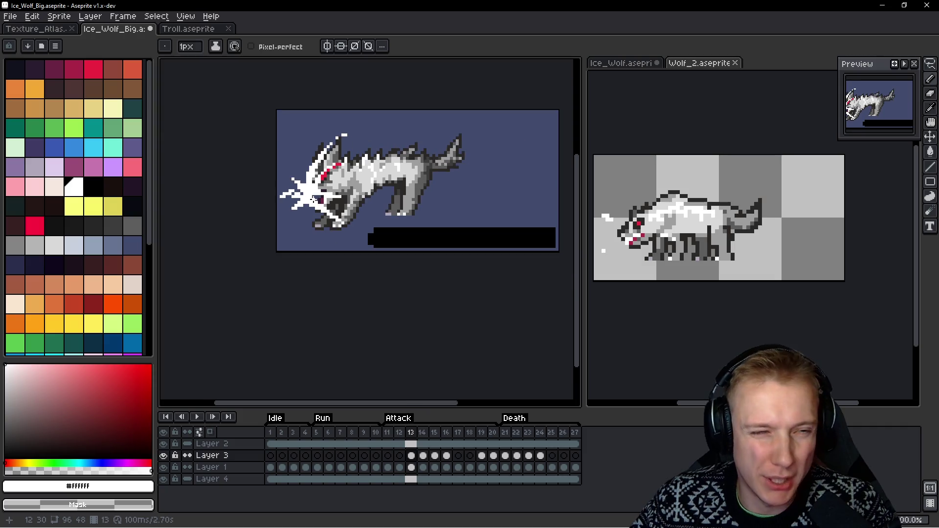
{"action": "key", "text": "Right"}
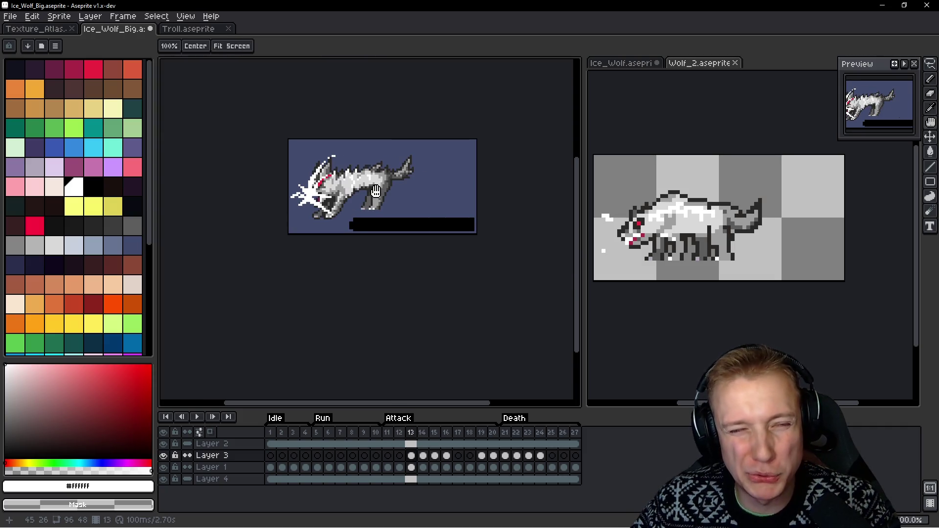
{"action": "key", "text": "b"}
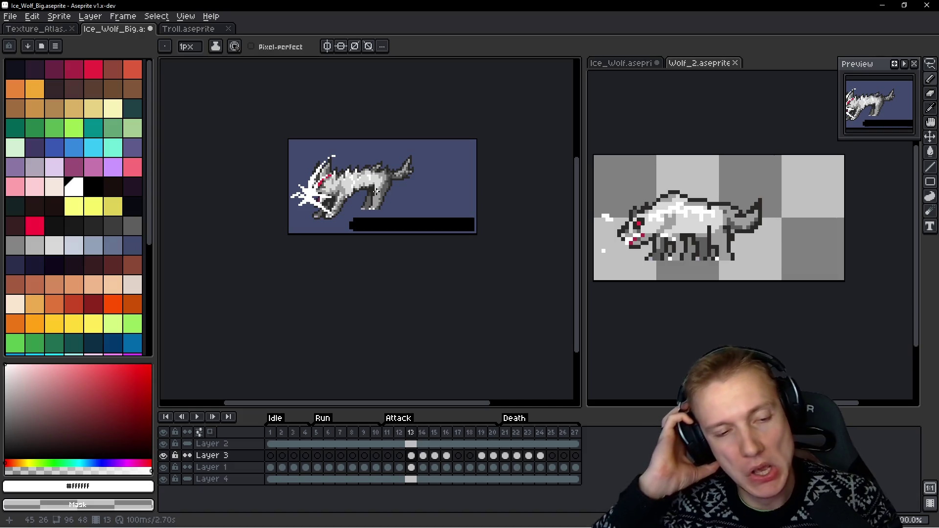
Bring Wolf_2 forward and show its first and second idle frames
{"action": "left_click", "coordinate": [795, 157]}
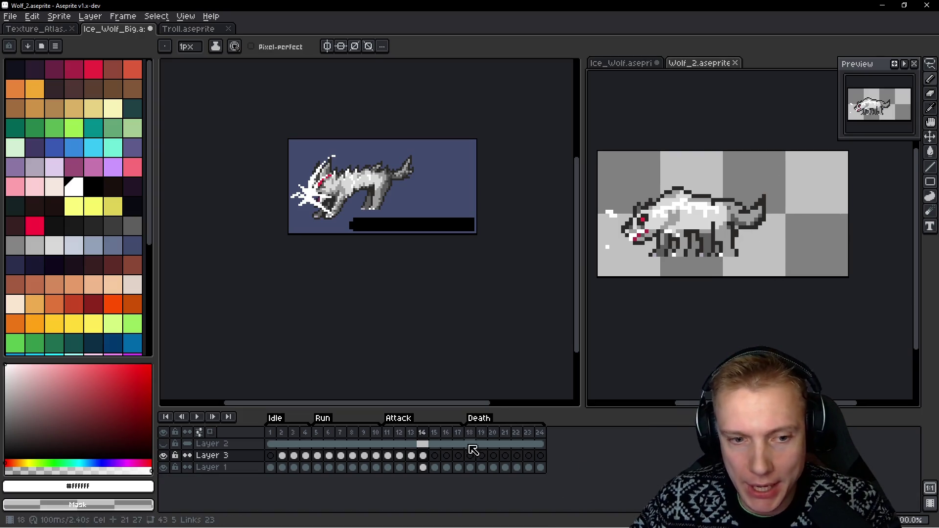
{"action": "left_click", "coordinate": [271, 433]}
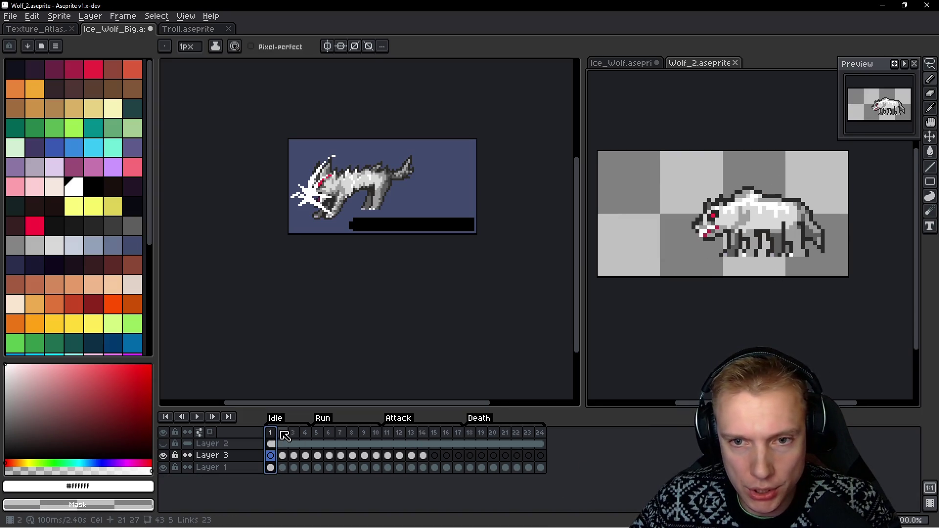
{"action": "left_click", "coordinate": [283, 433]}
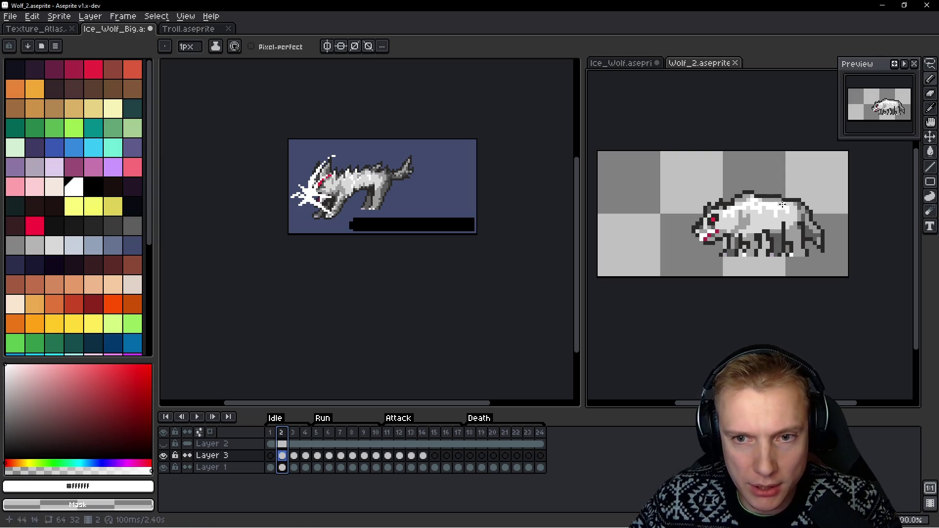
On the ice wolf's idle frame 2, fill the dark gap pixels with #d9d9d9
{"action": "left_click", "coordinate": [294, 399]}
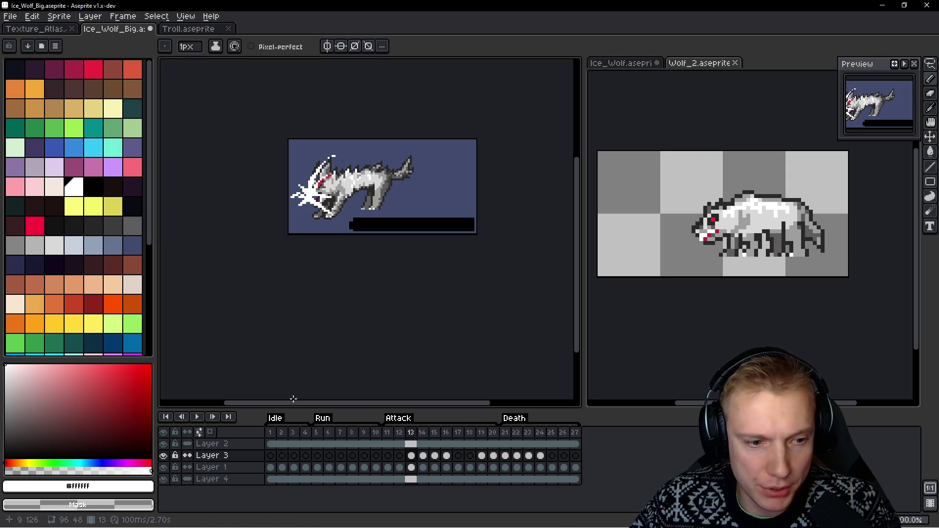
{"action": "left_click", "coordinate": [283, 433]}
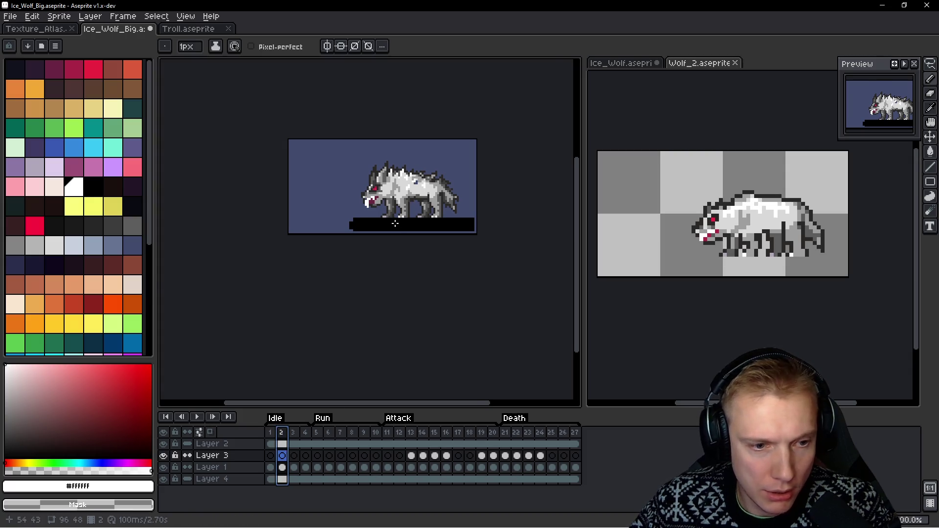
{"action": "scroll", "coordinate": [408, 277], "scroll_direction": "up", "scroll_amount": 5}
{"action": "left_click", "coordinate": [408, 277], "text": "alt"}
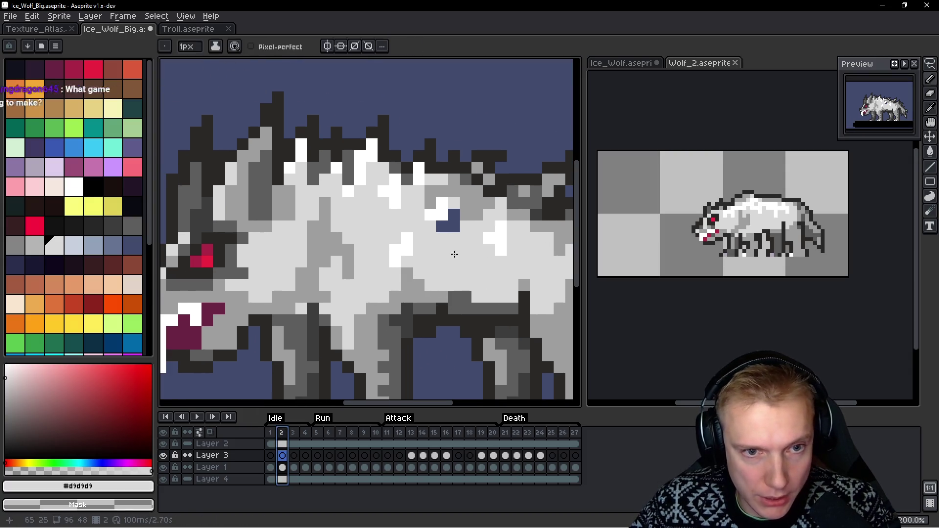
{"action": "left_click", "coordinate": [454, 226]}
{"action": "left_click", "coordinate": [454, 215]}
{"action": "scroll", "coordinate": [381, 233], "scroll_direction": "down", "scroll_amount": 4}
Make Layer 1 active, select the whole wolf and copy it
{"action": "left_click_drag", "start_coordinate": [382, 233], "coordinate": [343, 229]}
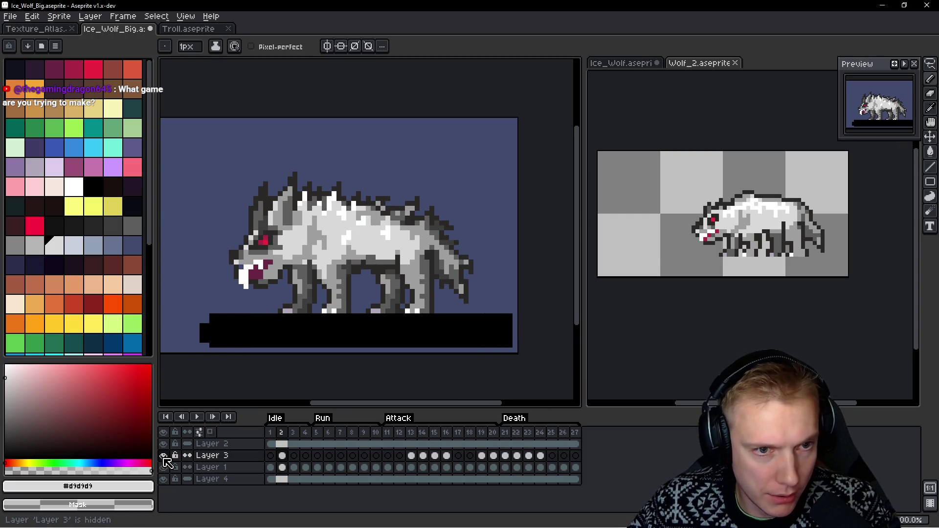
{"action": "left_click_drag", "start_coordinate": [393, 274], "coordinate": [393, 276]}
{"action": "key", "text": "ctrl+t"}
{"action": "key", "text": "Escape"}
{"action": "key", "text": "ctrl+t"}
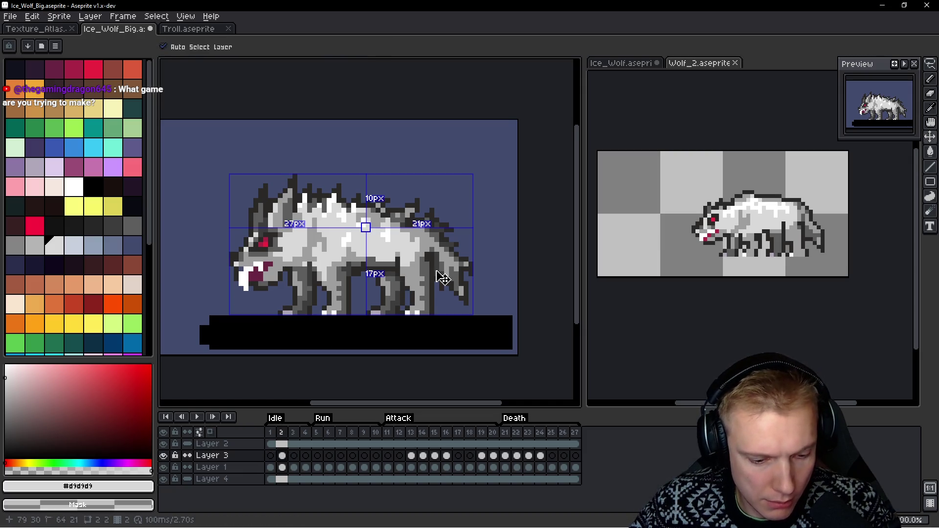
{"action": "key", "text": "Down"}
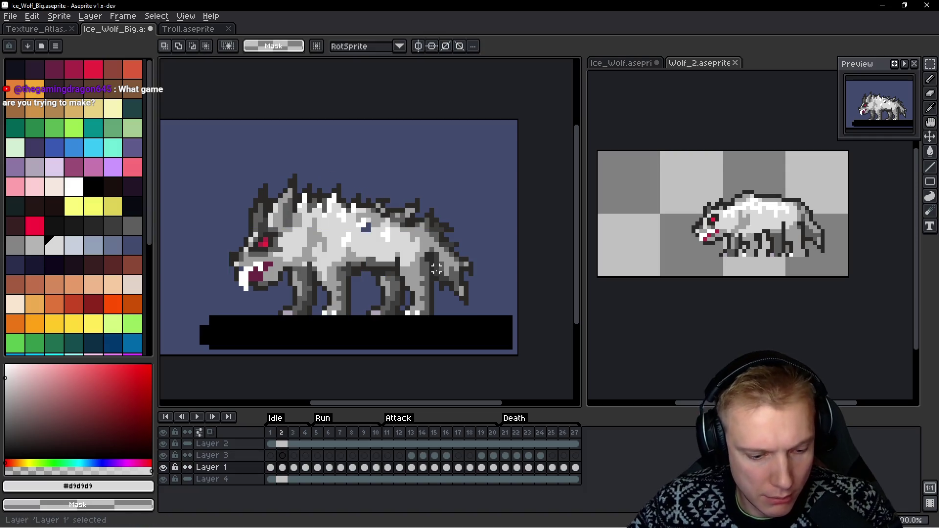
{"action": "key", "text": "ctrl+t"}
{"action": "key", "text": "Return"}
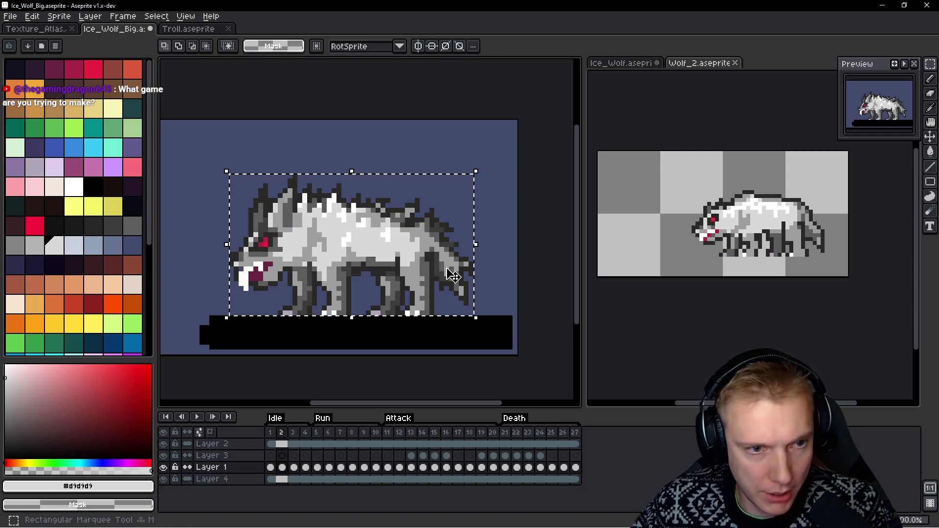
Deselect and select attack frames 11 through 14
{"action": "key", "text": "ctrl+d"}
{"action": "scroll", "coordinate": [430, 257], "scroll_direction": "down", "scroll_amount": 1}
{"action": "left_click_drag", "start_coordinate": [387, 432], "coordinate": [416, 434]}
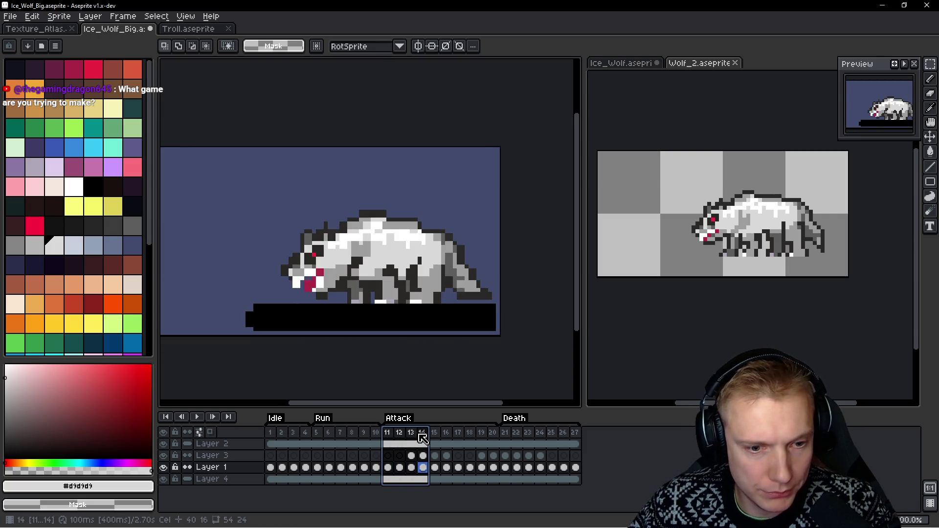
Insert a new empty frame 14 after the attack and paste the copied wolf into it
{"action": "scroll", "coordinate": [422, 258], "scroll_direction": "left", "scroll_amount": 1}
{"action": "key", "text": "i"}
{"action": "key", "text": "alt+b"}
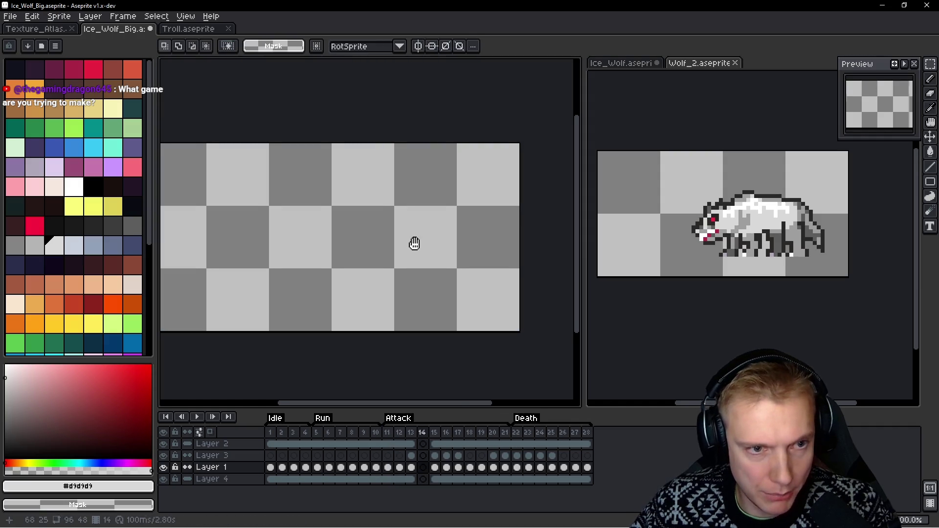
{"action": "left_click_drag", "start_coordinate": [413, 243], "coordinate": [464, 244]}
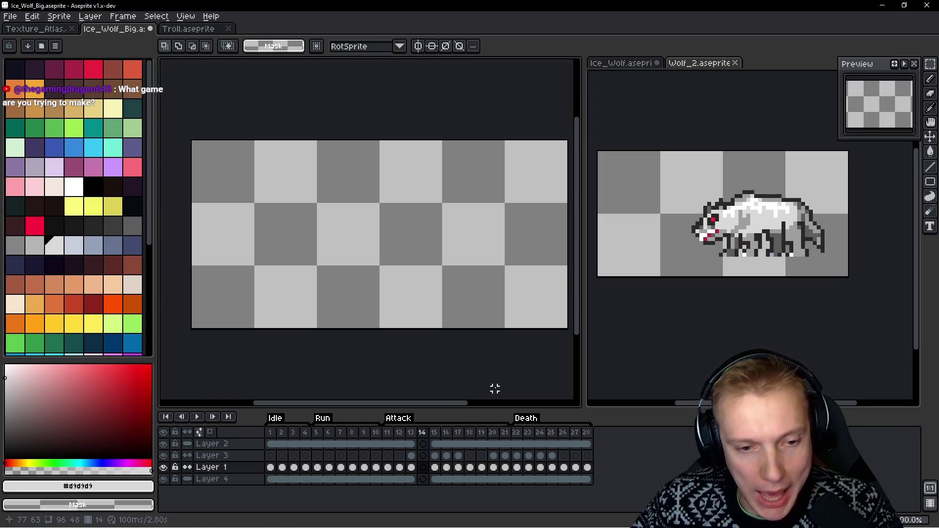
{"action": "key", "text": "ctrl+v"}
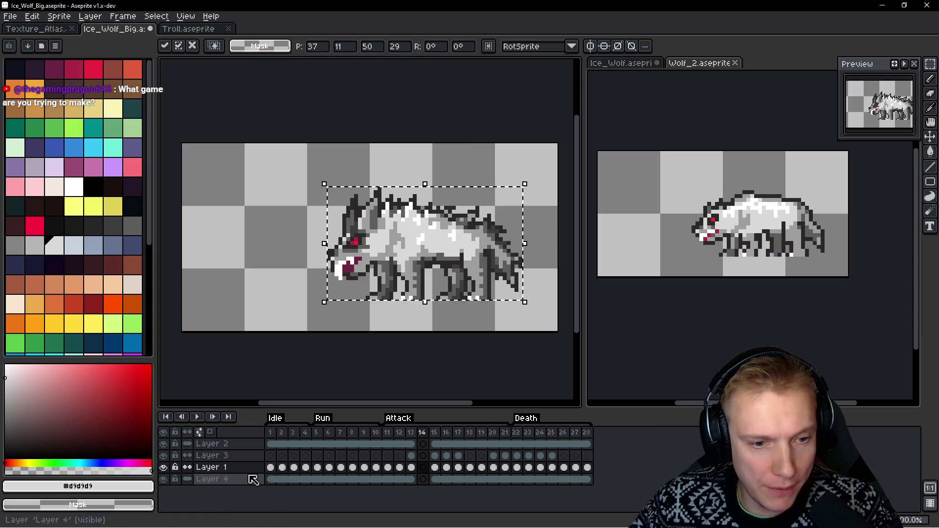
Link Layer 2's and Layer 4's cels across all frames
{"action": "left_click_drag", "start_coordinate": [271, 450], "coordinate": [592, 444]}
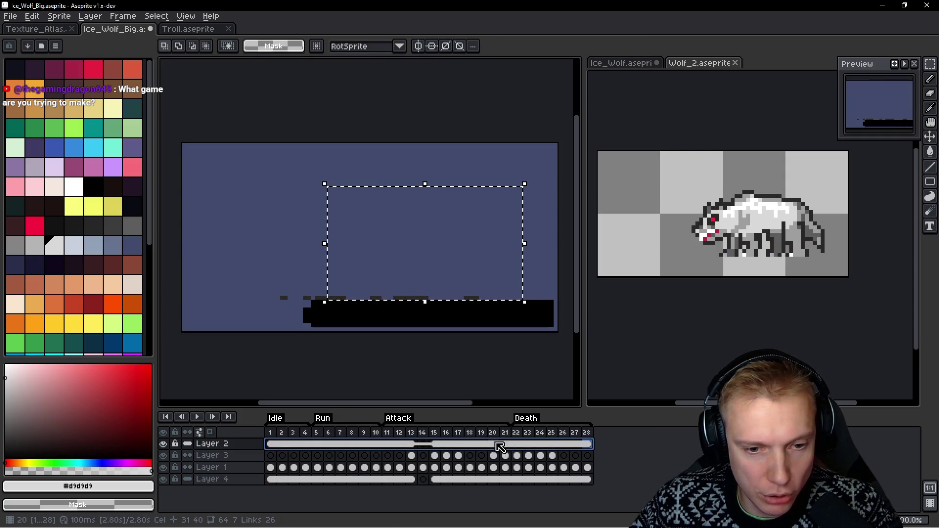
{"action": "right_click", "coordinate": [500, 447]}
{"action": "left_click", "coordinate": [509, 485]}
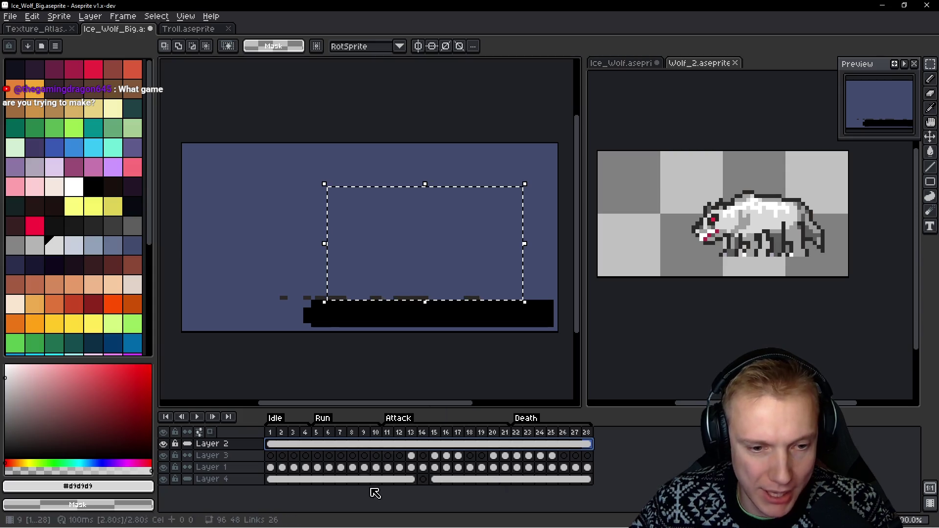
{"action": "left_click_drag", "start_coordinate": [286, 483], "coordinate": [588, 481]}
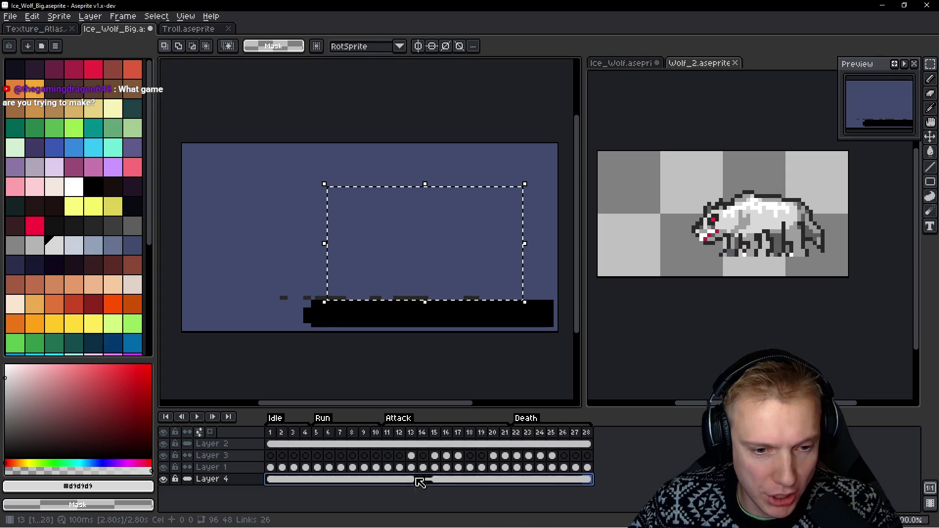
{"action": "right_click", "coordinate": [419, 482]}
{"action": "left_click", "coordinate": [431, 494]}
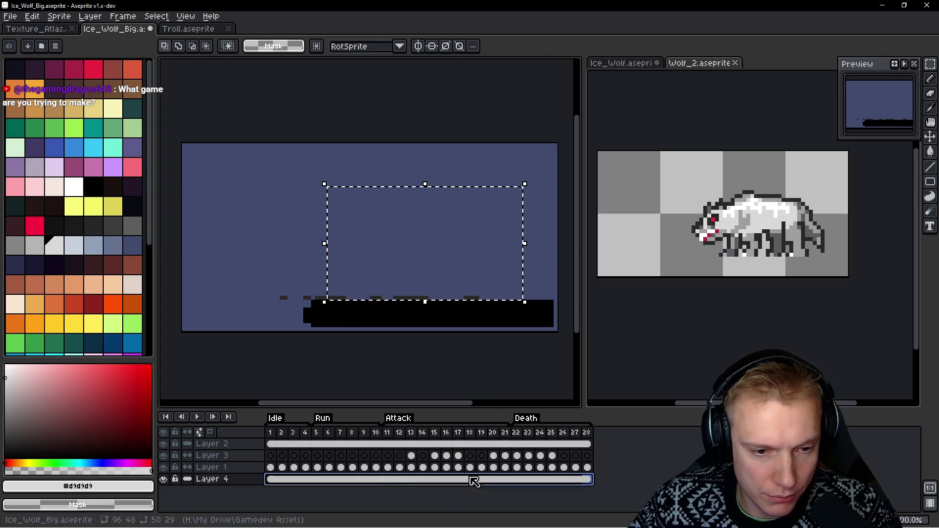
Compare frames 13 and 14, ending on frame 14 with the selection cleared
{"action": "left_click", "coordinate": [411, 433]}
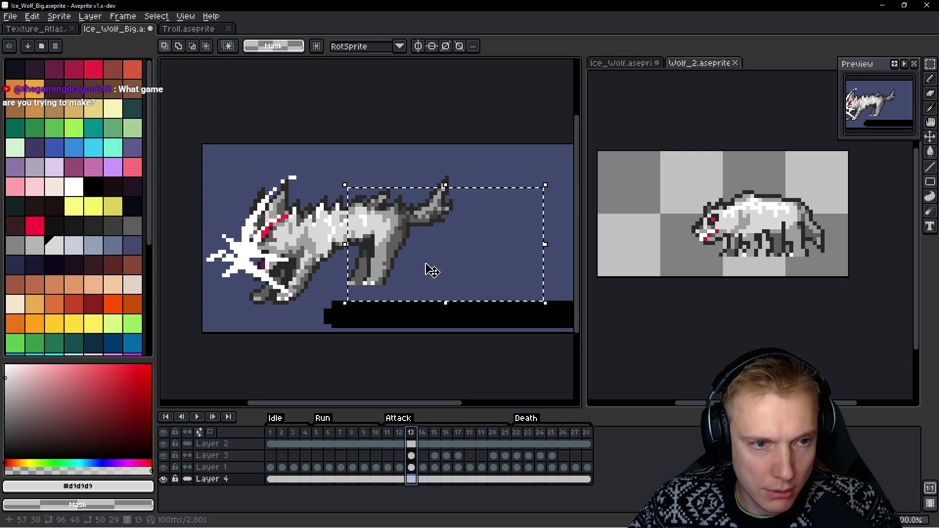
{"action": "key", "text": "ctrl+d"}
{"action": "key", "text": "Right"}
{"action": "key", "text": "Left"}
{"action": "key", "text": "Right"}
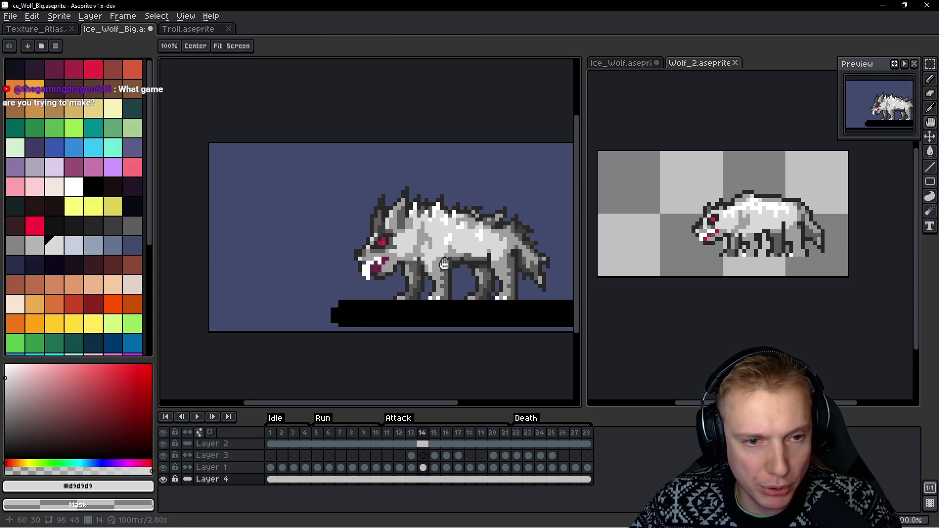
{"action": "key", "text": "m"}
{"action": "key", "text": "ctrl+z"}
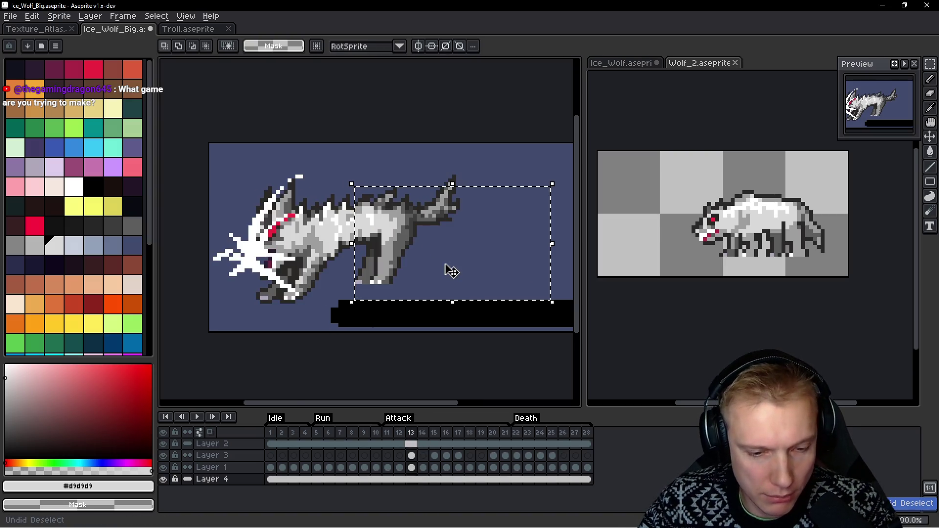
{"action": "key", "text": "ctrl+y"}
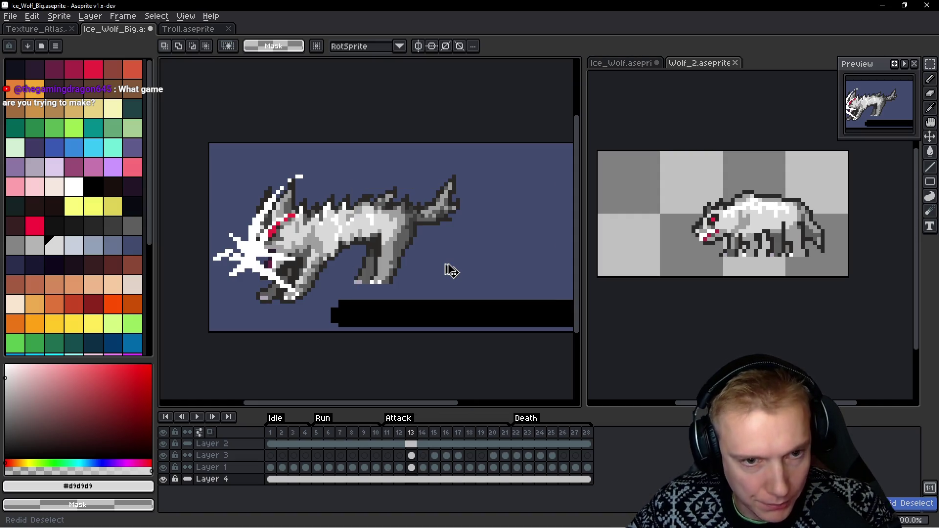
{"action": "key", "text": "h"}
{"action": "key", "text": "Right"}
{"action": "key", "text": "Left"}
{"action": "key", "text": "Right"}
Select the wolf on frame 14 and drag it slightly left
{"action": "key", "text": "m"}
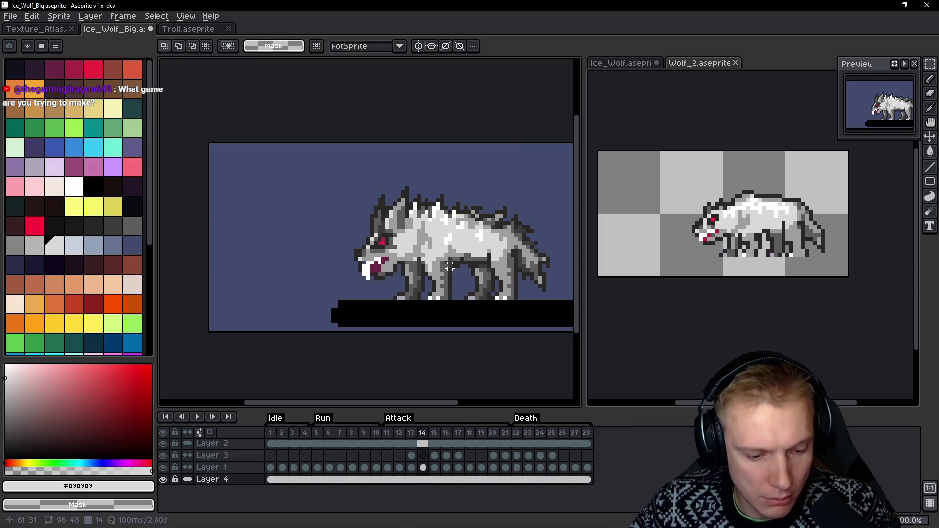
{"action": "key", "text": "ctrl+z"}
{"action": "key", "text": "ctrl+y"}
{"action": "key", "text": "ctrl+a"}
{"action": "key", "text": "ctrl+z"}
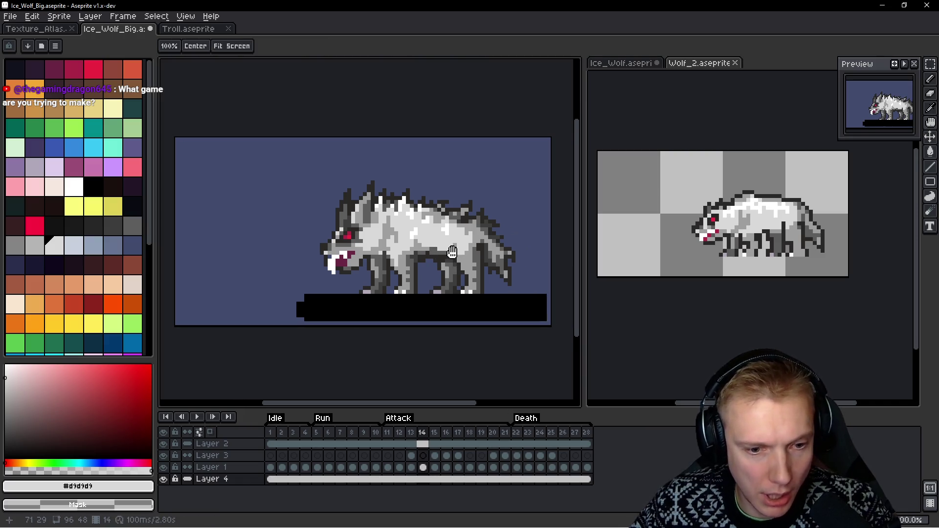
{"action": "left_click_drag", "start_coordinate": [426, 247], "coordinate": [480, 253]}
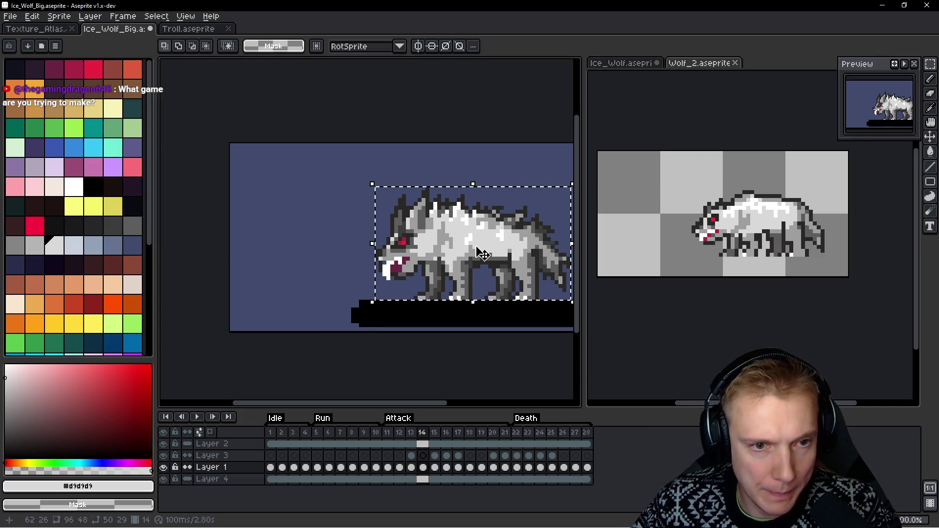
Nudge the frame 14 wolf a few pixels left and commit the move
{"action": "key", "text": "Left"}
{"action": "key", "text": "Left"}
{"action": "key", "text": "Left"}
{"action": "key", "text": "Left"}
{"action": "key", "text": "Left"}
{"action": "key", "text": "Left"}
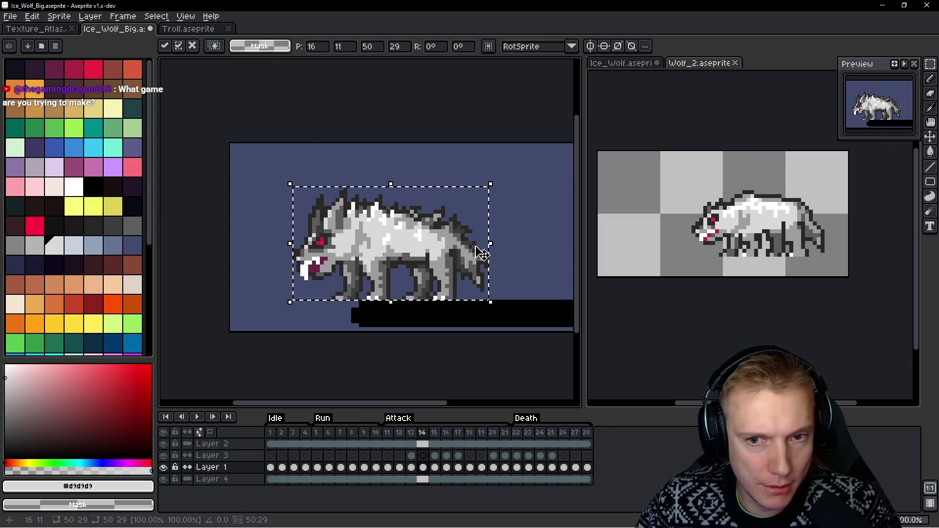
{"action": "key", "text": "Return"}
{"action": "key", "text": "Return"}
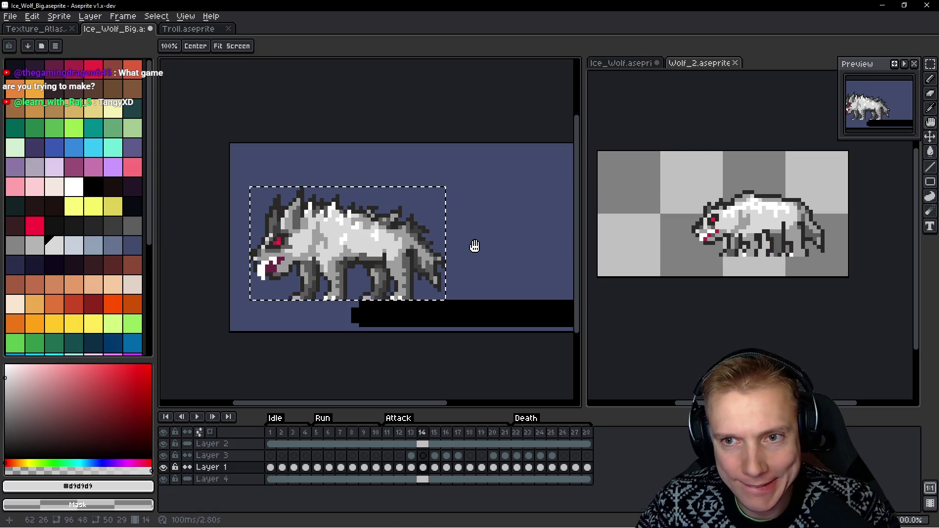
{"action": "left_click", "coordinate": [444, 225]}
Lasso the wolf's head and pick its dark outline colour
{"action": "scroll", "coordinate": [416, 230], "scroll_direction": "up", "scroll_amount": 3}
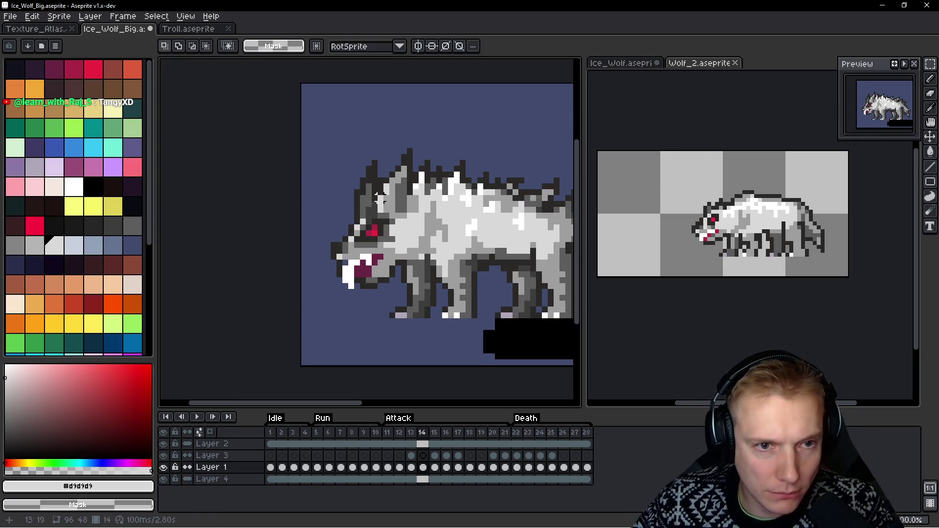
{"action": "key", "text": "q"}
{"action": "mouse_move", "coordinate": [368, 79]}
{"action": "left_mouse_down"}
{"action": "mouse_move", "coordinate": [264, 294]}
{"action": "mouse_move", "coordinate": [361, 252]}
{"action": "mouse_move", "coordinate": [392, 172]}
{"action": "left_mouse_up"}
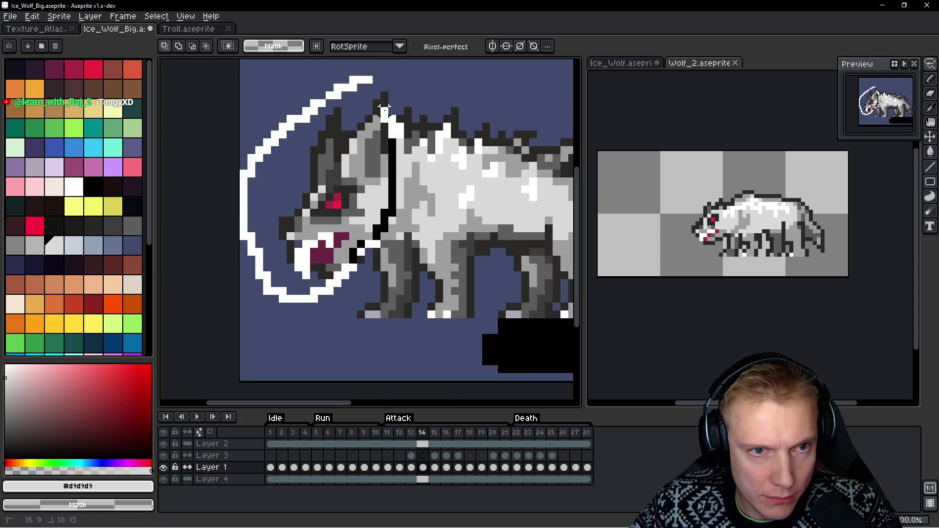
{"action": "left_click_drag", "start_coordinate": [384, 108], "coordinate": [384, 105]}
{"action": "scroll", "coordinate": [397, 142], "scroll_direction": "up", "scroll_amount": 2}
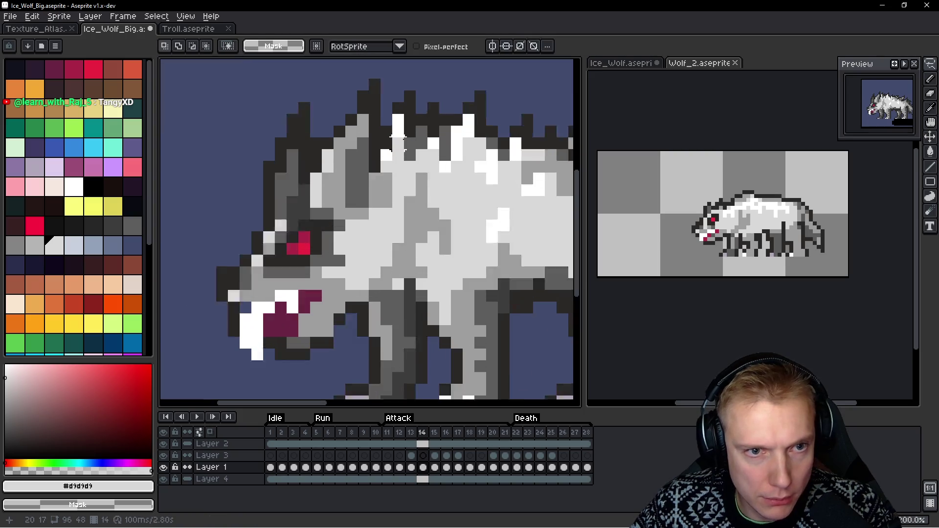
{"action": "key", "text": "b"}
{"action": "left_click", "coordinate": [379, 115], "text": "alt"}
{"action": "scroll", "coordinate": [452, 132], "scroll_direction": "down", "scroll_amount": 3}
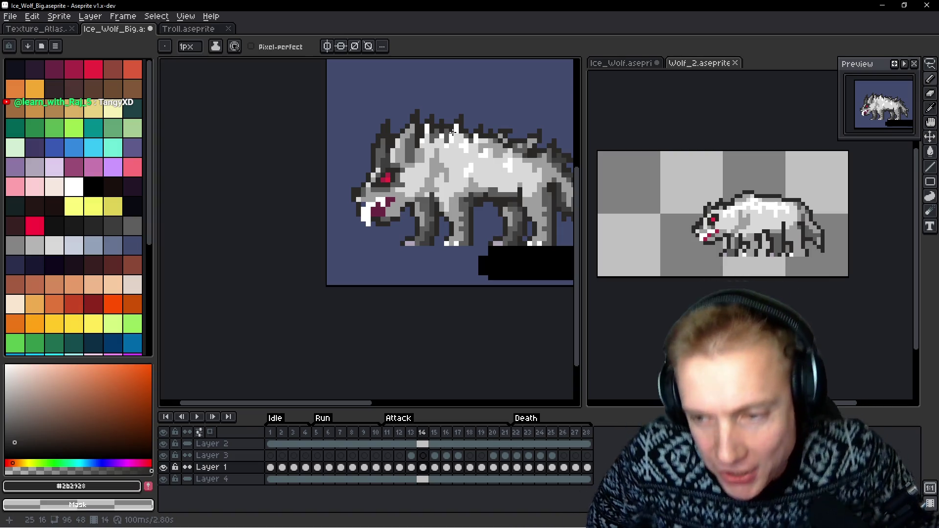
{"action": "scroll", "coordinate": [450, 146], "scroll_direction": "down", "scroll_amount": 2}
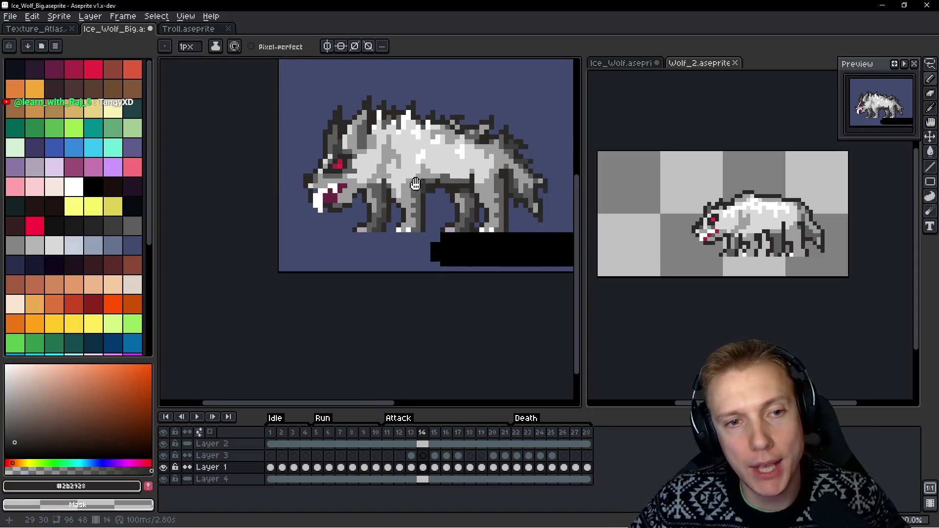
Flip between neighbouring frames, then focus the Wolf_2 animation for comparison
{"action": "key", "text": "h"}
{"action": "key", "text": "Right"}
{"action": "key", "text": "Left"}
{"action": "key", "text": "Right"}
{"action": "key", "text": "Left"}
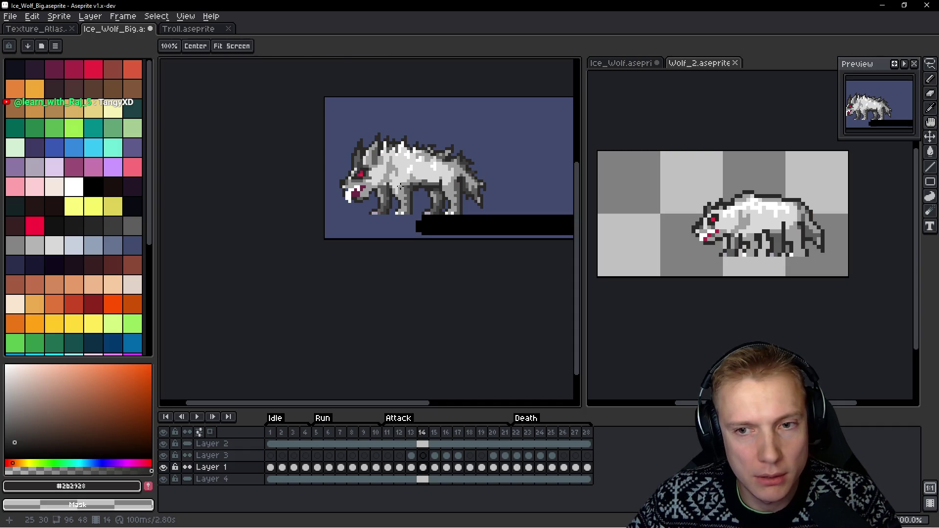
{"action": "left_click", "coordinate": [706, 220]}
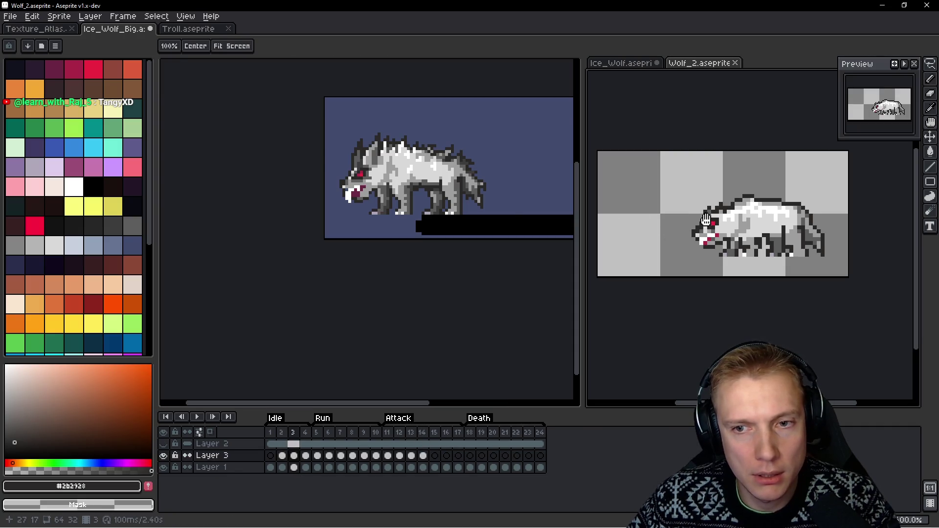
In Wolf_2, flip through frames and select attack frames 12–14
{"action": "left_click_drag", "start_coordinate": [448, 181], "coordinate": [438, 180]}
{"action": "left_click_drag", "start_coordinate": [726, 209], "coordinate": [736, 209]}
{"action": "key", "text": "Left"}
{"action": "key", "text": "Right"}
{"action": "key", "text": "Left"}
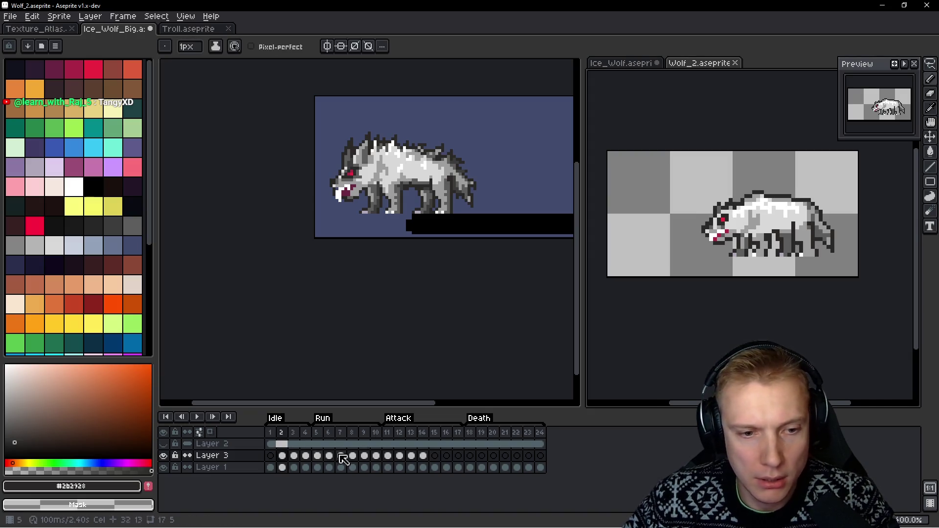
{"action": "left_click_drag", "start_coordinate": [400, 432], "coordinate": [424, 438]}
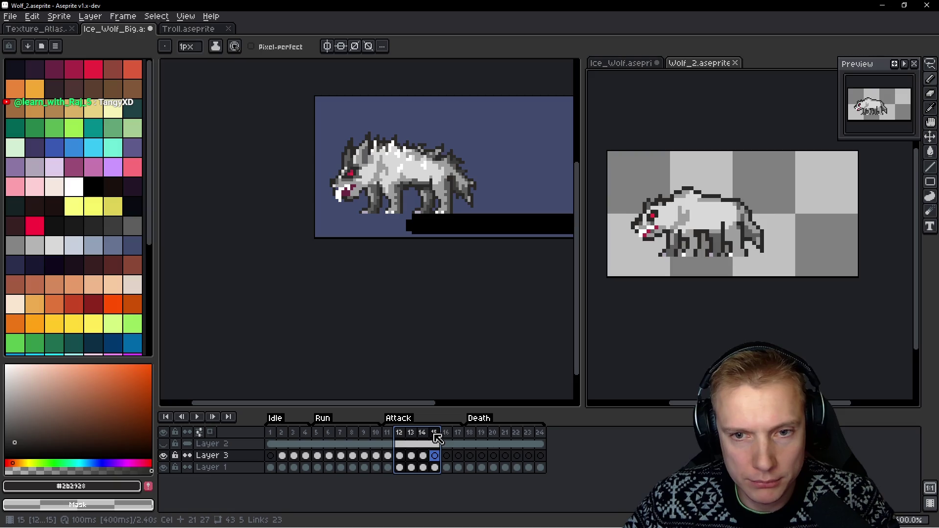
Return to Ice_Wolf_Big, step back to frame 12 and select run frames 5–6
{"action": "middle_click", "coordinate": [495, 187]}
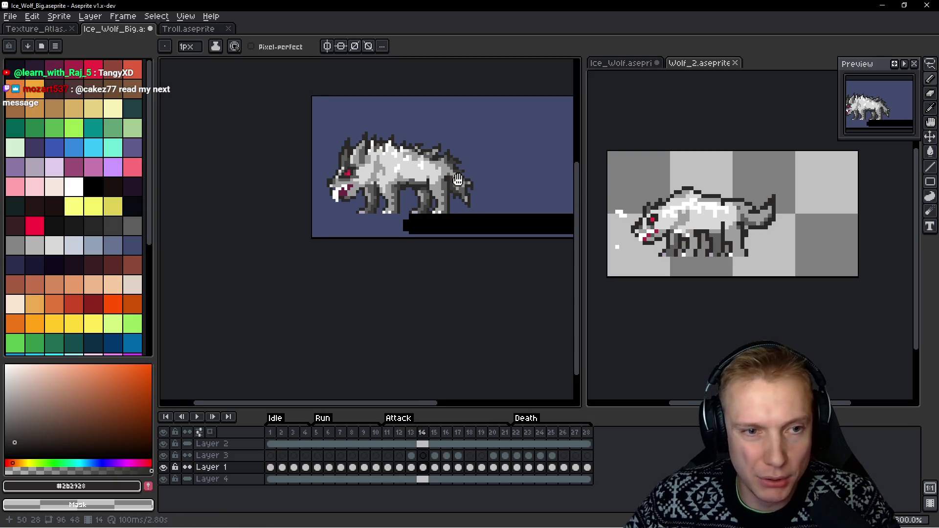
{"action": "scroll", "coordinate": [484, 183], "scroll_direction": "up", "scroll_amount": 3}
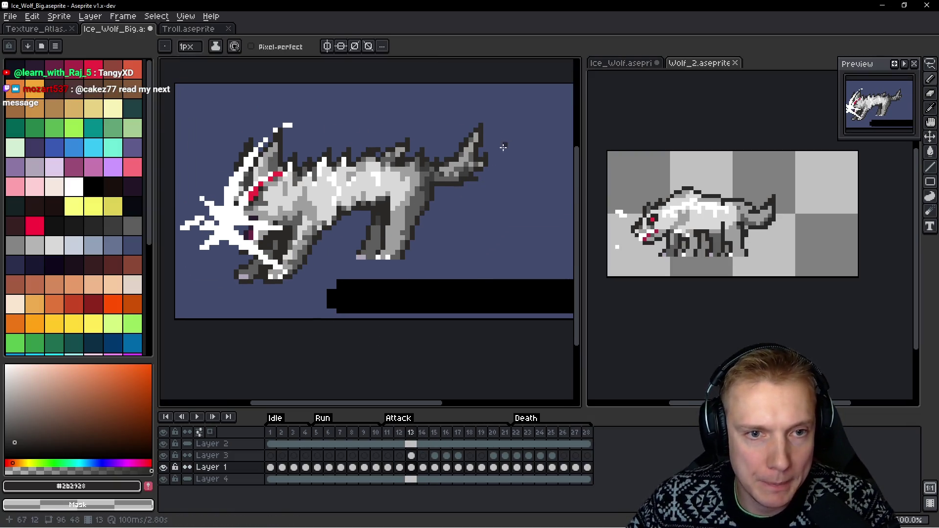
{"action": "key", "text": "Left"}
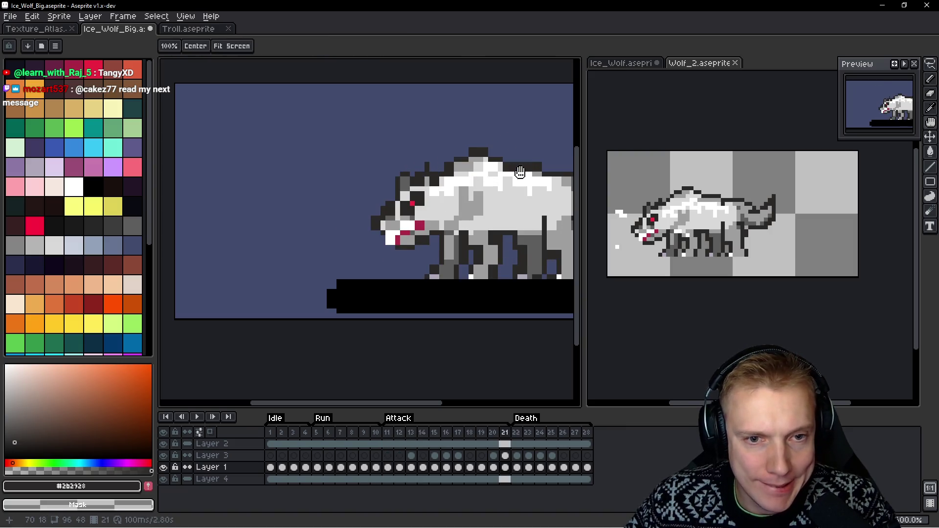
{"action": "left_click_drag", "start_coordinate": [317, 432], "coordinate": [354, 441]}
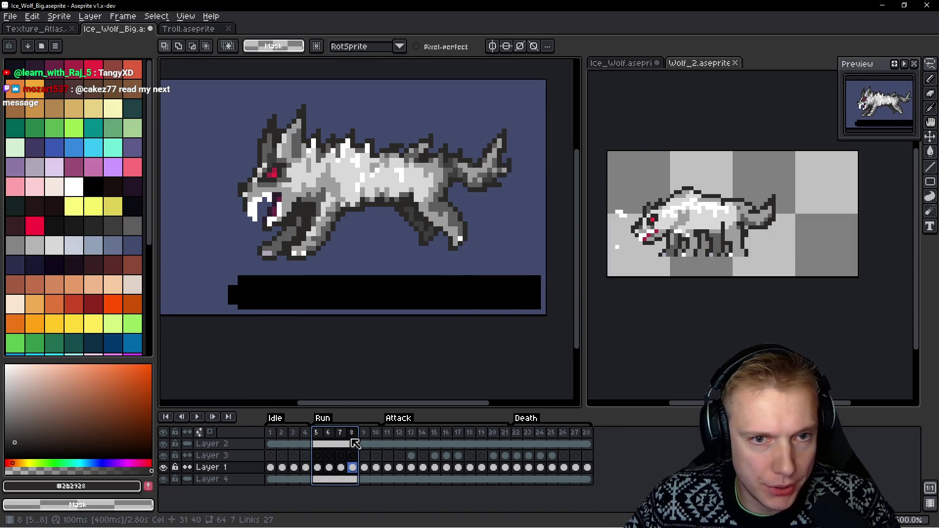
Lasso and clear a selection around the wolf's tail, then step to frame 10
{"action": "key", "text": "q"}
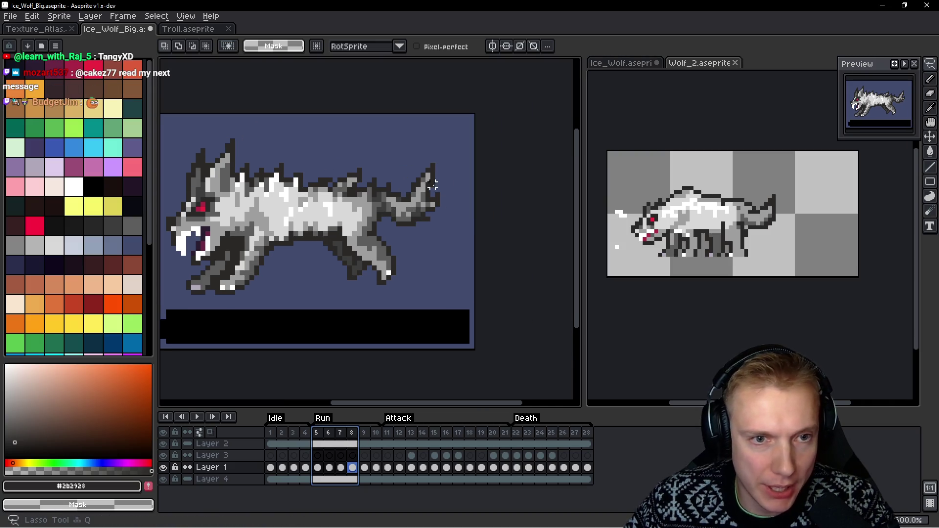
{"action": "left_click_drag", "start_coordinate": [439, 197], "coordinate": [441, 196]}
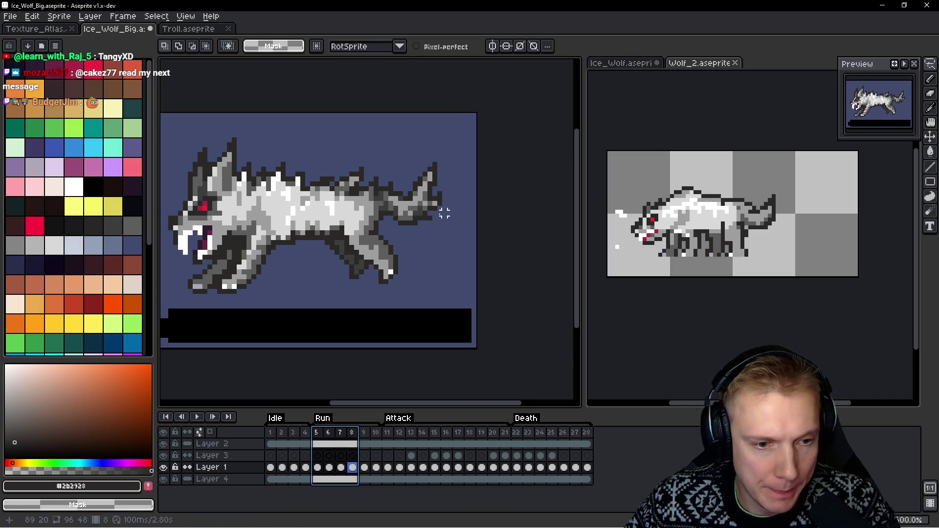
{"action": "left_click", "coordinate": [425, 193]}
{"action": "scroll", "coordinate": [425, 193], "scroll_direction": "up", "scroll_amount": 1}
{"action": "mouse_move", "coordinate": [455, 166]}
{"action": "left_mouse_down"}
{"action": "mouse_move", "coordinate": [387, 174]}
{"action": "mouse_move", "coordinate": [401, 247]}
{"action": "mouse_move", "coordinate": [474, 181]}
{"action": "left_mouse_up"}
{"action": "left_click", "coordinate": [472, 179]}
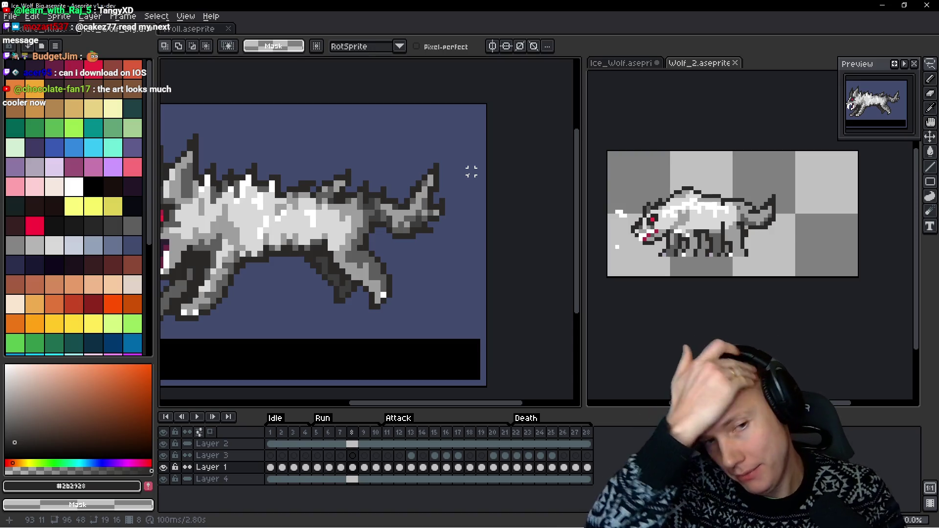
{"action": "key", "text": "h"}
{"action": "key", "text": "Right"}
{"action": "key", "text": "Right"}
{"action": "key", "text": "q"}
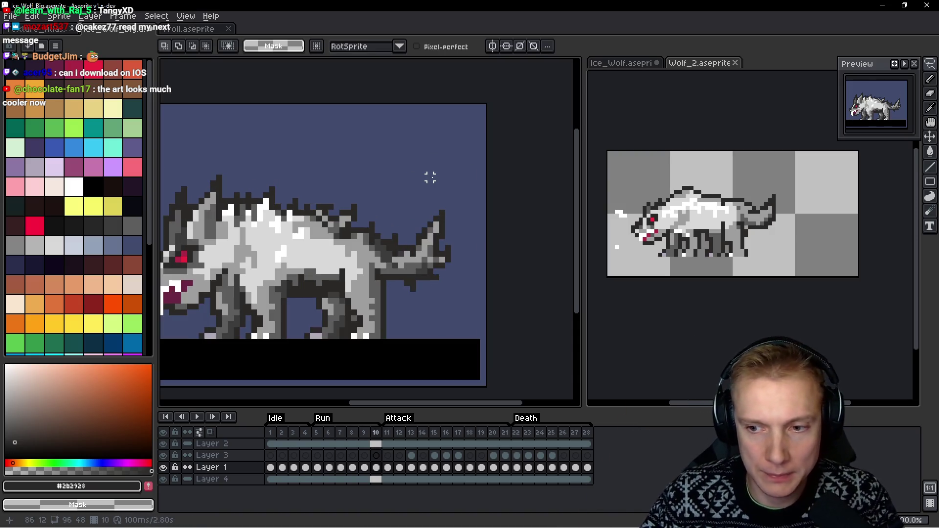
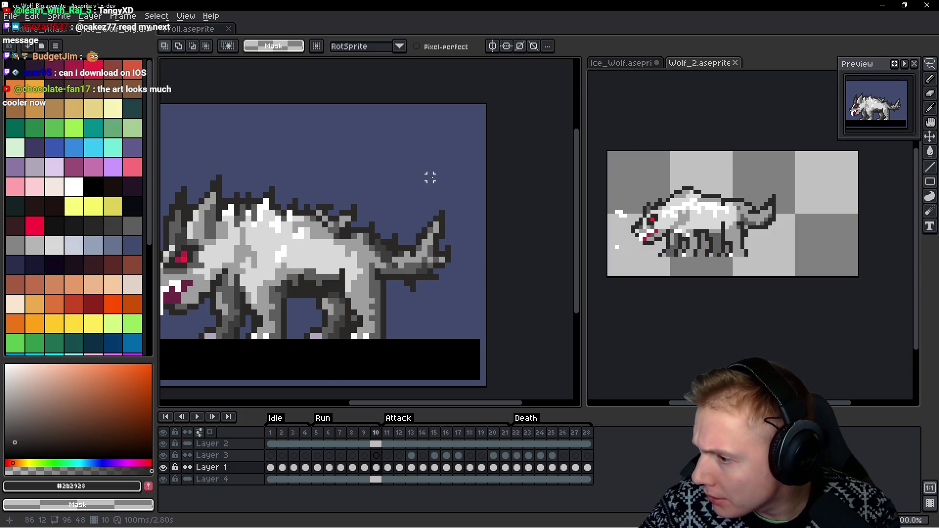
Paste the copied wolf head into attack frame 14 and commit it onto the body
{"action": "key", "text": "Right"}
{"action": "key", "text": "Right"}
{"action": "key", "text": "Right"}
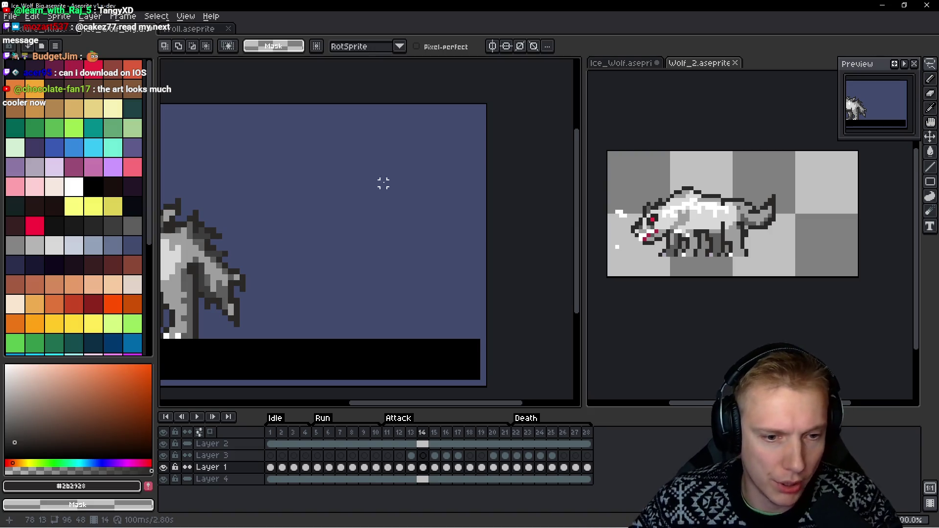
{"action": "key", "text": "ctrl+v"}
{"action": "left_click_drag", "start_coordinate": [463, 252], "coordinate": [365, 275]}
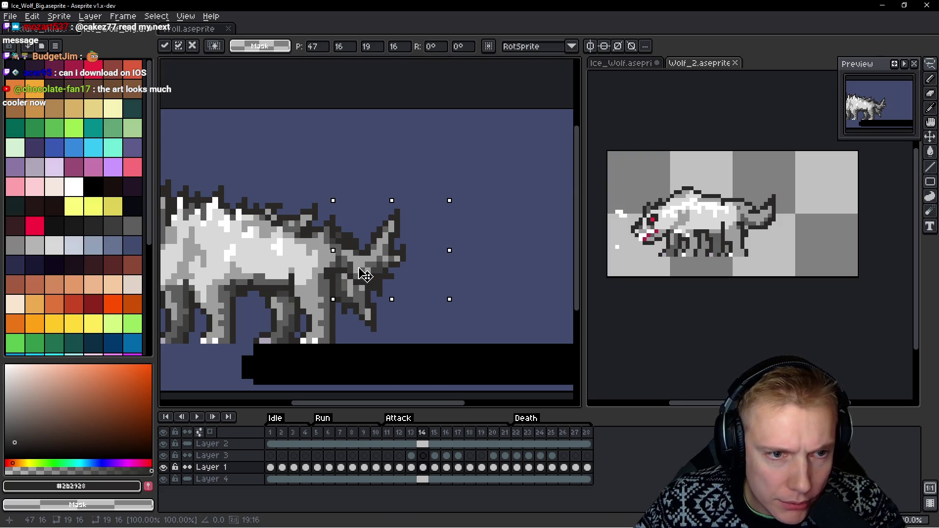
{"action": "key", "text": "Return"}
Pencil background blue over stray dark pixels at the rear, under the head and near the neck
{"action": "scroll", "coordinate": [365, 222], "scroll_direction": "up", "scroll_amount": 2}
{"action": "key", "text": "ctrl+d"}
{"action": "key", "text": "b"}
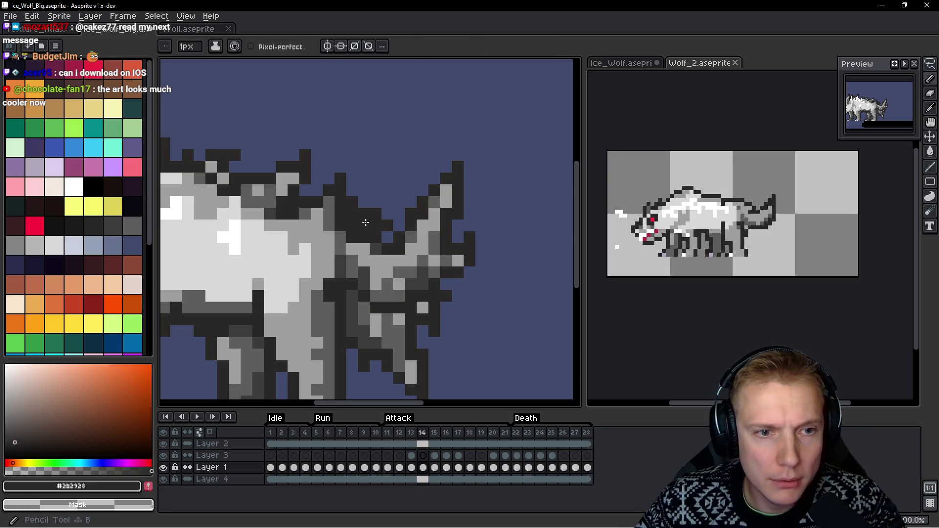
{"action": "scroll", "coordinate": [366, 222], "scroll_direction": "down", "scroll_amount": 2}
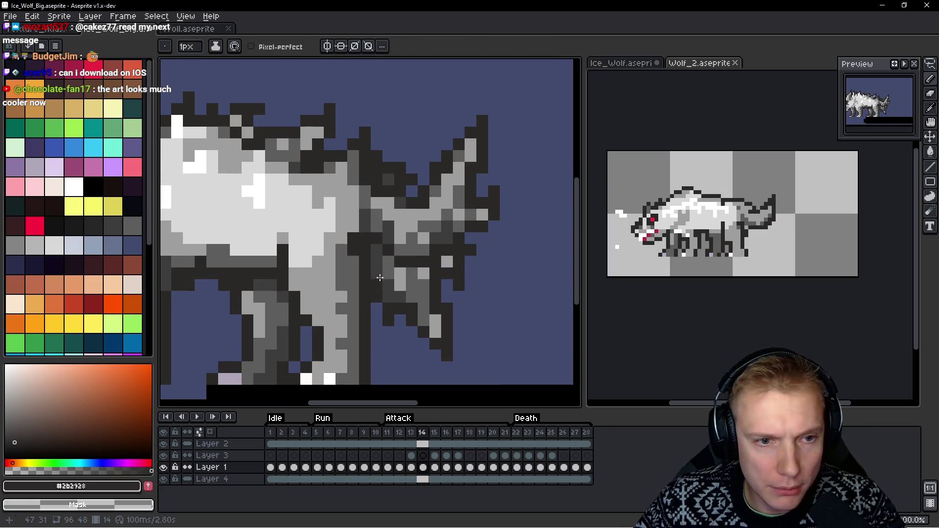
{"action": "left_click_drag", "start_coordinate": [375, 252], "coordinate": [388, 270]}
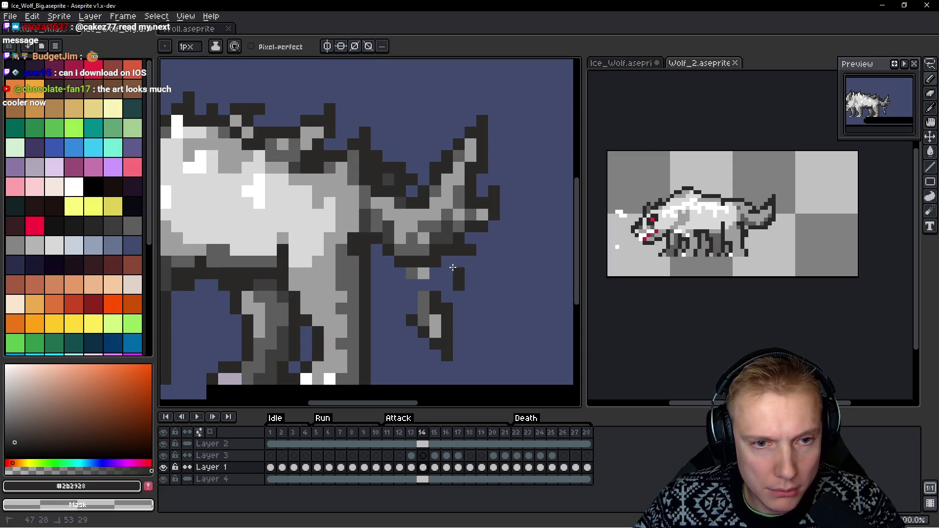
{"action": "mouse_move", "coordinate": [459, 285]}
{"action": "left_mouse_down"}
{"action": "mouse_move", "coordinate": [426, 309]}
{"action": "mouse_move", "coordinate": [433, 317]}
{"action": "left_mouse_up"}
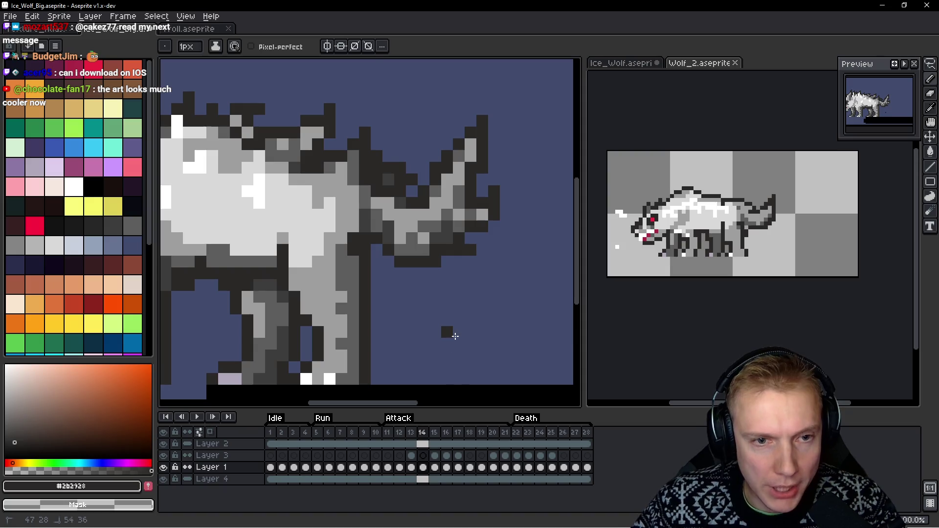
{"action": "scroll", "coordinate": [455, 336], "scroll_direction": "down", "scroll_amount": 4}
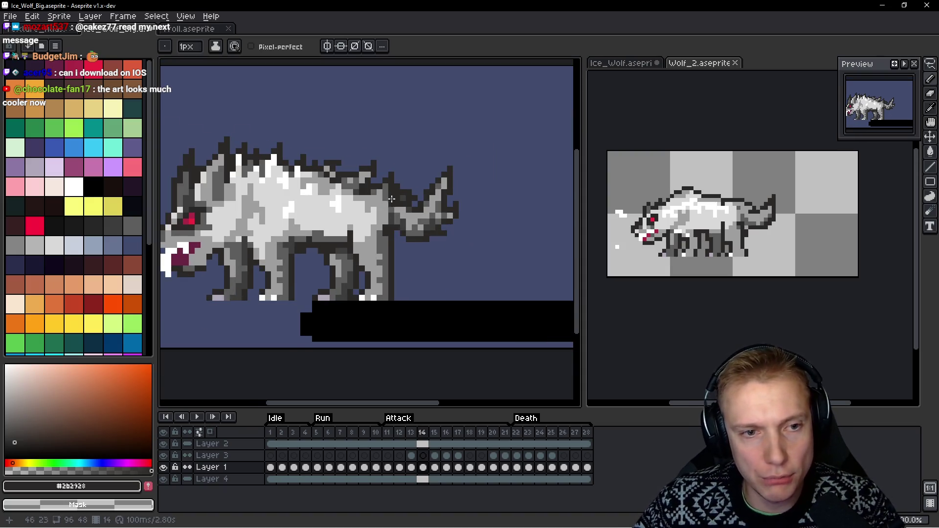
{"action": "scroll", "coordinate": [391, 199], "scroll_direction": "up", "scroll_amount": 4}
{"action": "left_click", "coordinate": [473, 216]}
{"action": "left_click", "coordinate": [426, 193]}
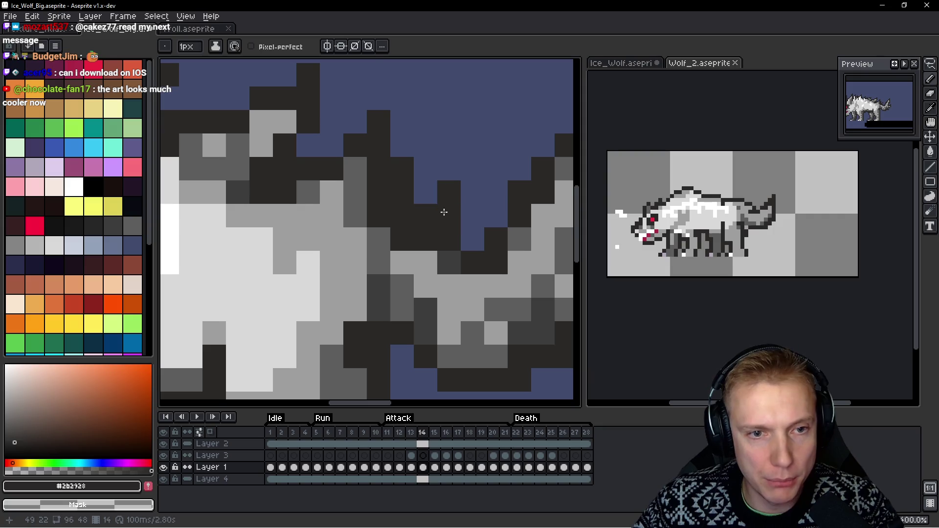
{"action": "scroll", "coordinate": [446, 210], "scroll_direction": "down", "scroll_amount": 4}
{"action": "key", "text": "comma"}
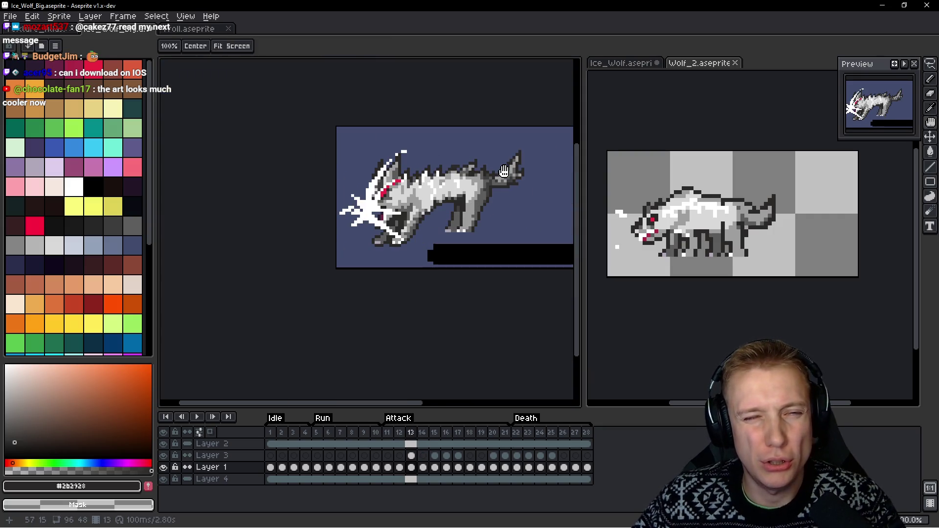
Compare frames 13 and 14 and make Layer 3 the editing layer
{"action": "key", "text": "period"}
{"action": "key", "text": "comma"}
{"action": "key", "text": "period"}
{"action": "key", "text": "comma"}
{"action": "key", "text": "period"}
{"action": "left_click", "coordinate": [451, 226], "text": "ctrl"}
{"action": "key", "text": "comma"}
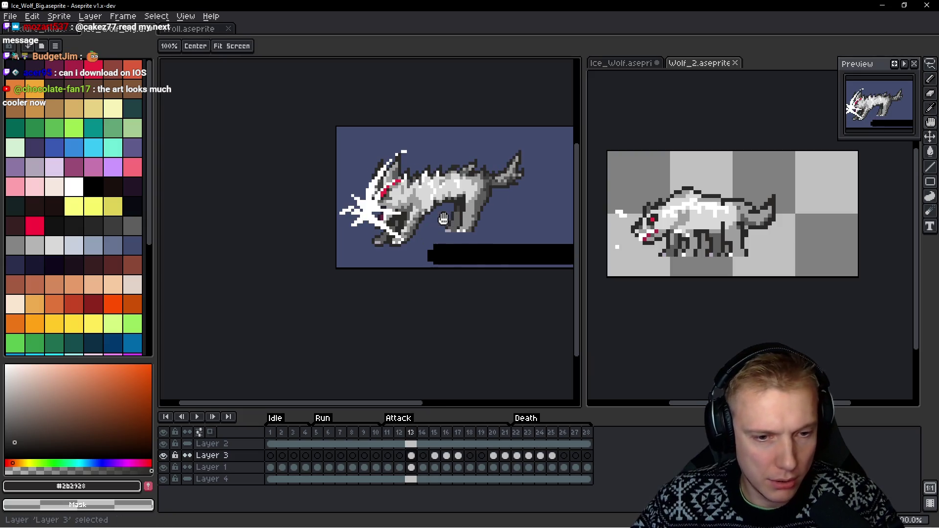
{"action": "key", "text": "m"}
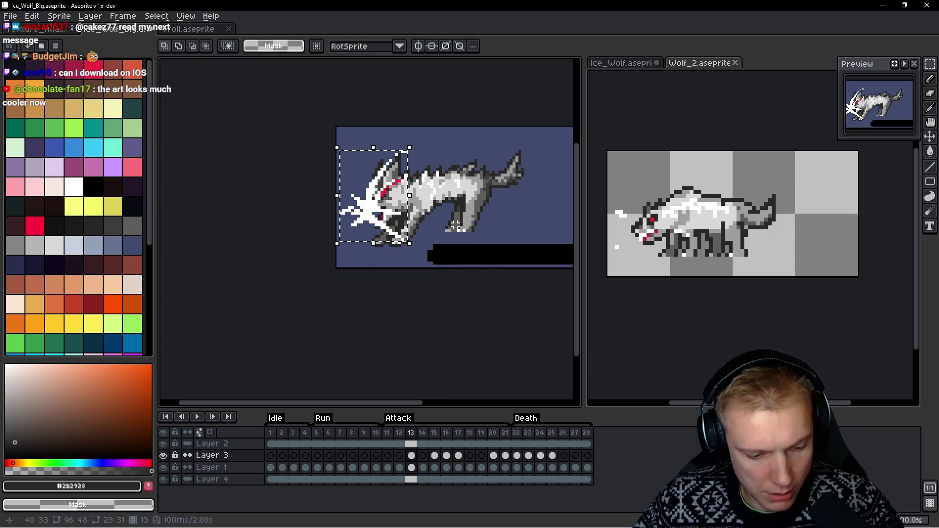
{"action": "key", "text": "ctrl+z"}
{"action": "key", "text": "ctrl+y"}
{"action": "key", "text": "ctrl+z"}
{"action": "scroll", "coordinate": [383, 180], "scroll_direction": "up", "scroll_amount": 2}
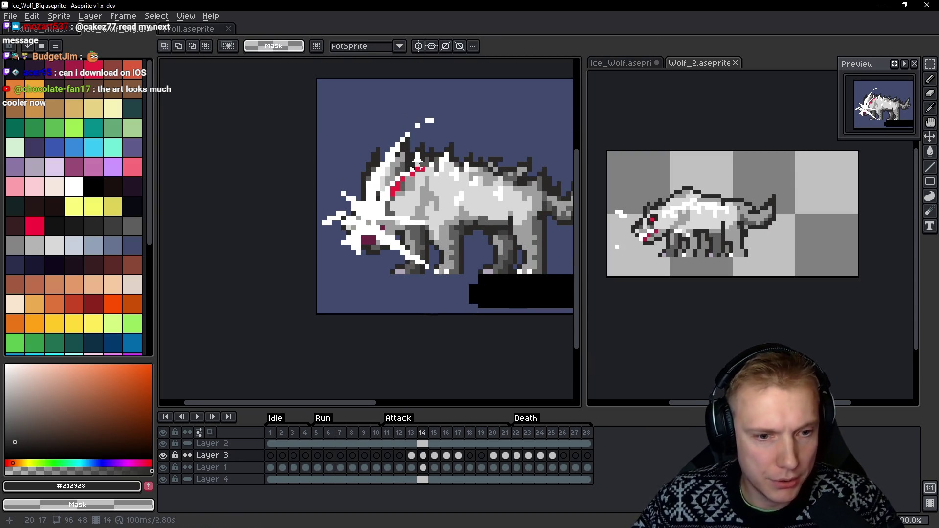
{"action": "scroll", "coordinate": [417, 159], "scroll_direction": "down", "scroll_amount": 1}
Paint the red neck streak light grey, add dark grey shading, and darken the head's shading
{"action": "key", "text": "b"}
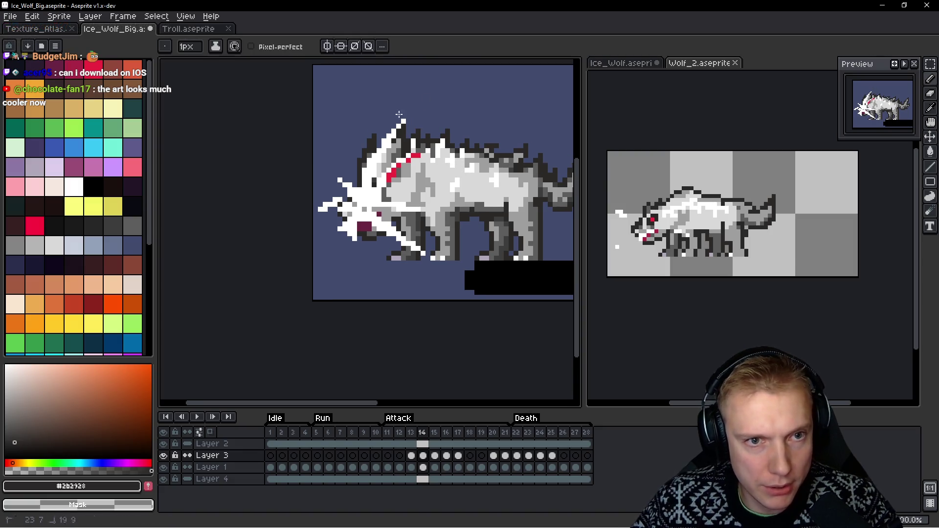
{"action": "scroll", "coordinate": [392, 133], "scroll_direction": "up", "scroll_amount": 1}
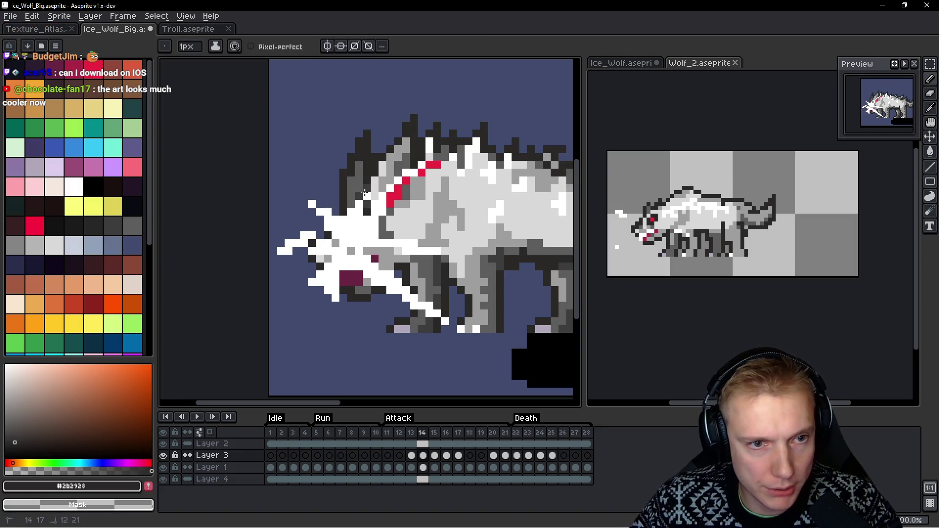
{"action": "left_click_drag", "start_coordinate": [394, 207], "coordinate": [395, 188]}
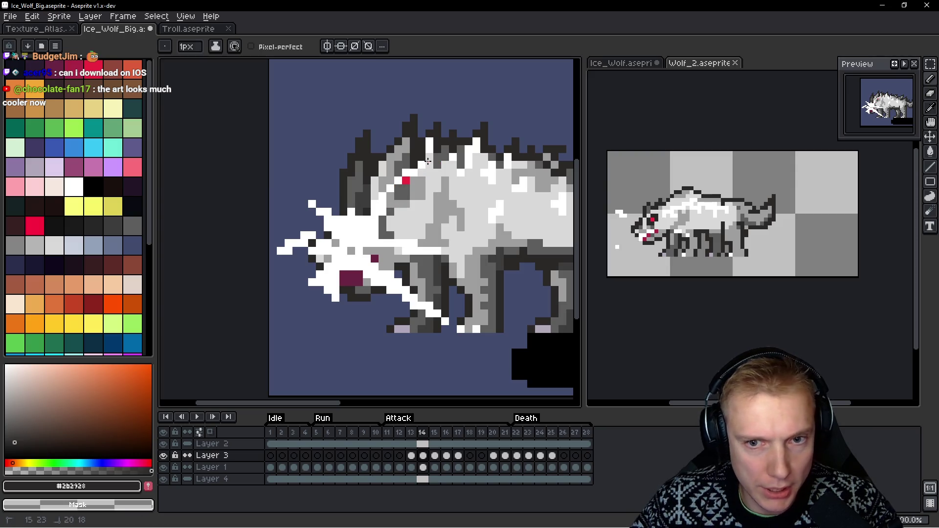
{"action": "left_click", "coordinate": [399, 190]}
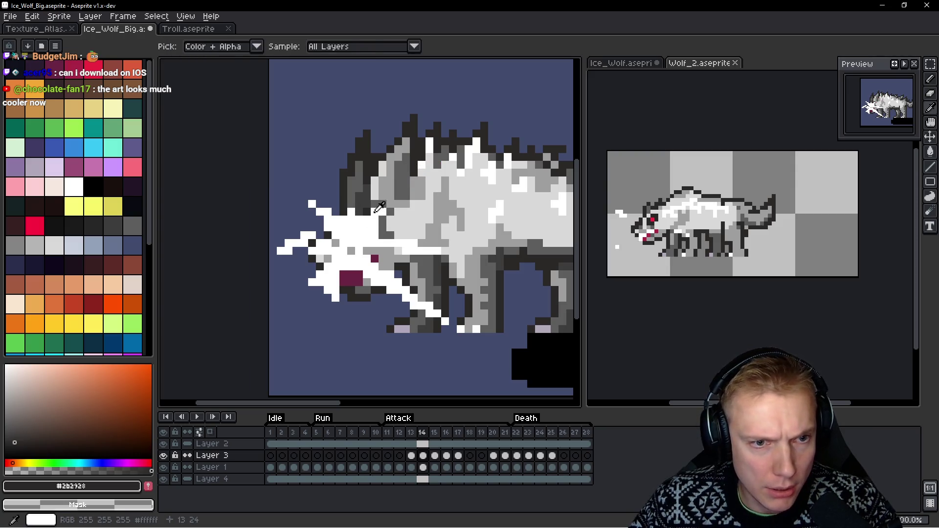
{"action": "left_click", "coordinate": [373, 227], "text": "alt"}
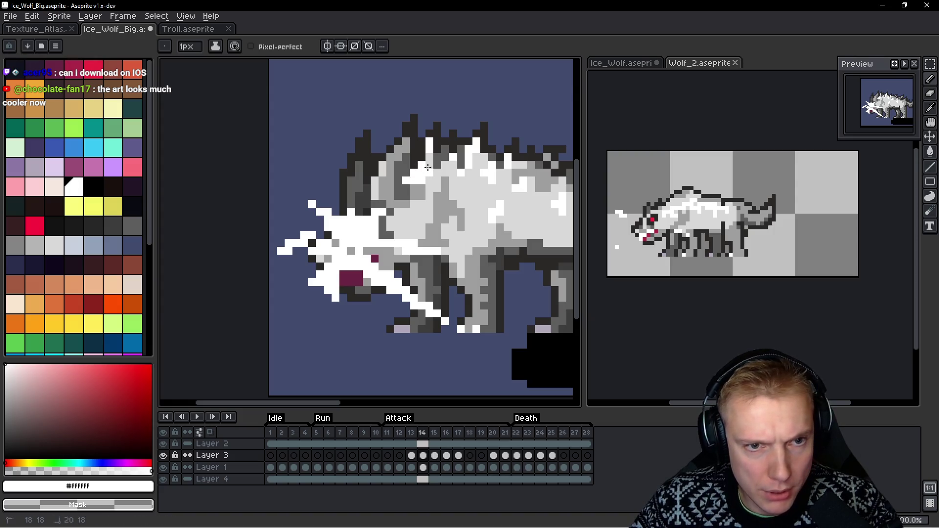
{"action": "scroll", "coordinate": [419, 166], "scroll_direction": "up", "scroll_amount": 1}
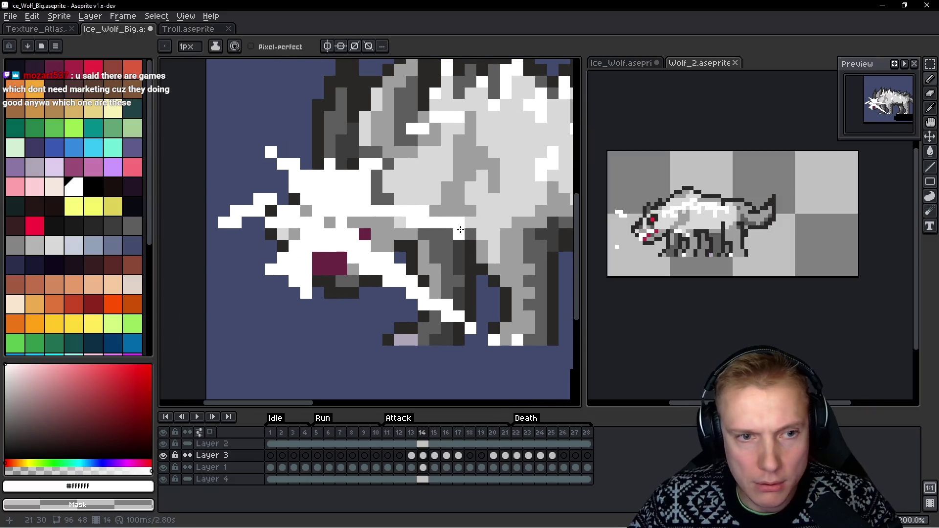
{"action": "scroll", "coordinate": [420, 166], "scroll_direction": "down", "scroll_amount": 1}
{"action": "key", "text": "m"}
{"action": "key", "text": "ctrl+z"}
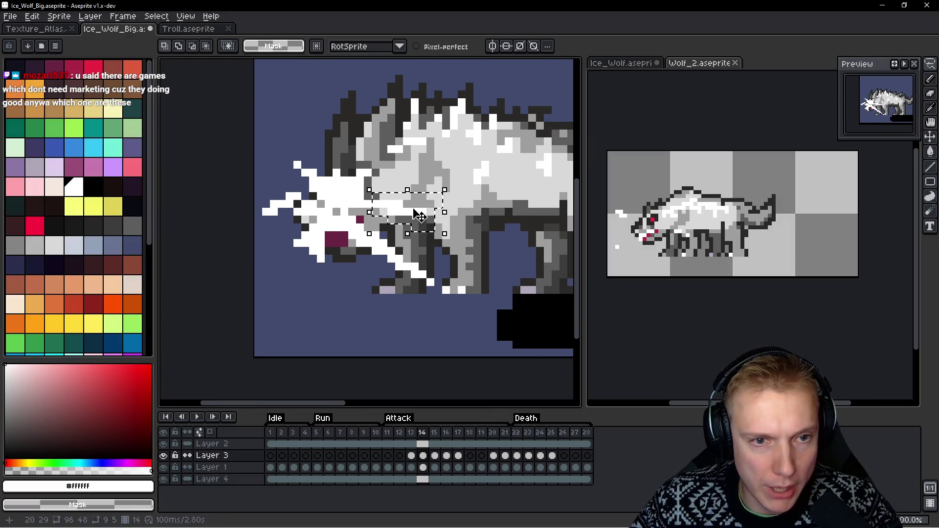
{"action": "key", "text": "b"}
{"action": "scroll", "coordinate": [431, 214], "scroll_direction": "up", "scroll_amount": 1}
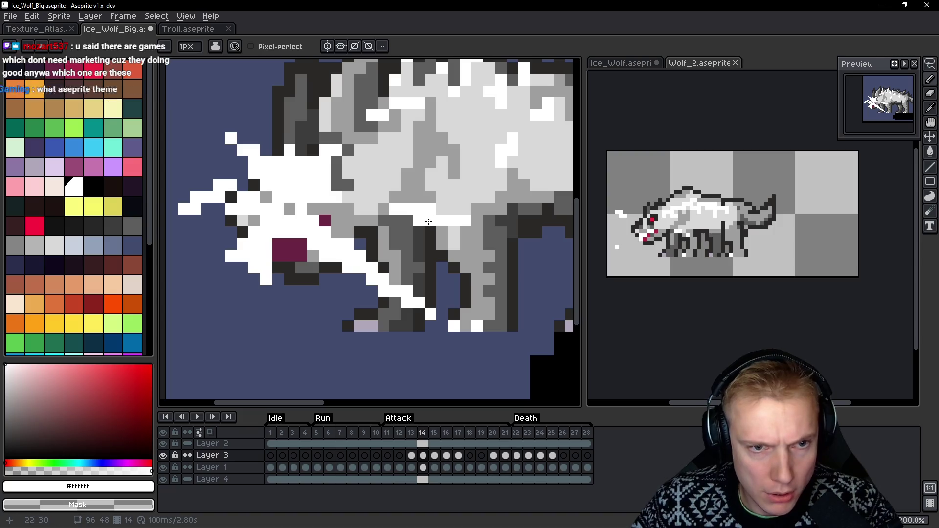
{"action": "scroll", "coordinate": [434, 207], "scroll_direction": "down", "scroll_amount": 1}
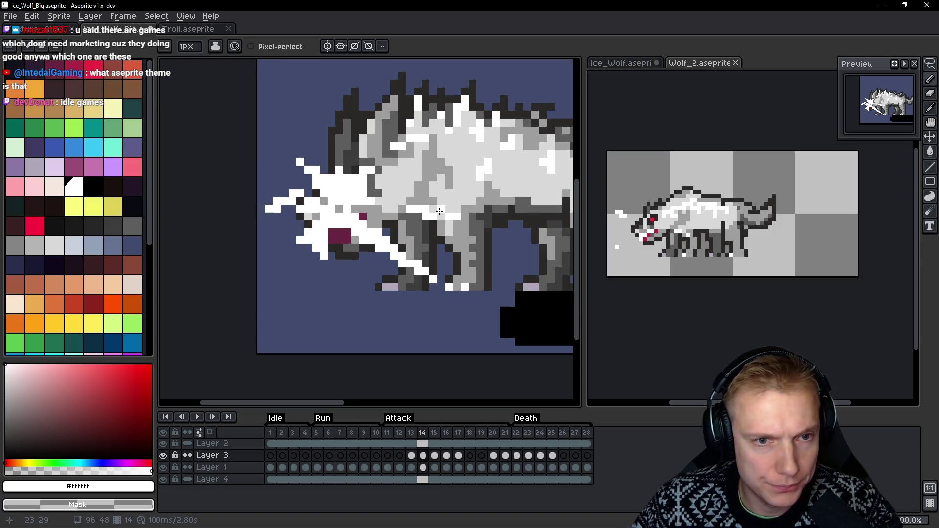
{"action": "scroll", "coordinate": [361, 195], "scroll_direction": "up", "scroll_amount": 1}
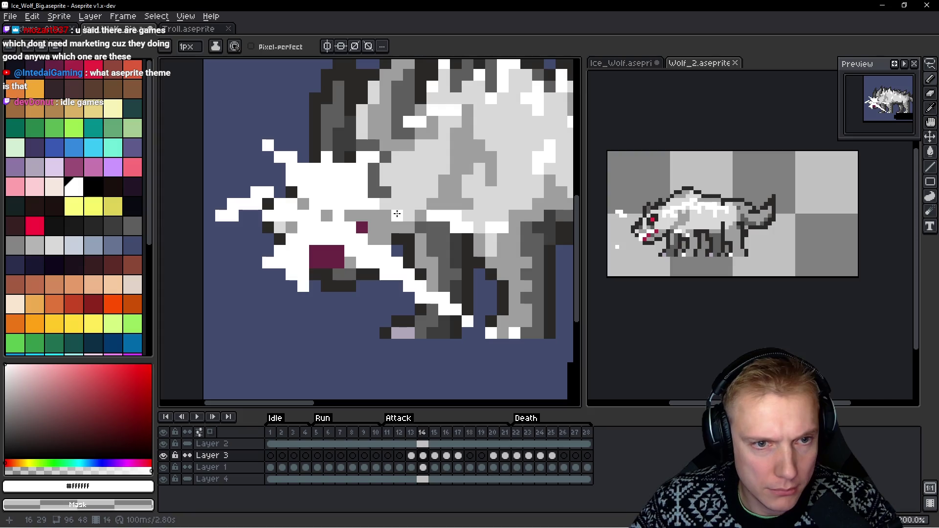
{"action": "mouse_move", "coordinate": [389, 201]}
{"action": "left_mouse_down"}
{"action": "mouse_move", "coordinate": [367, 172]}
{"action": "mouse_move", "coordinate": [311, 156]}
{"action": "left_mouse_up"}
Lasso the wolf's lower legs and try nudging them, then undo the change
{"action": "key", "text": "q"}
{"action": "mouse_move", "coordinate": [470, 235]}
{"action": "left_mouse_down"}
{"action": "mouse_move", "coordinate": [352, 281]}
{"action": "mouse_move", "coordinate": [446, 292]}
{"action": "mouse_move", "coordinate": [457, 304]}
{"action": "left_mouse_up"}
{"action": "key", "text": "b"}
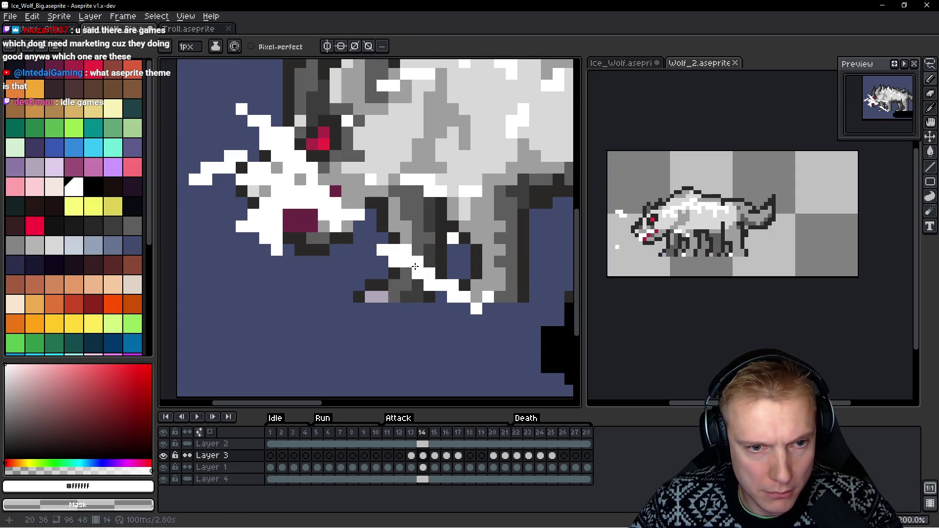
{"action": "key", "text": "ctrl+z"}
Select the white muzzle spikes in frame 14 and shift them up and left
{"action": "key", "text": "Left"}
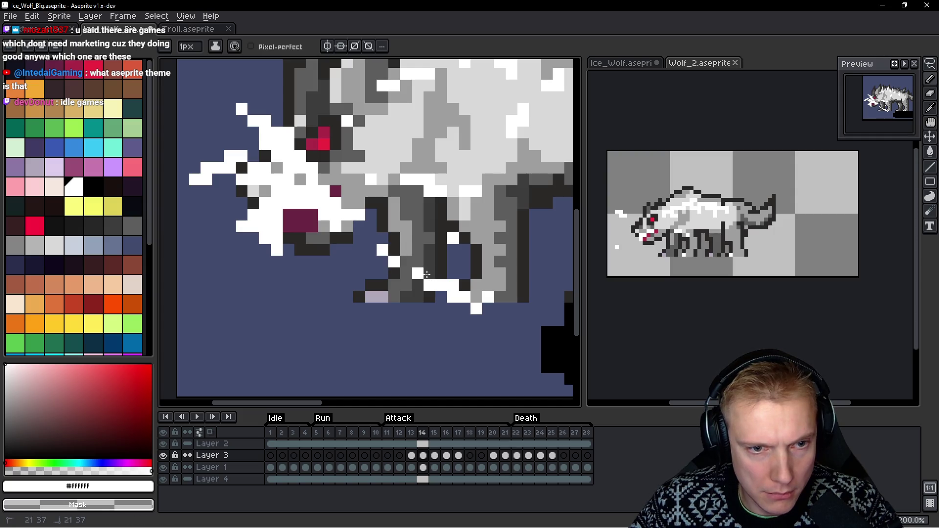
{"action": "scroll", "coordinate": [427, 275], "scroll_direction": "down", "scroll_amount": 2}
{"action": "key", "text": "Right"}
{"action": "key", "text": "Left"}
{"action": "key", "text": "Right"}
{"action": "key", "text": "Left"}
{"action": "key", "text": "Right"}
{"action": "scroll", "coordinate": [399, 205], "scroll_direction": "up", "scroll_amount": 1}
{"action": "left_click_drag", "start_coordinate": [299, 169], "coordinate": [362, 233]}
{"action": "left_click_drag", "start_coordinate": [325, 202], "coordinate": [289, 179]}
{"action": "key", "text": "Up"}
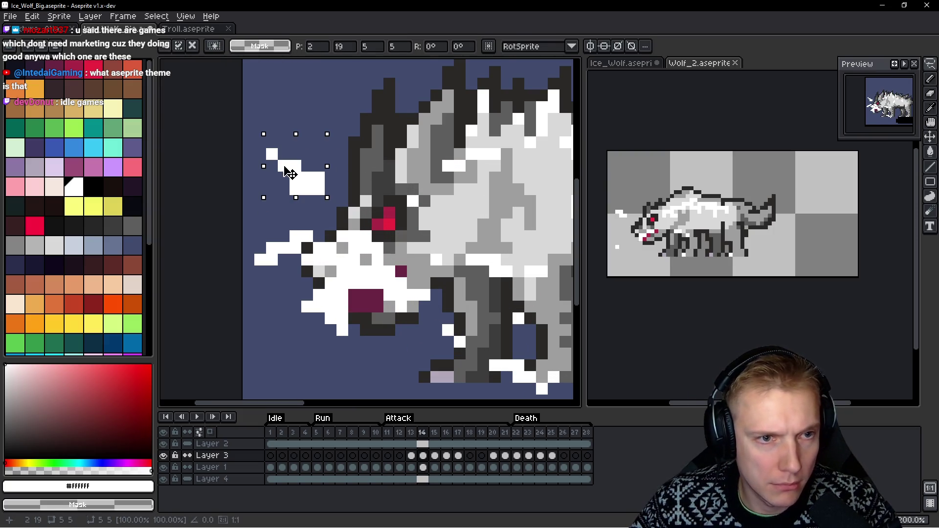
Add two dark pixels below the eye and shift the left muzzle spikes down-left
{"action": "key", "text": "ctrl+d"}
{"action": "key", "text": "b"}
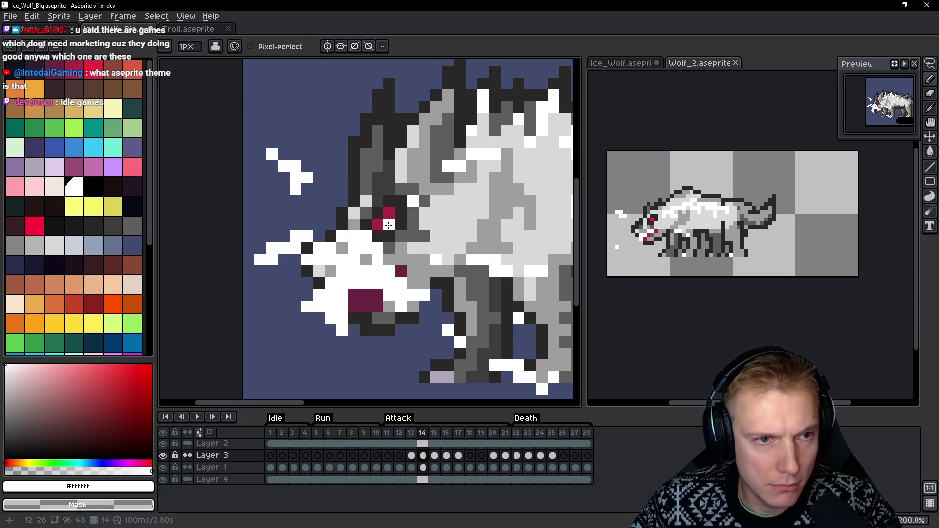
{"action": "left_click_drag", "start_coordinate": [355, 237], "coordinate": [366, 237]}
{"action": "key", "text": "m"}
{"action": "left_click_drag", "start_coordinate": [252, 195], "coordinate": [339, 280]}
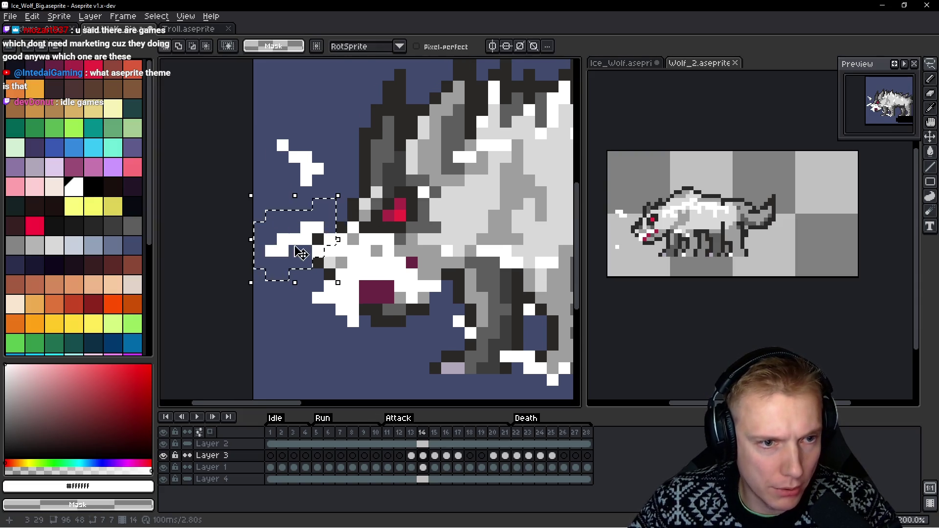
{"action": "left_click_drag", "start_coordinate": [290, 246], "coordinate": [277, 270]}
{"action": "key", "text": "Return"}
{"action": "key", "text": "b"}
{"action": "right_click", "coordinate": [359, 224]}
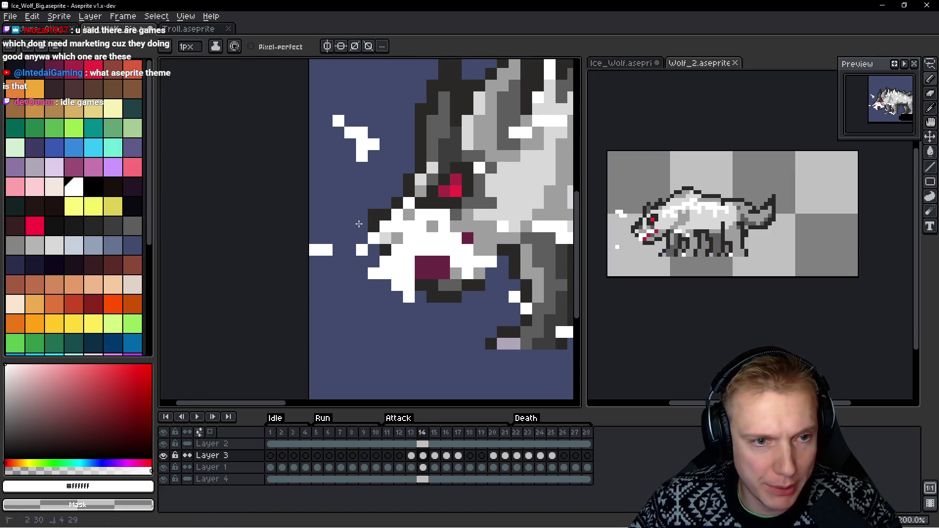
Shift the white pixels below the muzzle down-left and repaint muzzle pixels light grey
{"action": "key", "text": "m"}
{"action": "mouse_move", "coordinate": [341, 287]}
{"action": "left_mouse_down"}
{"action": "mouse_move", "coordinate": [404, 339]}
{"action": "mouse_move", "coordinate": [382, 319]}
{"action": "mouse_move", "coordinate": [356, 342]}
{"action": "left_mouse_up"}
{"action": "key", "text": "Return"}
{"action": "key", "text": "b"}
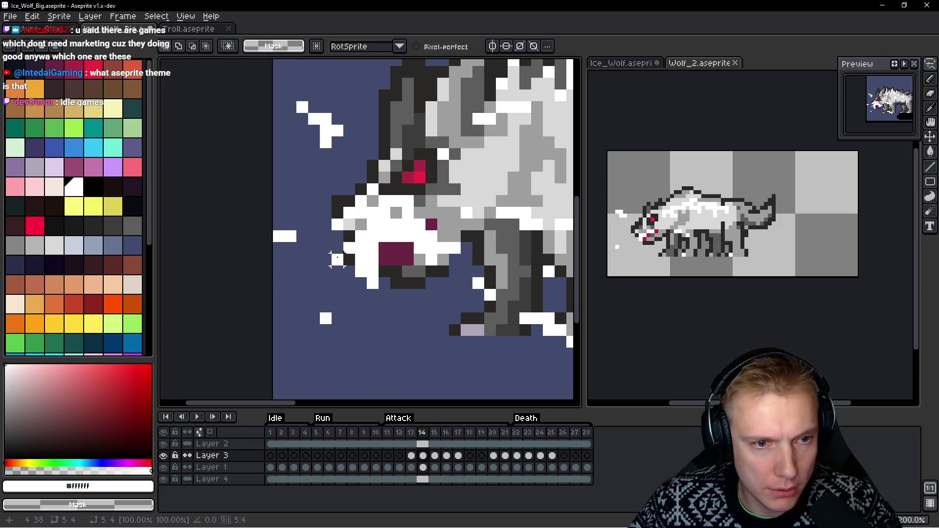
{"action": "left_click_drag", "start_coordinate": [373, 224], "coordinate": [445, 260]}
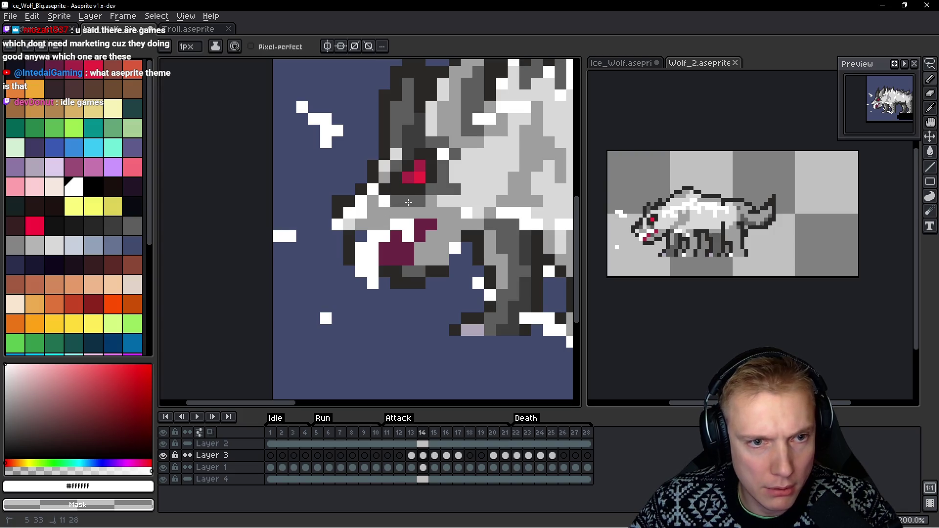
Flip back and forth between frames 13 and 14 to compare the reworked head
{"action": "scroll", "coordinate": [350, 225], "scroll_direction": "down", "scroll_amount": 3}
{"action": "key", "text": "Left"}
{"action": "key", "text": "Right"}
{"action": "key", "text": "Left"}
{"action": "scroll", "coordinate": [402, 201], "scroll_direction": "up", "scroll_amount": 1}
{"action": "key", "text": "Right"}
{"action": "scroll", "coordinate": [409, 199], "scroll_direction": "down", "scroll_amount": 2}
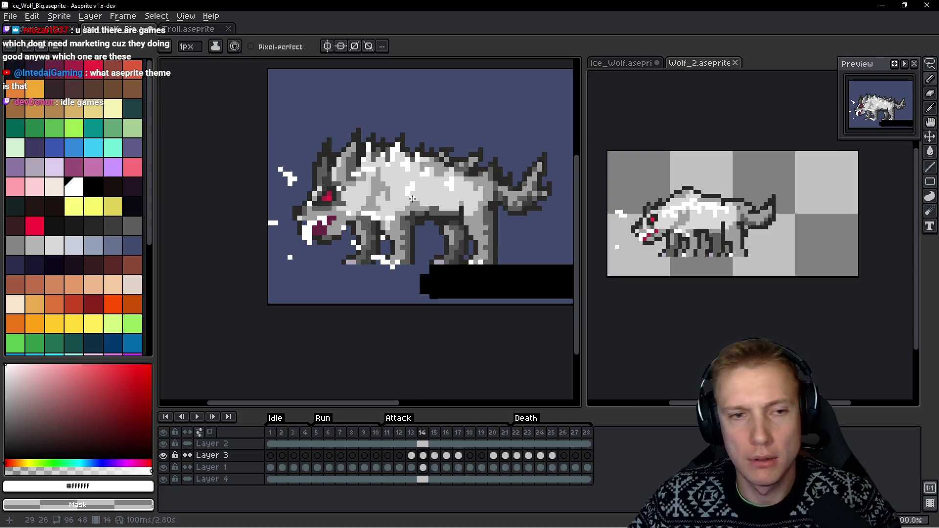
{"action": "key", "text": "Left"}
{"action": "key", "text": "Right"}
{"action": "key", "text": "space"}
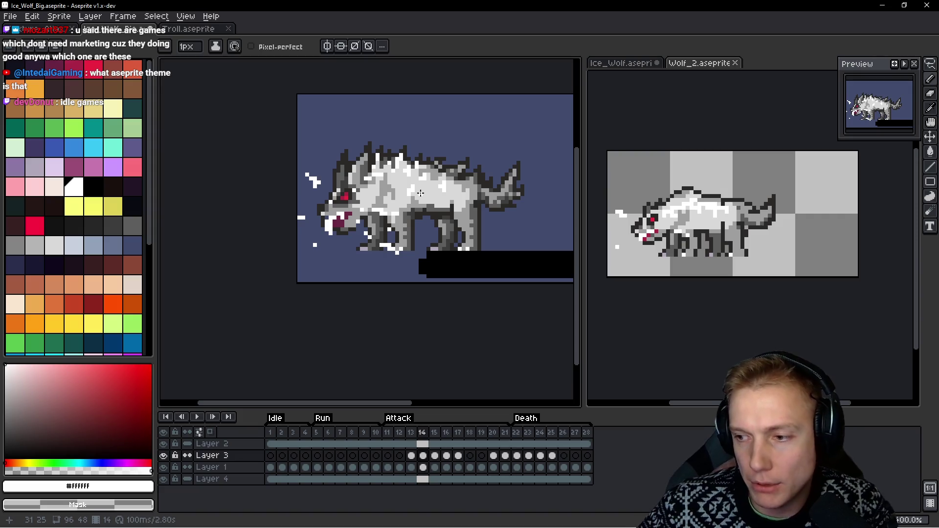
Switch from Aseprite to Firefox showing the itch.io purchases page
{"action": "key", "text": "alt+Tab"}
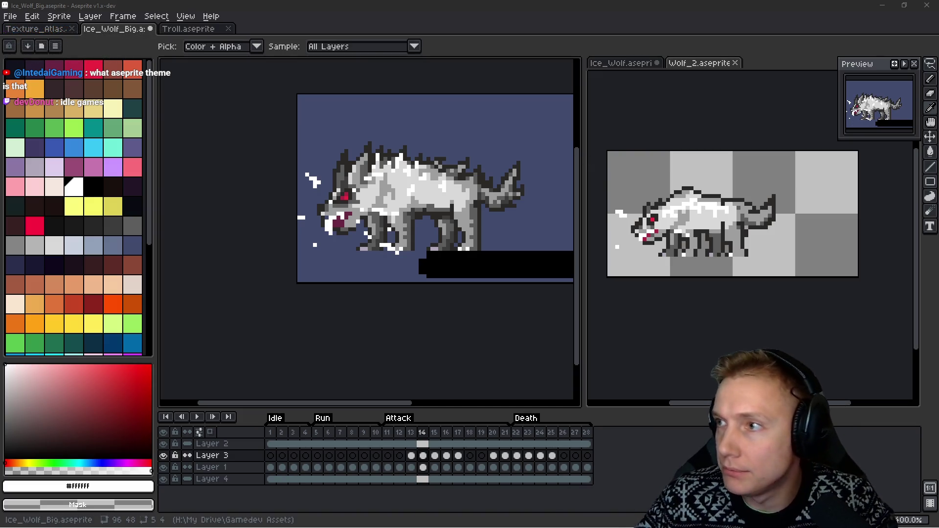
{"action": "key", "text": "alt+Tab"}
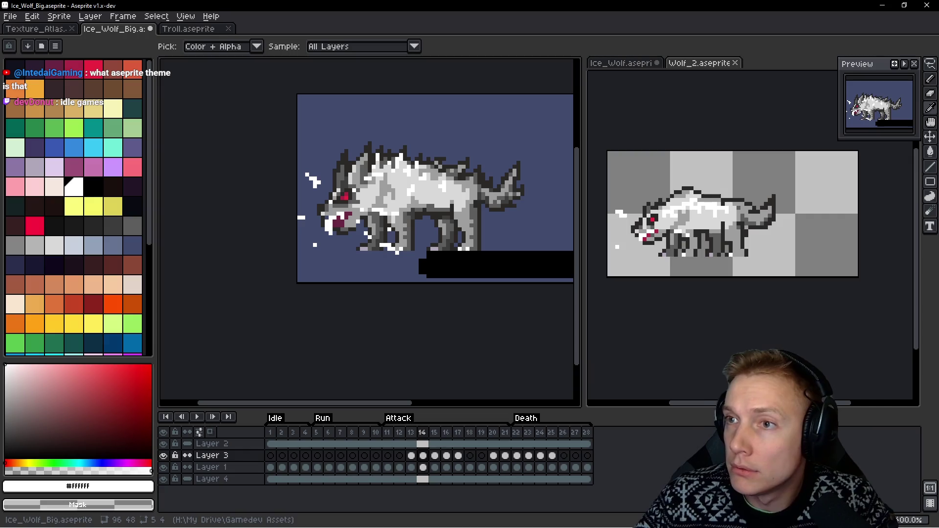
{"action": "key", "text": "alt+Tab"}
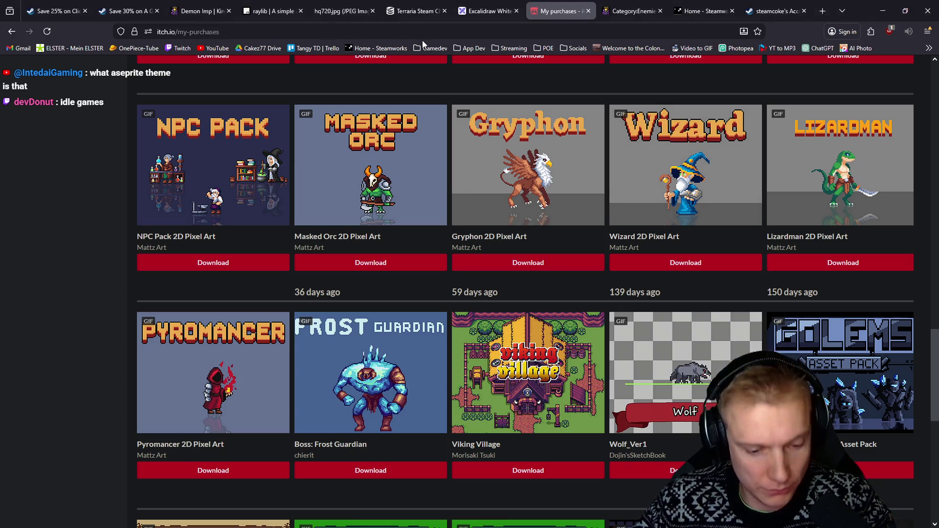
Search 'stardeus steam' in a new tab, open the Stardeus store page, then its SteamDB page
{"action": "key", "text": "ctrl+t"}
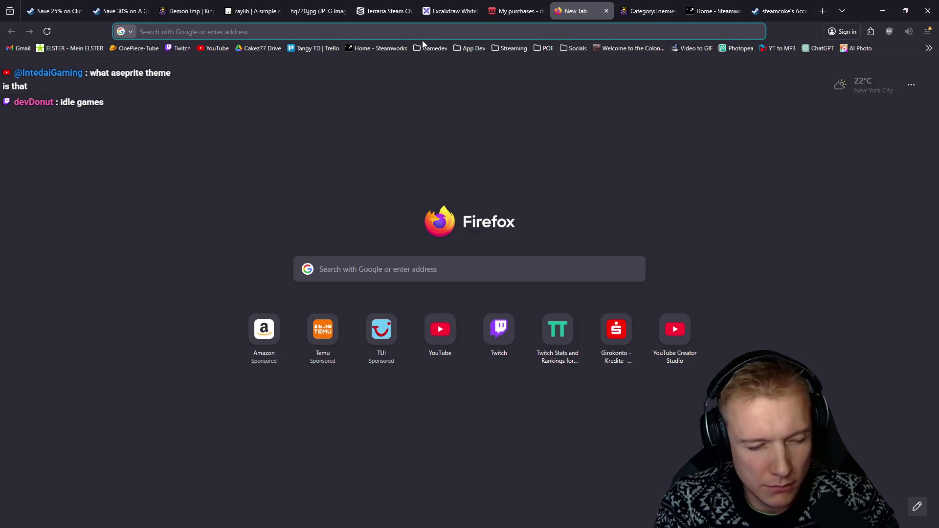
{"action": "type", "text": "stardeus steam"}
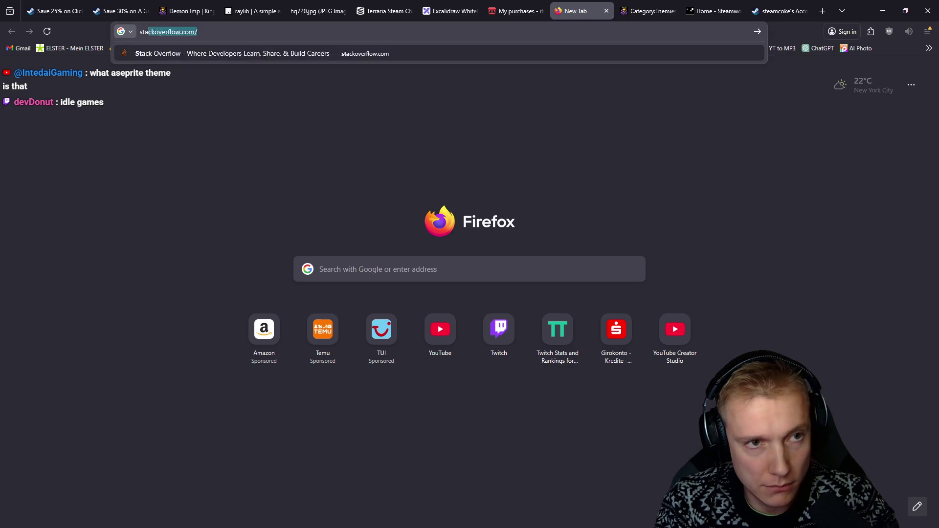
{"action": "key", "text": "Return"}
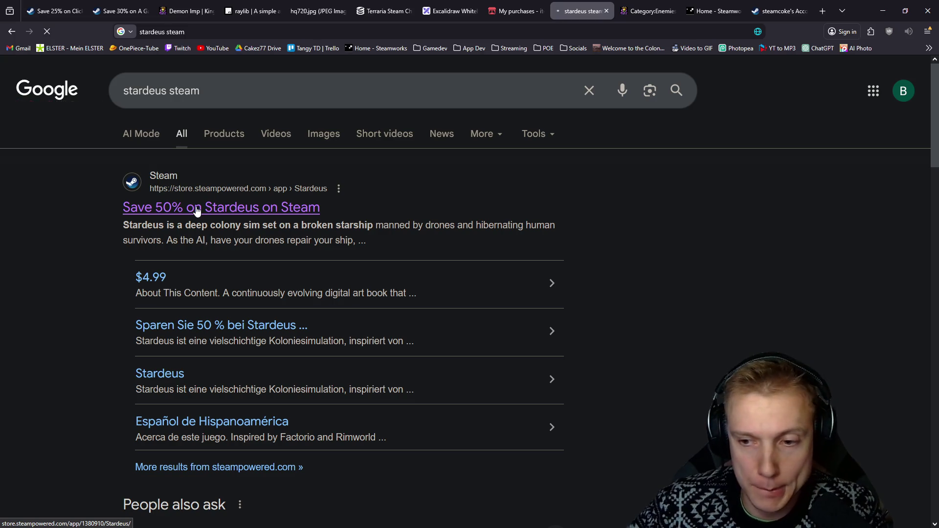
{"action": "left_click", "coordinate": [197, 212]}
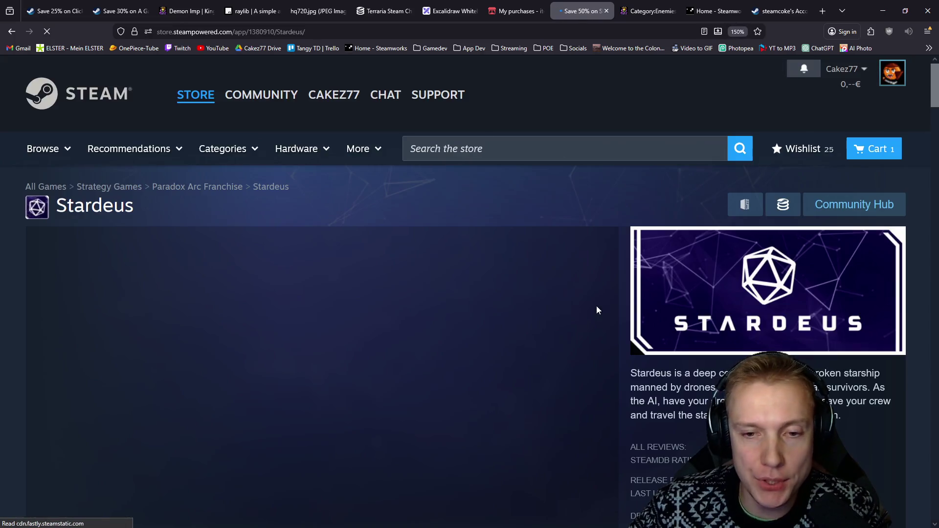
{"action": "scroll", "coordinate": [611, 293], "scroll_direction": "down", "scroll_amount": 10}
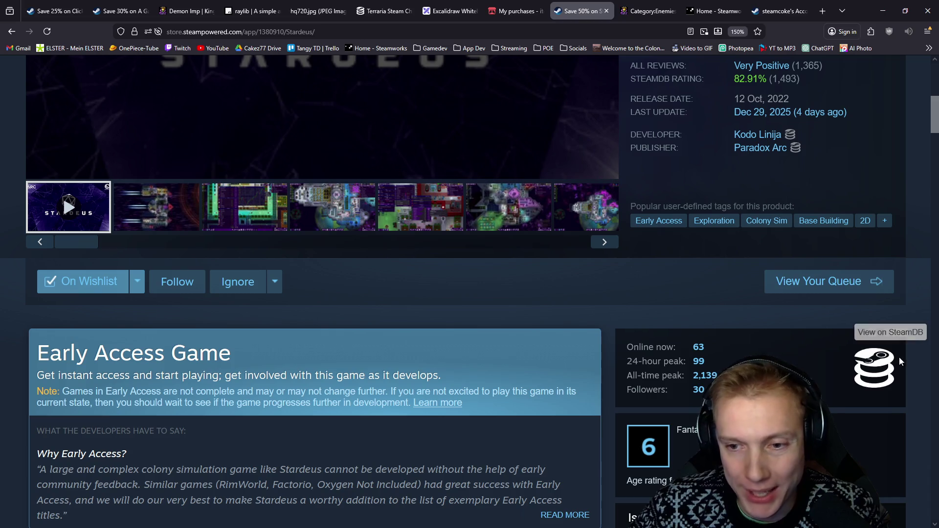
{"action": "left_click", "coordinate": [874, 368]}
Scroll through Stardeus's SteamDB player counts and follower graph, then minimize Firefox
{"action": "scroll", "coordinate": [514, 300], "scroll_direction": "down", "scroll_amount": 15}
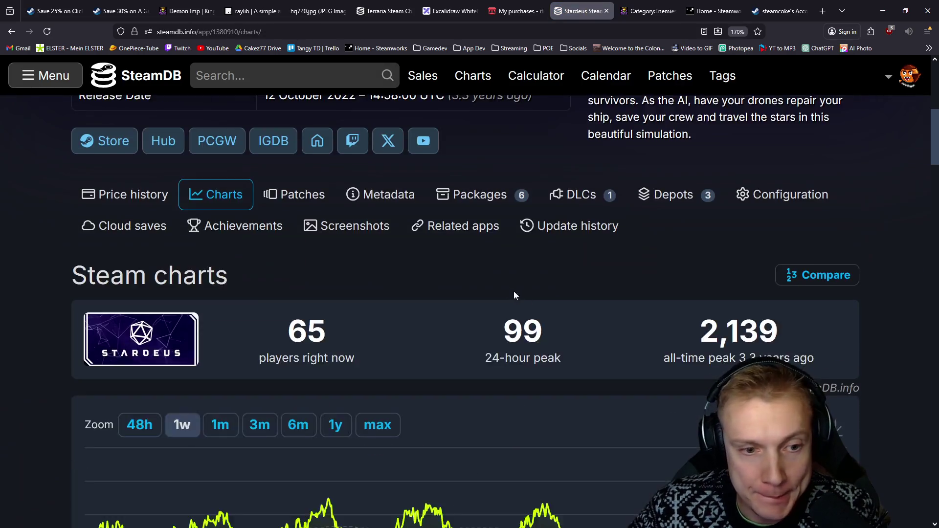
{"action": "scroll", "coordinate": [496, 276], "scroll_direction": "down", "scroll_amount": 10}
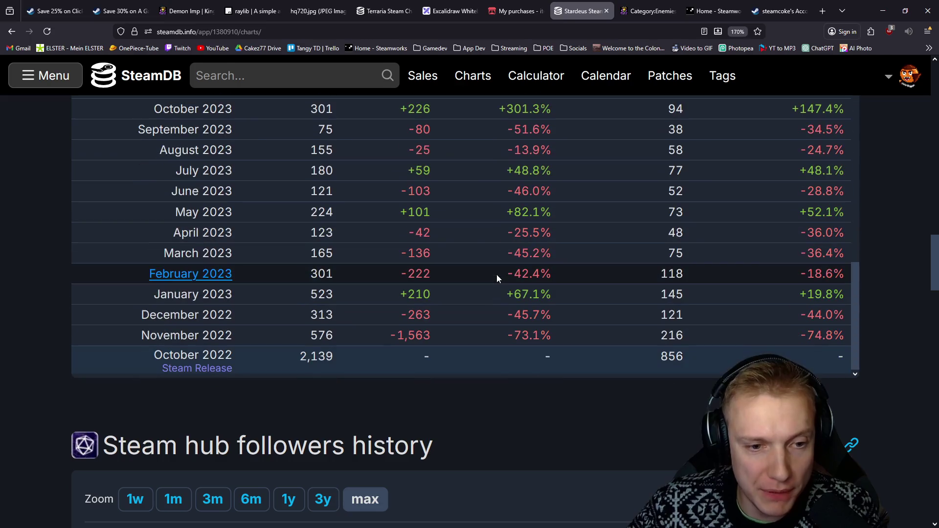
{"action": "scroll", "coordinate": [147, 328], "scroll_direction": "down", "scroll_amount": 10}
{"action": "scroll", "coordinate": [36, 328], "scroll_direction": "up", "scroll_amount": 3}
{"action": "mouse_move", "coordinate": [99, 296]}
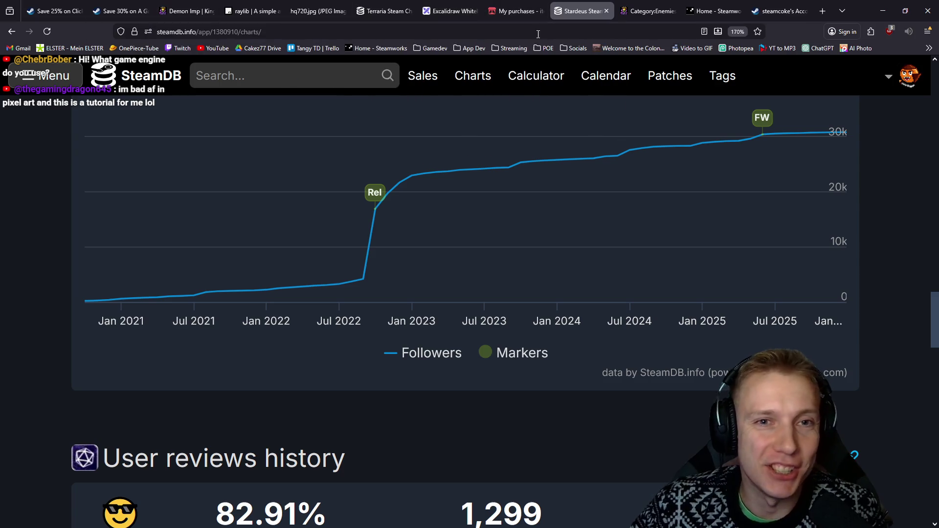
{"action": "scroll", "coordinate": [266, 272], "scroll_direction": "up", "scroll_amount": 5}
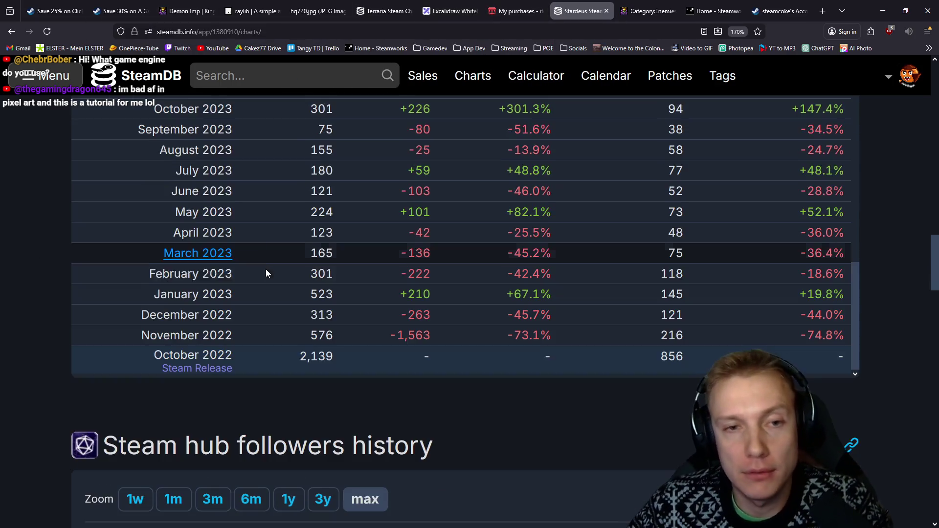
{"action": "scroll", "coordinate": [266, 273], "scroll_direction": "up", "scroll_amount": 10}
{"action": "scroll", "coordinate": [7, 283], "scroll_direction": "down", "scroll_amount": 5}
{"action": "scroll", "coordinate": [4, 280], "scroll_direction": "down", "scroll_amount": 10}
{"action": "scroll", "coordinate": [19, 278], "scroll_direction": "up", "scroll_amount": 5}
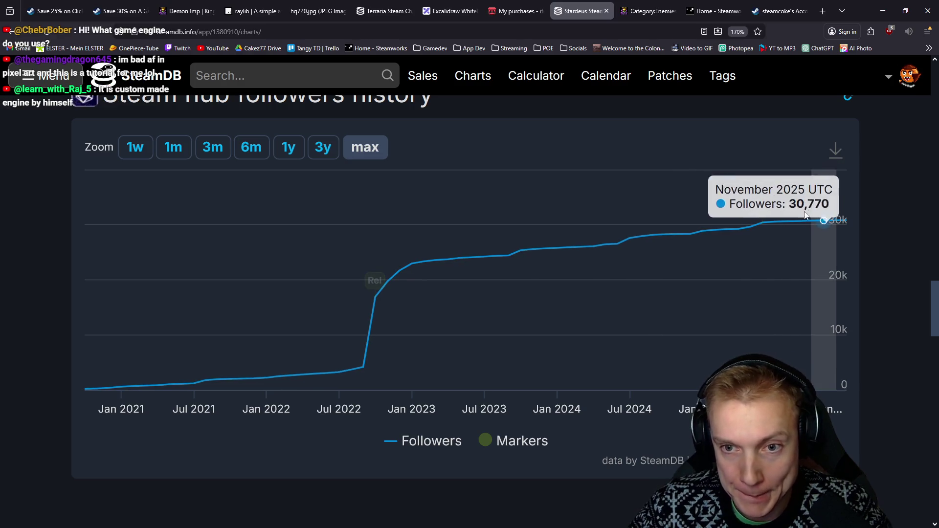
{"action": "left_click", "coordinate": [884, 10]}
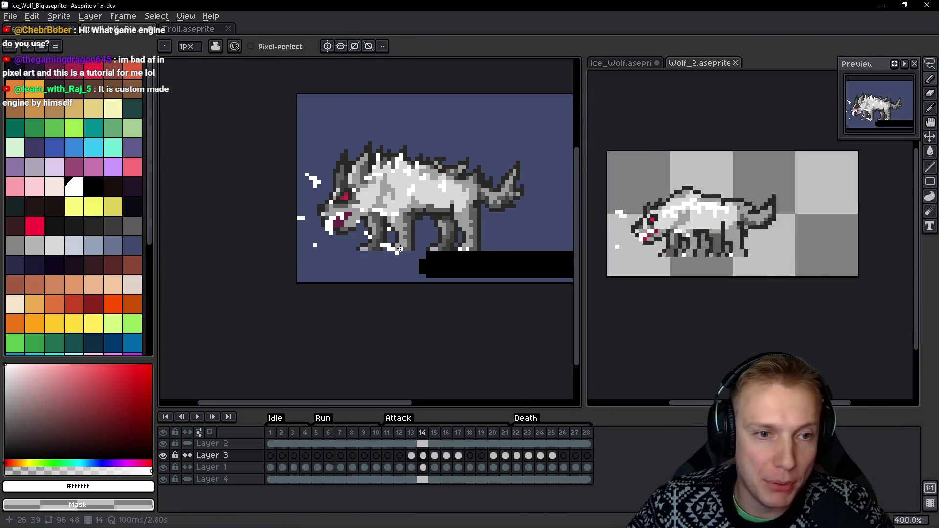
Copy the wolf from frame 1 on Layer 1
{"action": "left_click", "coordinate": [273, 435]}
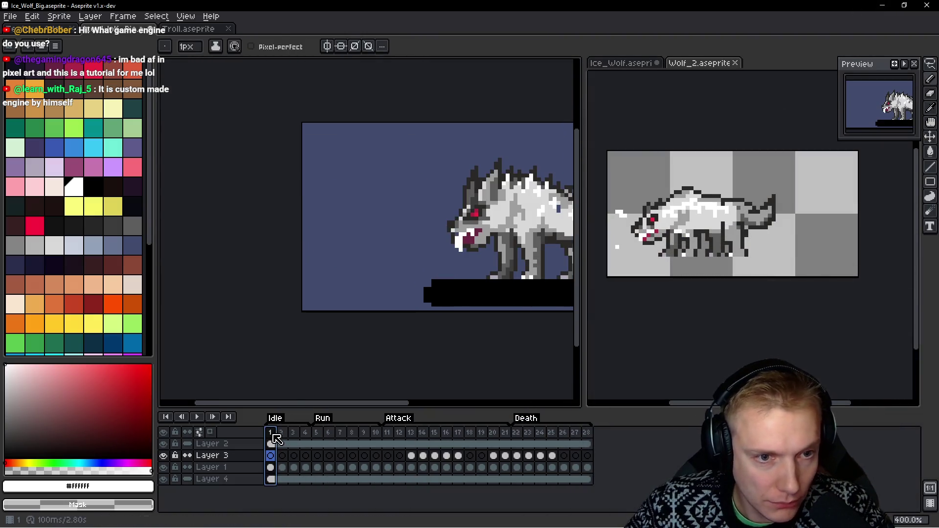
{"action": "left_click_drag", "start_coordinate": [275, 435], "coordinate": [281, 435]}
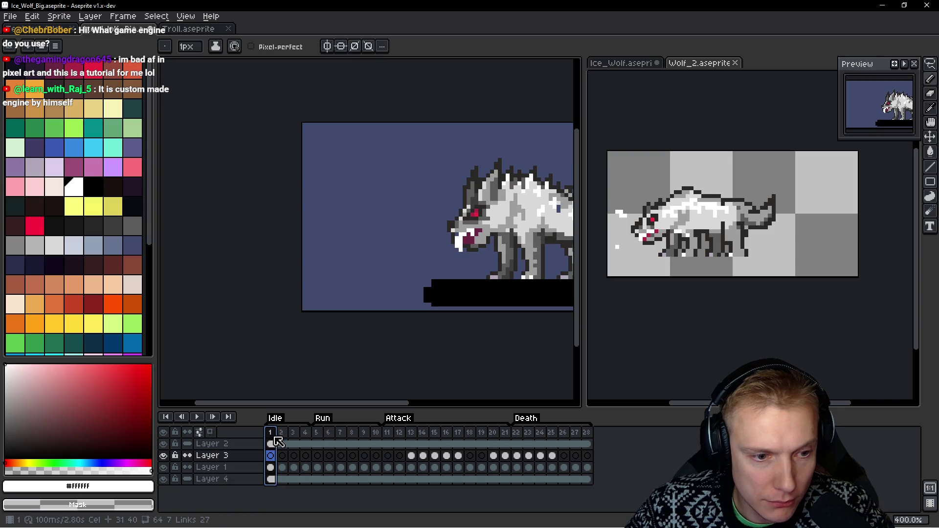
{"action": "left_click", "coordinate": [271, 433]}
{"action": "scroll", "coordinate": [281, 308], "scroll_direction": "right", "scroll_amount": 3}
{"action": "key", "text": "Down"}
{"action": "key", "text": "m"}
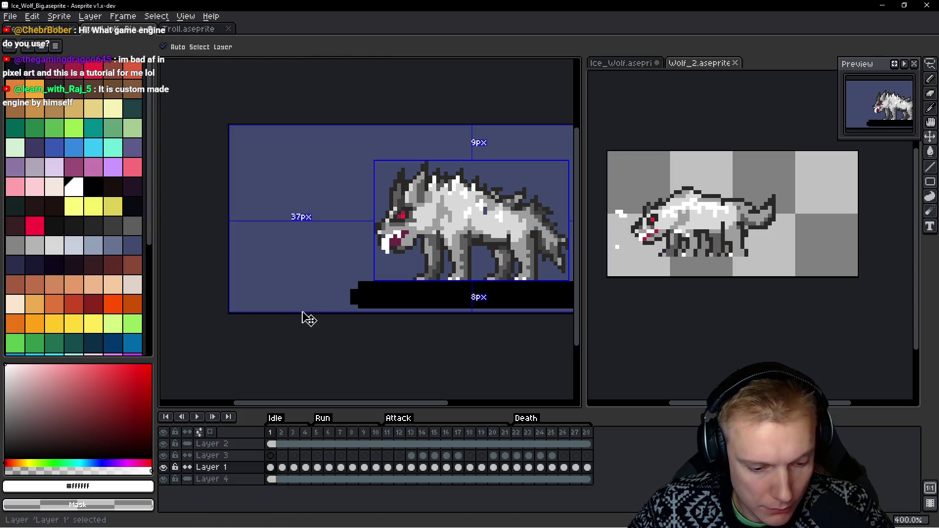
{"action": "left_click", "coordinate": [302, 311]}
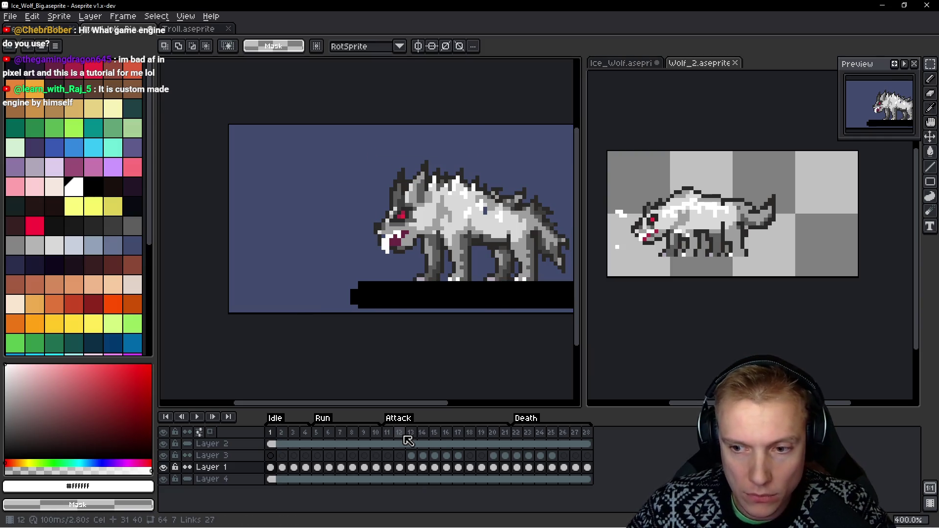
Insert new frame 15 after frame 14, paste the wolf, and nudge it about 17 pixels left
{"action": "left_click_drag", "start_coordinate": [387, 432], "coordinate": [425, 439]}
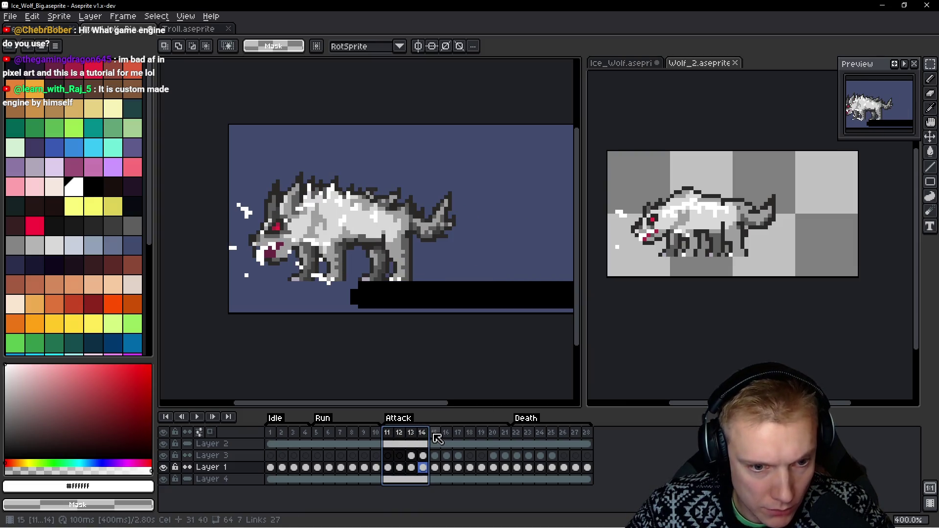
{"action": "left_click", "coordinate": [428, 436]}
{"action": "key", "text": "alt+n"}
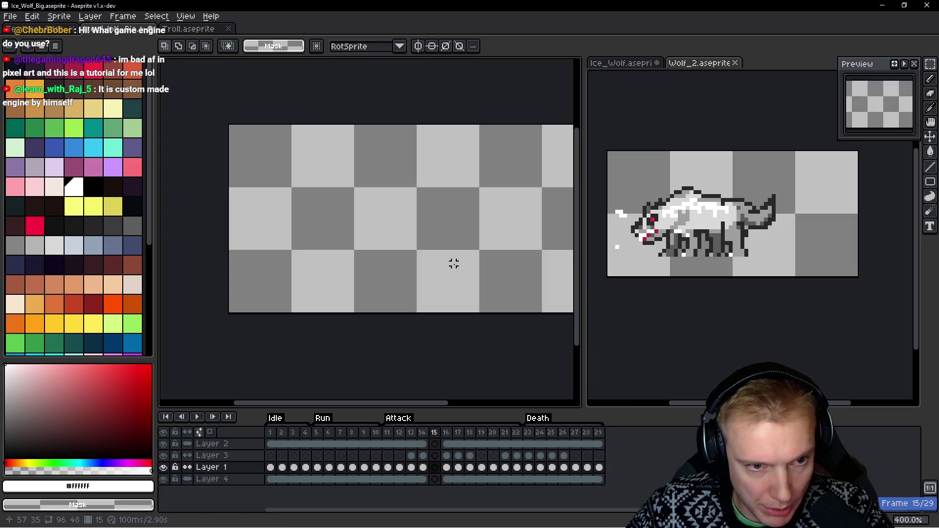
{"action": "key", "text": "ctrl+v"}
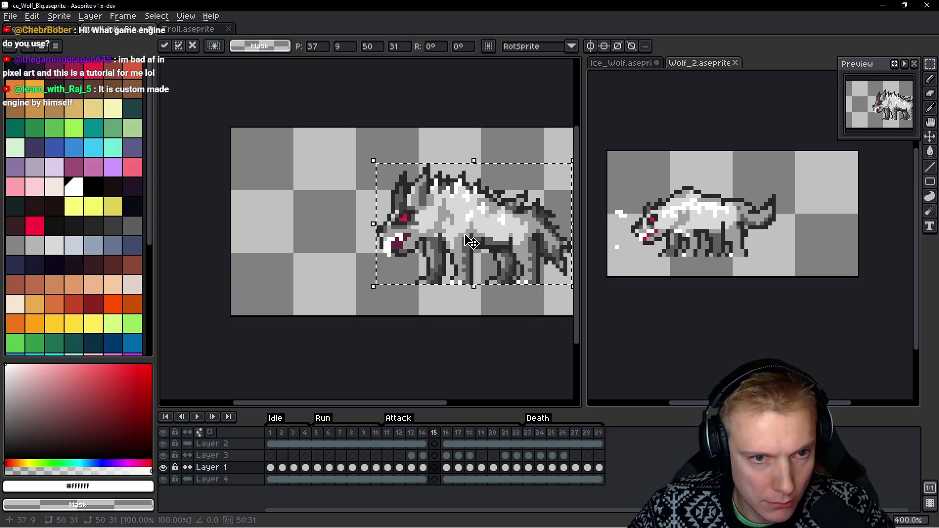
{"action": "key", "text": "Left"}
{"action": "key", "text": "Left"}
{"action": "key", "text": "Left"}
{"action": "key", "text": "Left"}
{"action": "key", "text": "Left"}
{"action": "key", "text": "Left"}
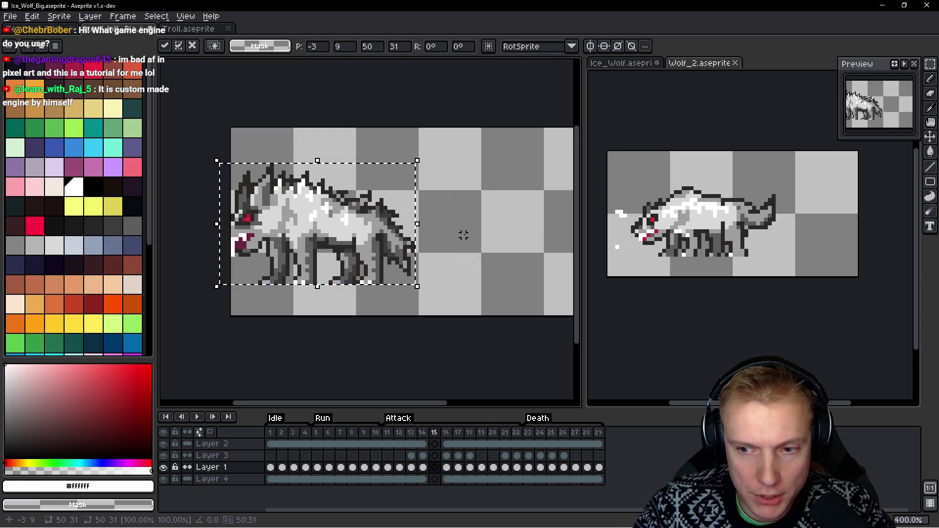
{"action": "key", "text": "Right"}
{"action": "key", "text": "Right"}
{"action": "key", "text": "Right"}
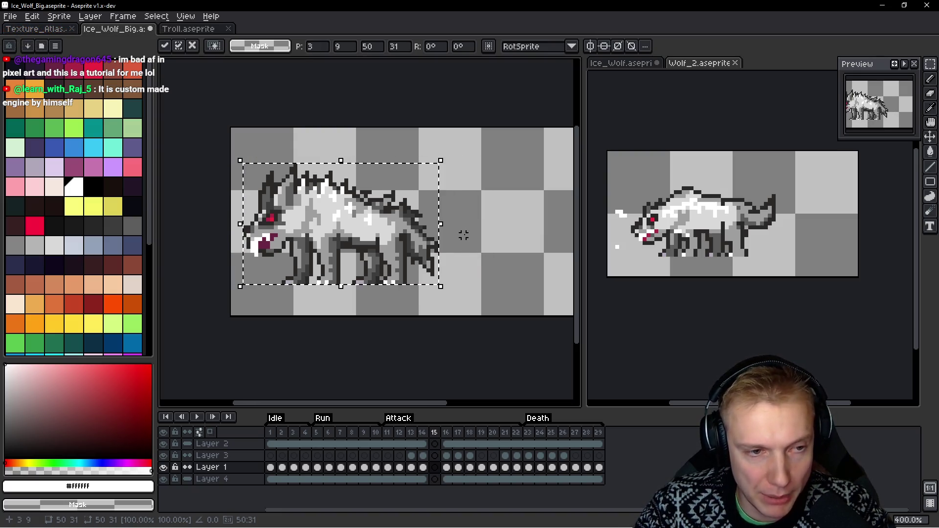
{"action": "key", "text": "Return"}
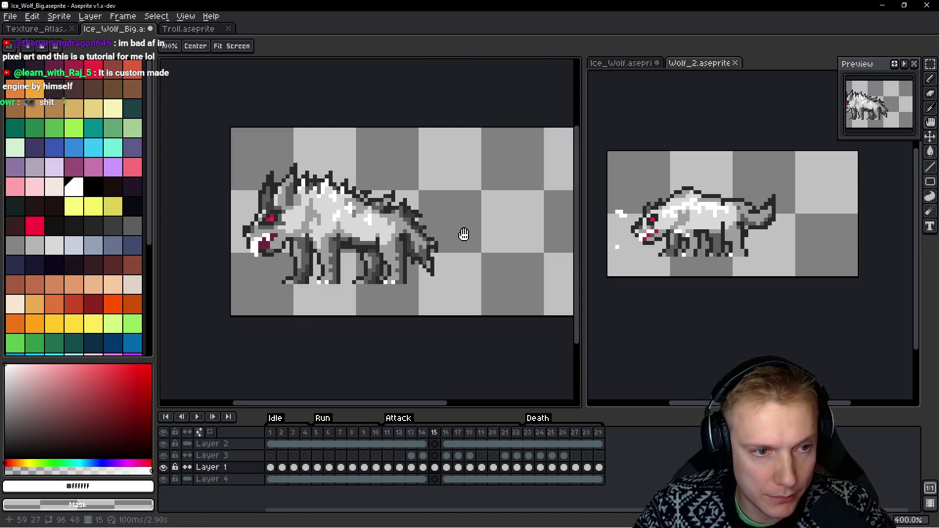
{"action": "key", "text": "v"}
{"action": "key", "text": "Right"}
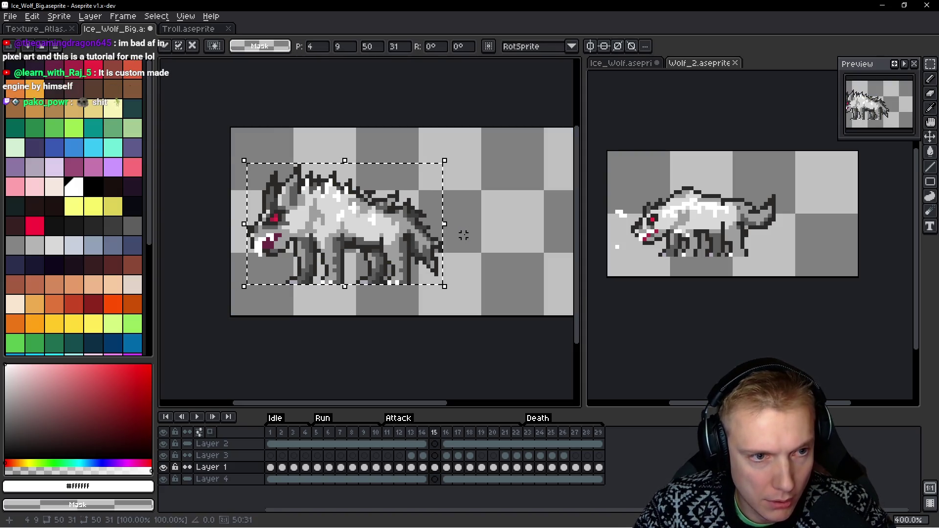
{"action": "key", "text": "Return"}
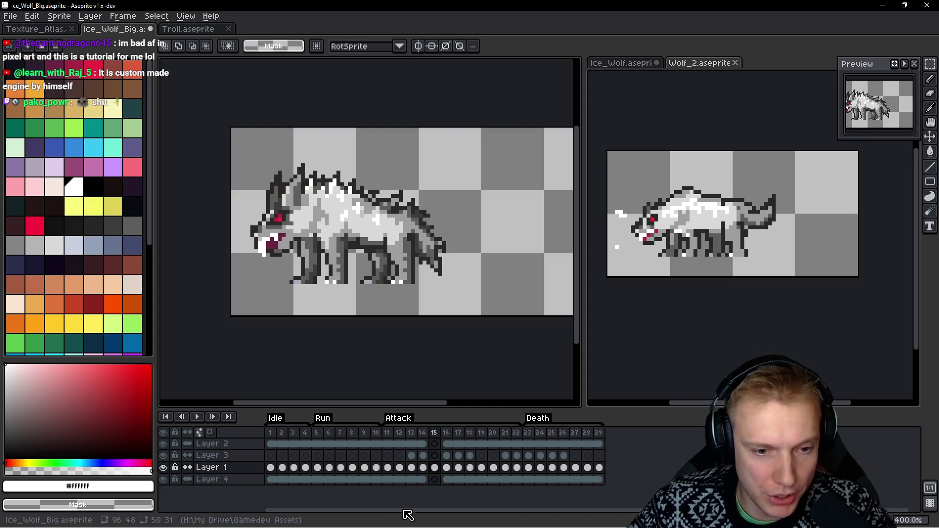
Link the Layer 4 background cels, then the Layer 2 cels, across all frames
{"action": "left_click_drag", "start_coordinate": [271, 480], "coordinate": [598, 478]}
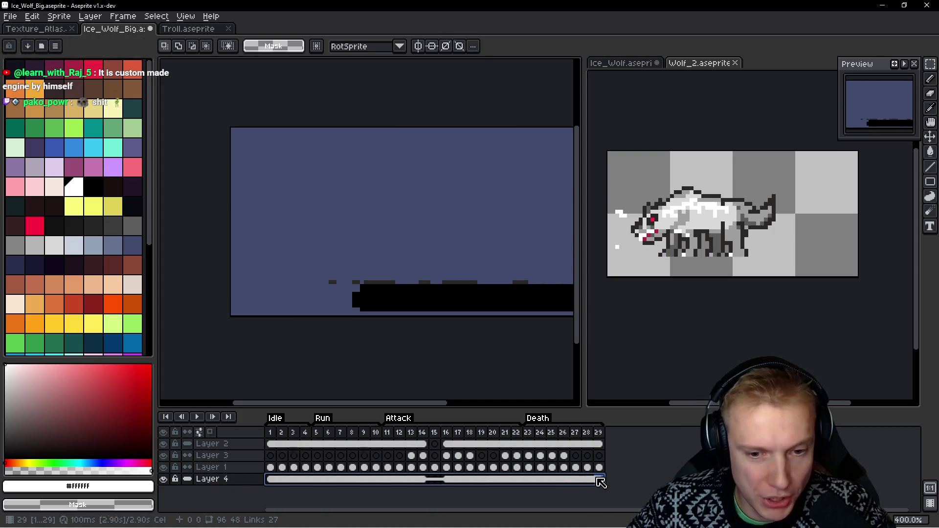
{"action": "right_click", "coordinate": [474, 480]}
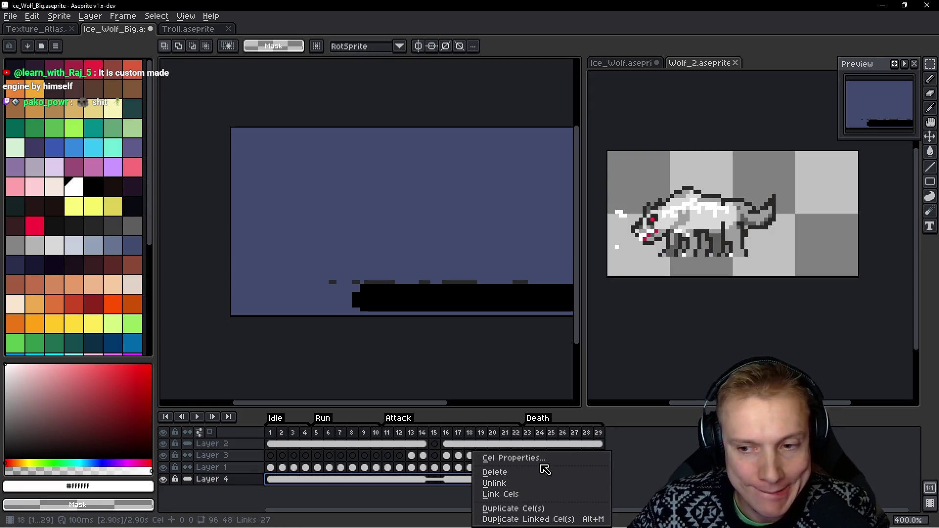
{"action": "left_click", "coordinate": [489, 494]}
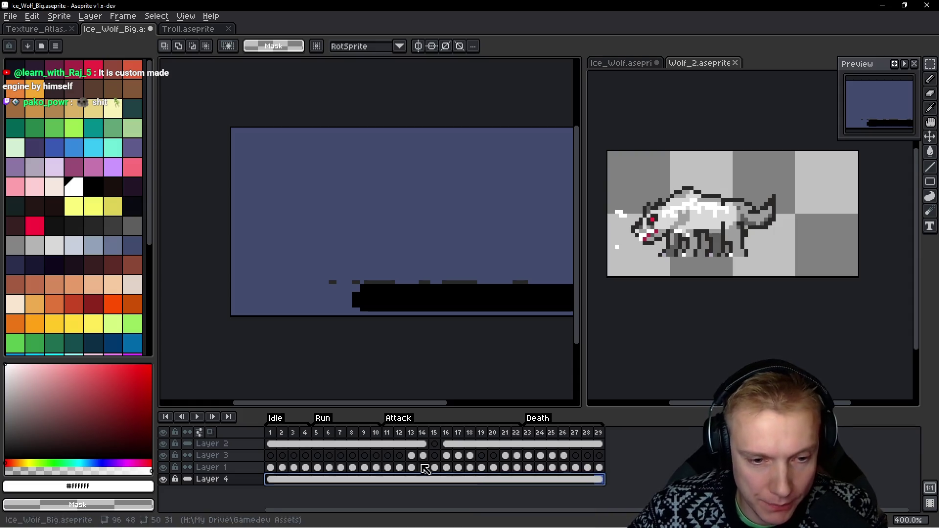
{"action": "left_click_drag", "start_coordinate": [272, 449], "coordinate": [598, 444]}
{"action": "right_click", "coordinate": [418, 446]}
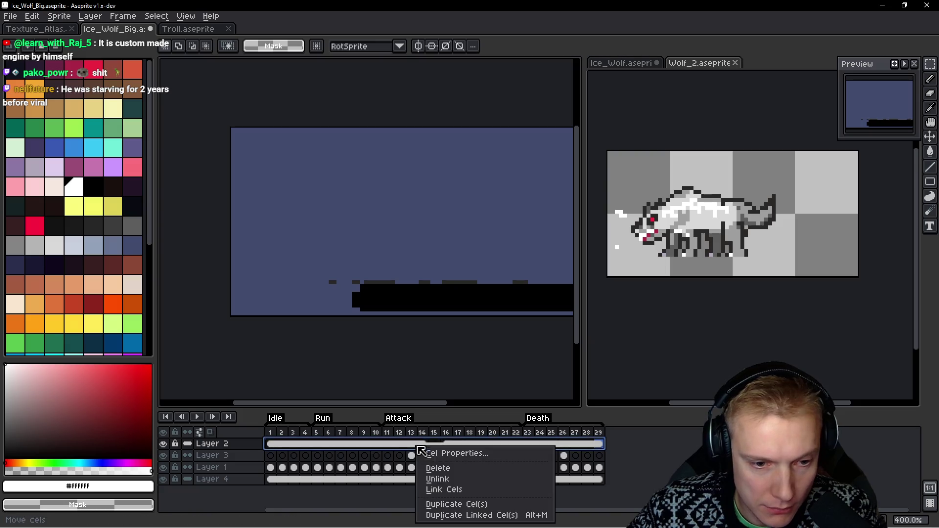
{"action": "left_click", "coordinate": [444, 491]}
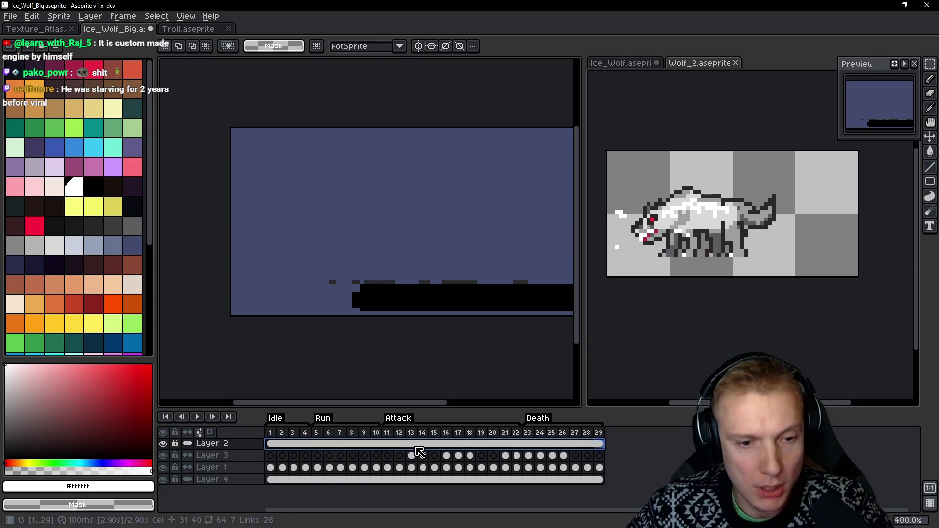
Sample light grey #d1d1d1 from the wolf's body on Layer 1 with the pencil
{"action": "left_click", "coordinate": [388, 444]}
{"action": "left_click_drag", "start_coordinate": [389, 445], "coordinate": [438, 450]}
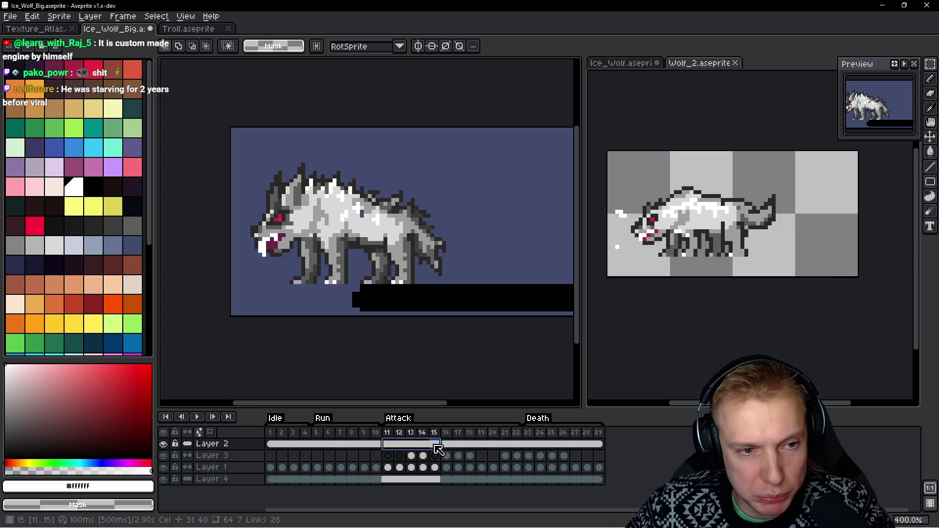
{"action": "scroll", "coordinate": [363, 272], "scroll_direction": "up", "scroll_amount": 1}
{"action": "key", "text": "b"}
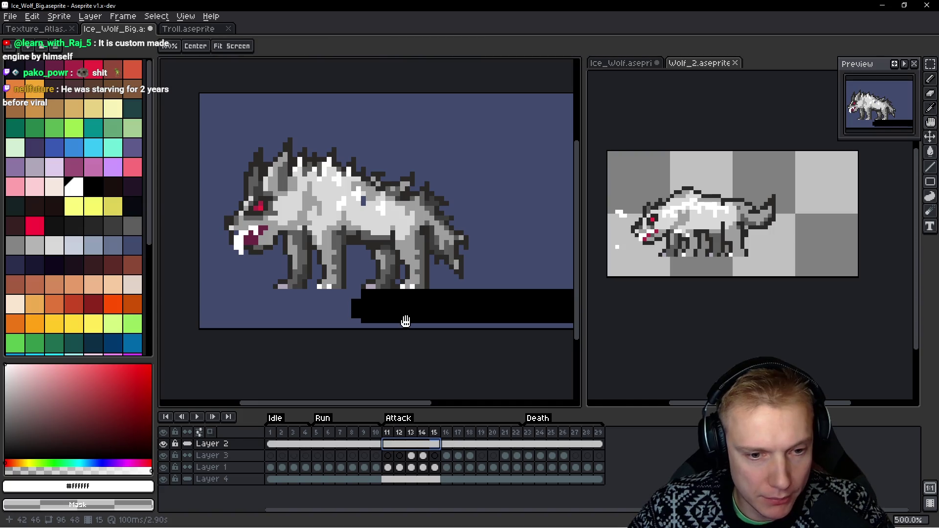
{"action": "key", "text": "Down"}
{"action": "key", "text": "Down"}
{"action": "scroll", "coordinate": [372, 244], "scroll_direction": "up", "scroll_amount": 2}
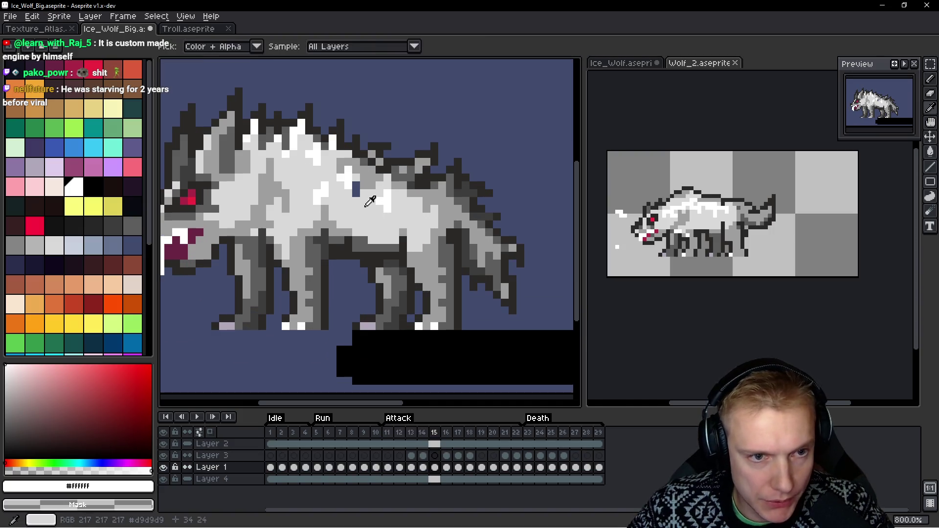
{"action": "left_click", "coordinate": [368, 193], "text": "alt"}
{"action": "scroll", "coordinate": [368, 193], "scroll_direction": "down", "scroll_amount": 2}
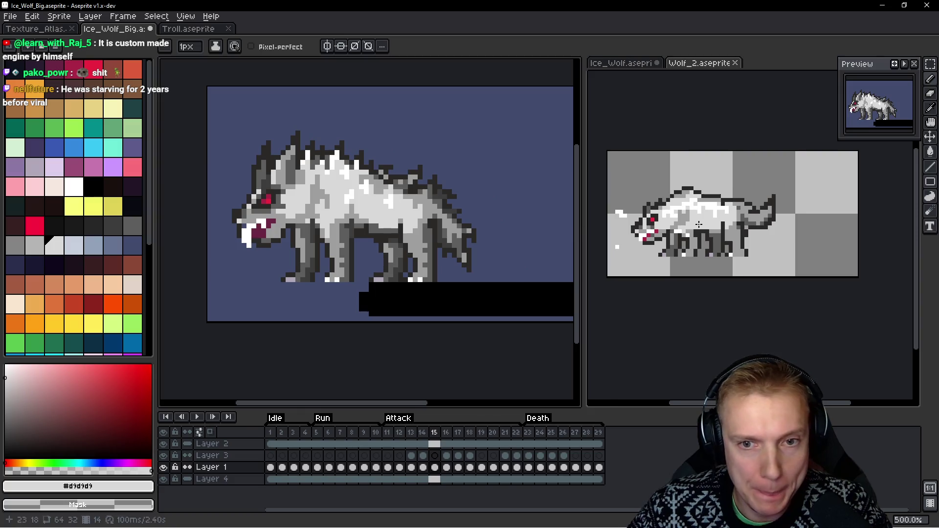
Make Wolf_2 the active sprite and step between its frames to compare poses
{"action": "left_click", "coordinate": [706, 230]}
{"action": "key", "text": "Left"}
{"action": "key", "text": "Right"}
{"action": "key", "text": "Left"}
{"action": "key", "text": "Left"}
{"action": "key", "text": "Right"}
{"action": "key", "text": "Right"}
{"action": "key", "text": "Right"}
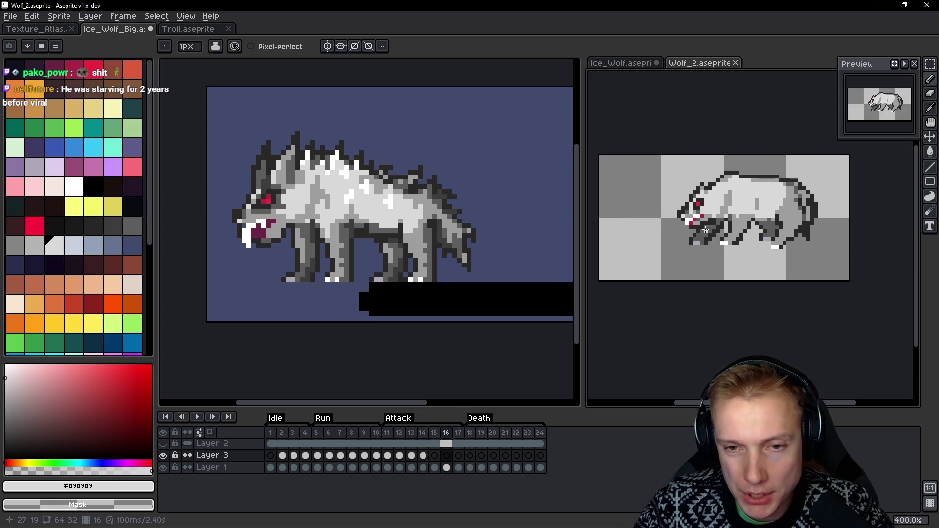
{"action": "key", "text": "Right"}
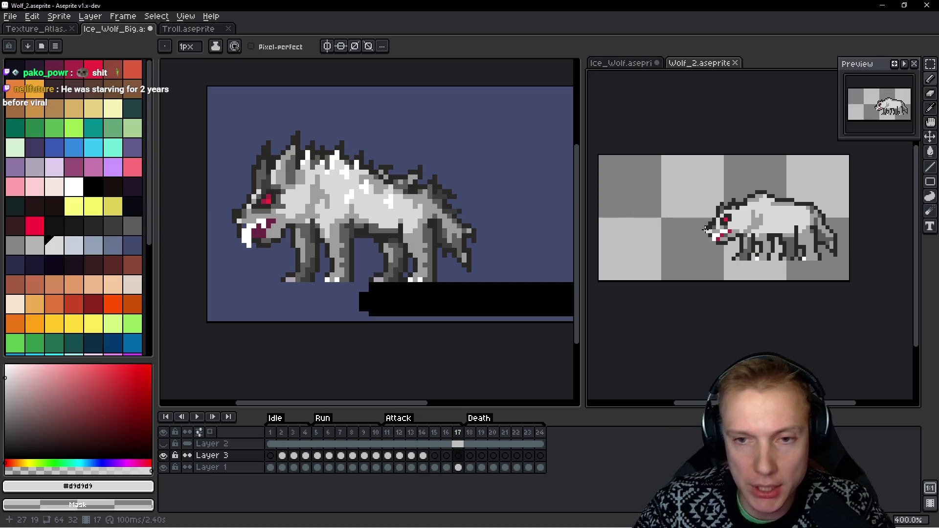
{"action": "key", "text": "Left"}
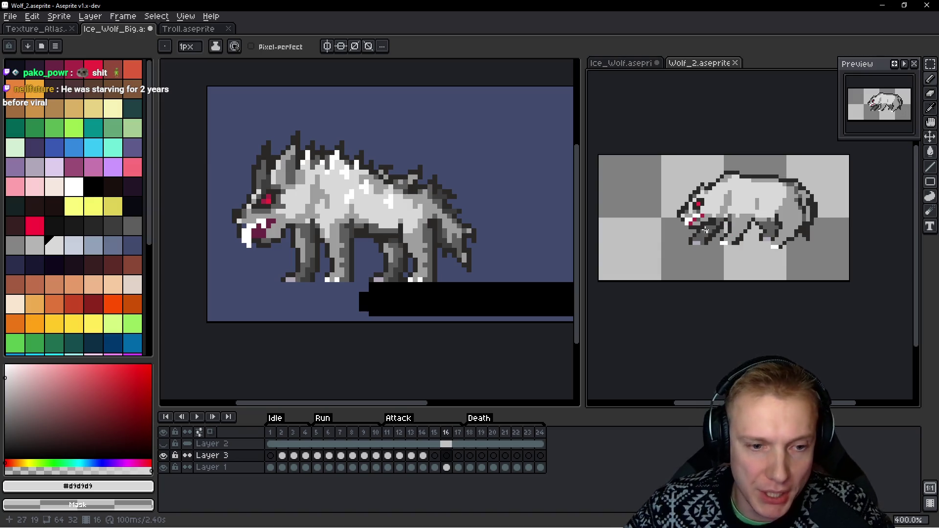
{"action": "left_click_drag", "start_coordinate": [333, 444], "coordinate": [371, 443]}
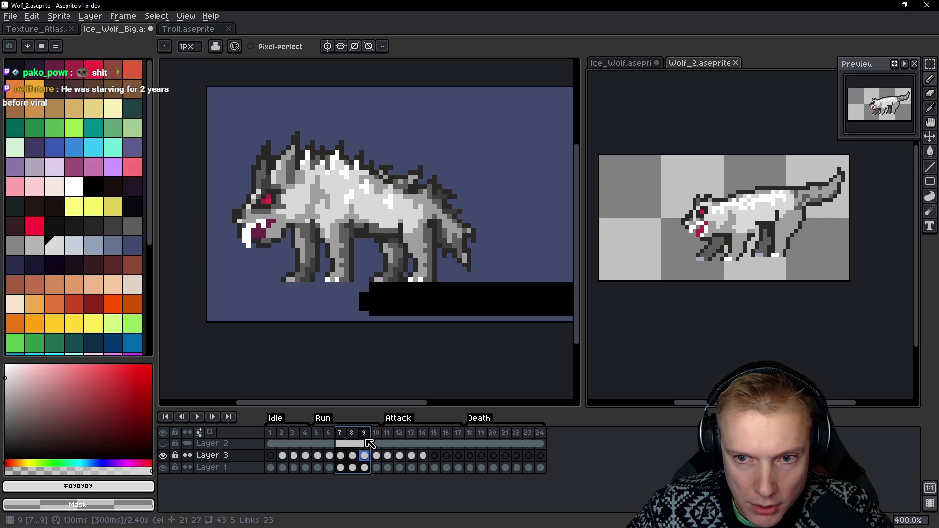
{"action": "left_click", "coordinate": [319, 441]}
{"action": "left_click_drag", "start_coordinate": [323, 438], "coordinate": [364, 441]}
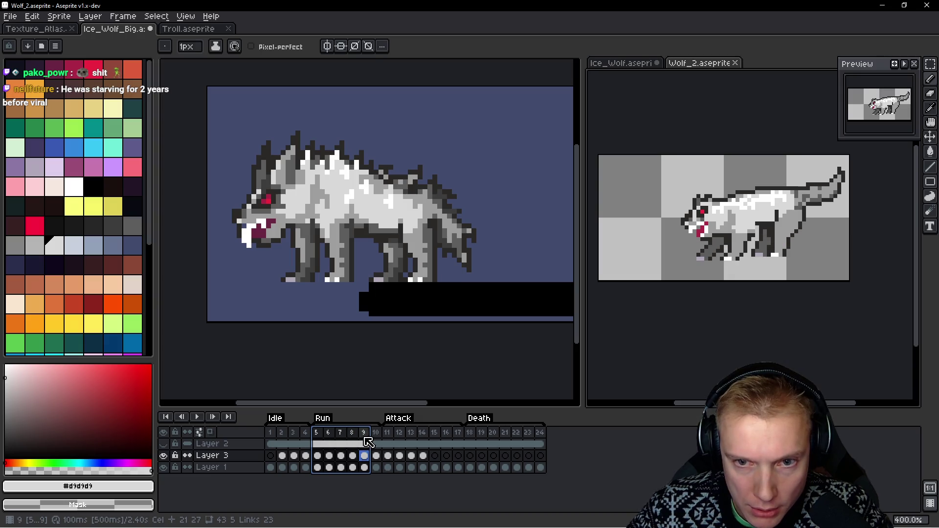
{"action": "left_click", "coordinate": [434, 441]}
{"action": "left_click", "coordinate": [447, 439]}
{"action": "left_click", "coordinate": [434, 442]}
{"action": "left_click", "coordinate": [446, 443]}
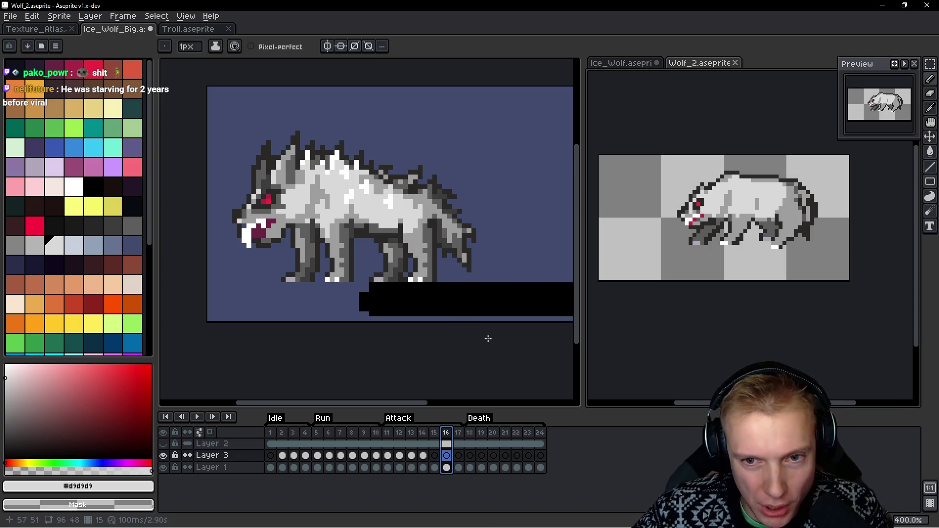
{"action": "left_click", "coordinate": [353, 433]}
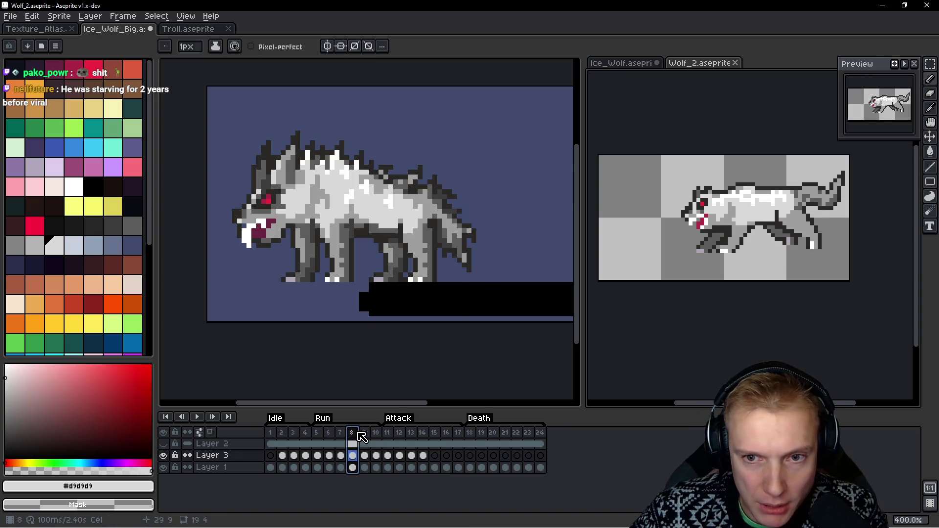
{"action": "left_click_drag", "start_coordinate": [353, 434], "coordinate": [367, 434]}
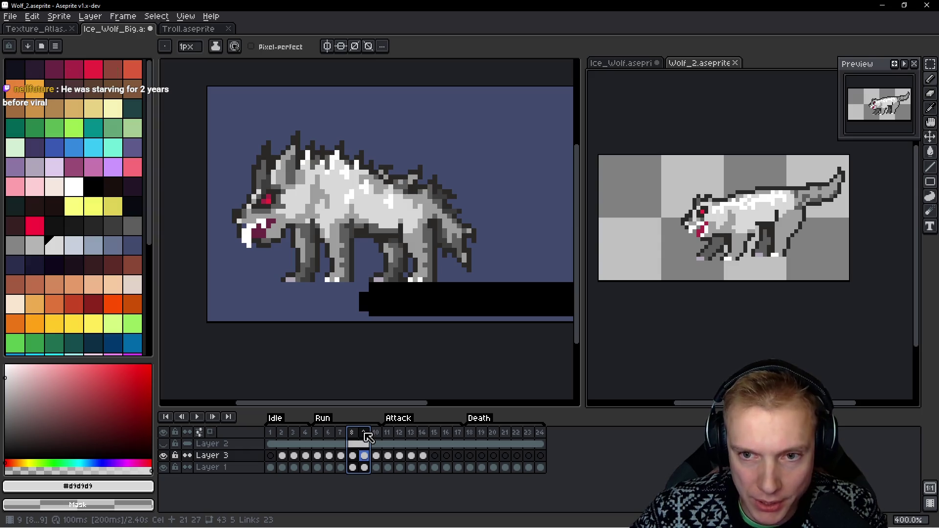
{"action": "left_click", "coordinate": [447, 434]}
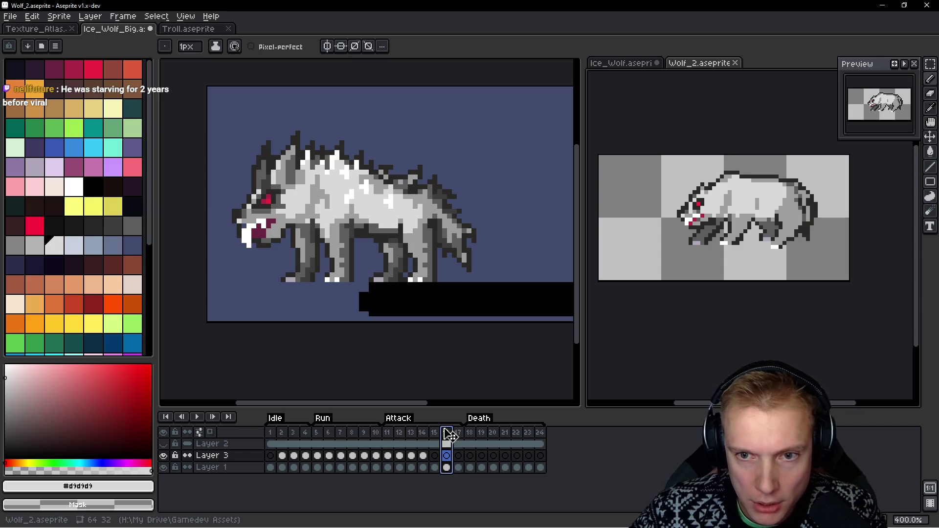
{"action": "left_click", "coordinate": [368, 433]}
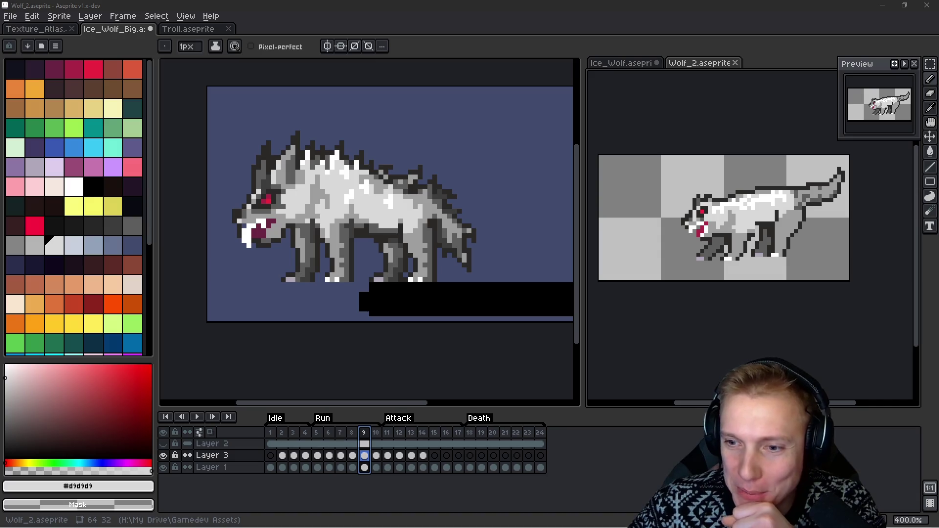
In Ice_Wolf_Big, sample the wolf's mid grey and step back through frames 14 to 11
{"action": "left_click", "coordinate": [458, 180]}
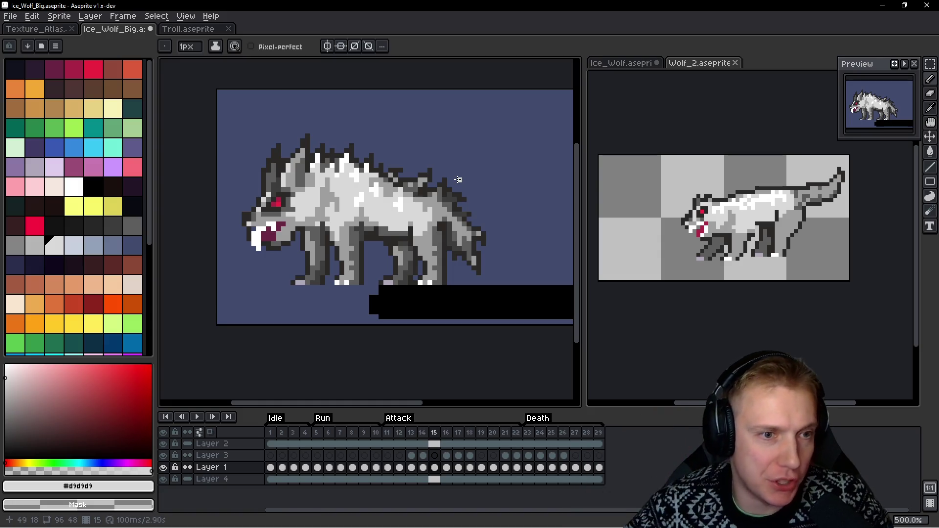
{"action": "scroll", "coordinate": [282, 185], "scroll_direction": "up", "scroll_amount": 2}
{"action": "scroll", "coordinate": [336, 235], "scroll_direction": "down", "scroll_amount": 1}
{"action": "left_click", "coordinate": [336, 235], "text": "alt"}
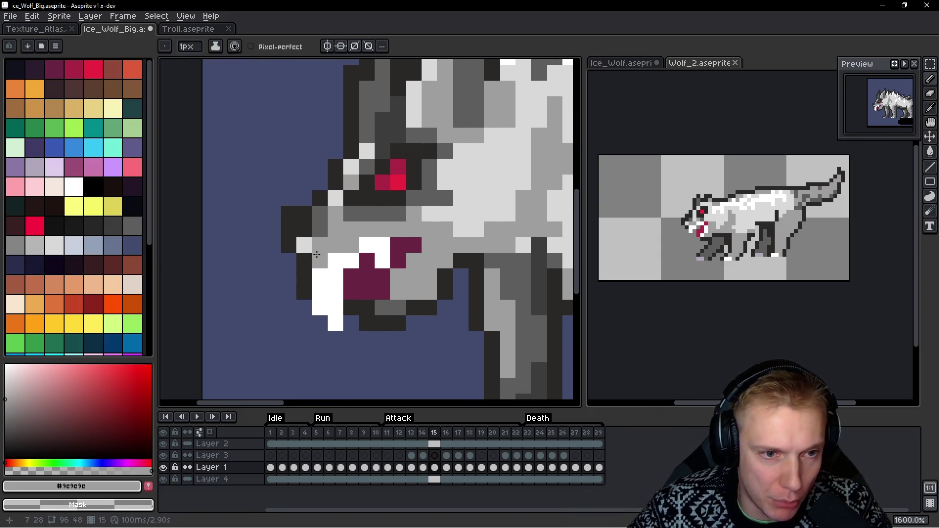
{"action": "scroll", "coordinate": [427, 232], "scroll_direction": "down", "scroll_amount": 1}
{"action": "key", "text": "Left"}
{"action": "scroll", "coordinate": [411, 246], "scroll_direction": "up", "scroll_amount": 2}
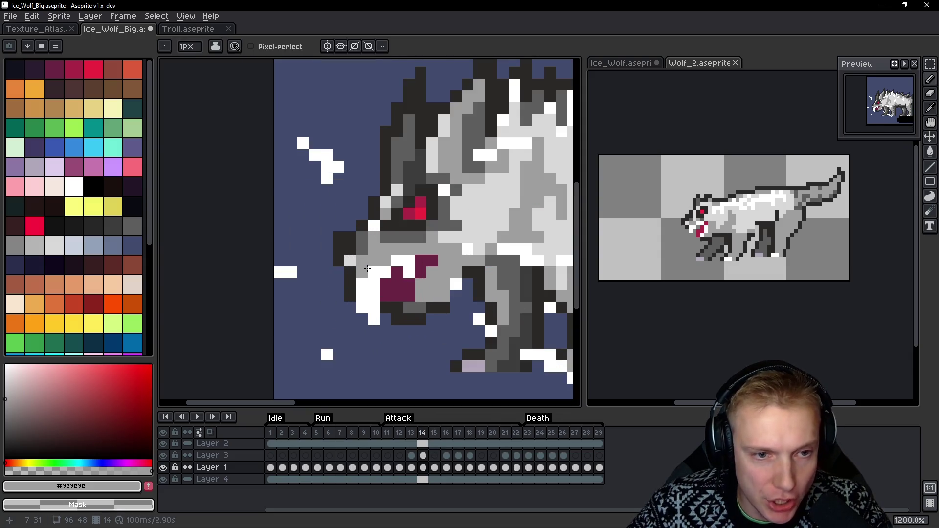
{"action": "key", "text": "Left"}
{"action": "scroll", "coordinate": [413, 221], "scroll_direction": "down", "scroll_amount": 1}
{"action": "key", "text": "Left"}
{"action": "left_click_drag", "start_coordinate": [432, 192], "coordinate": [330, 193]}
{"action": "key", "text": "Left"}
{"action": "scroll", "coordinate": [422, 208], "scroll_direction": "down", "scroll_amount": 1}
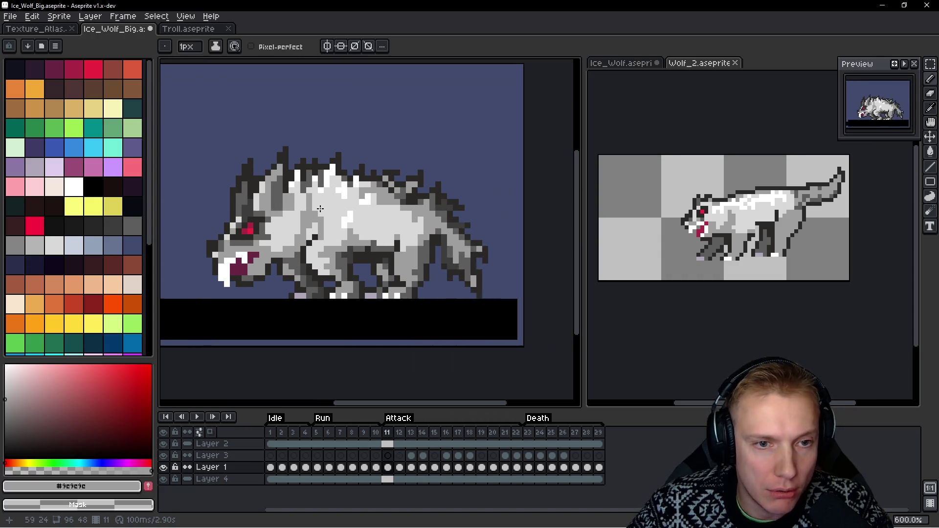
{"action": "key", "text": "Right"}
{"action": "key", "text": "Right"}
{"action": "key", "text": "Right"}
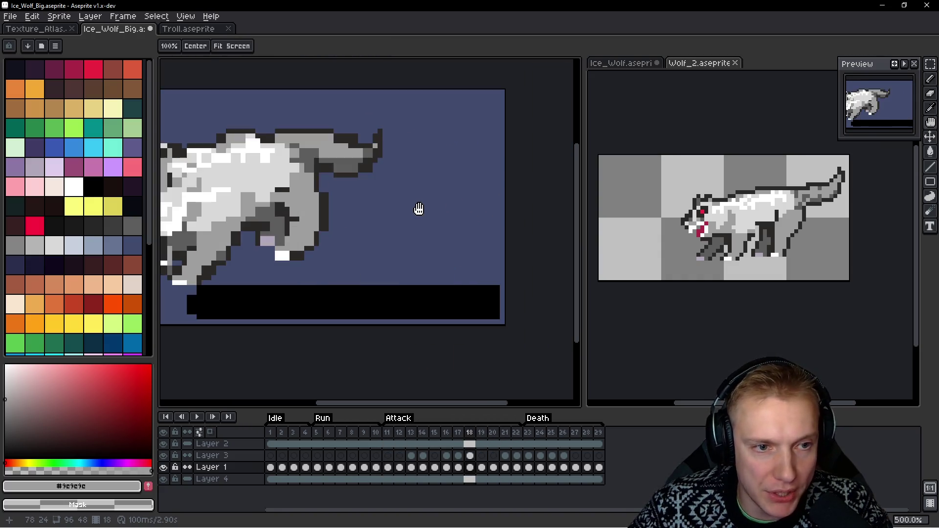
{"action": "key", "text": "Left"}
{"action": "key", "text": "Left"}
{"action": "key", "text": "Left"}
Pan to the wolf's tail end, review frames 14–15, and select run frames 6–8
{"action": "key", "text": "b"}
{"action": "scroll", "coordinate": [389, 191], "scroll_direction": "down", "scroll_amount": 1}
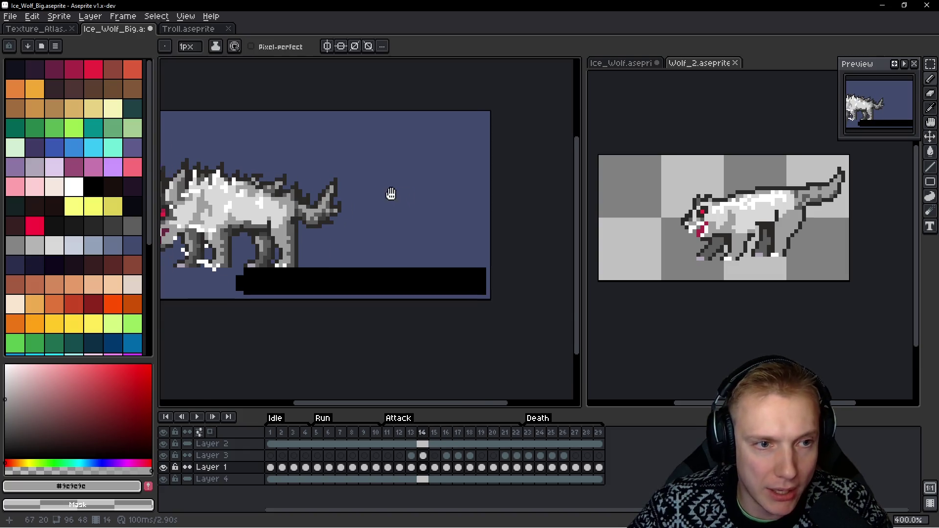
{"action": "left_click_drag", "start_coordinate": [390, 195], "coordinate": [494, 208]}
{"action": "scroll", "coordinate": [494, 207], "scroll_direction": "down", "scroll_amount": 1}
{"action": "key", "text": "h"}
{"action": "key", "text": "Right"}
{"action": "key", "text": "Right"}
{"action": "key", "text": "Left"}
{"action": "key", "text": "b"}
{"action": "left_click_drag", "start_coordinate": [330, 437], "coordinate": [375, 439]}
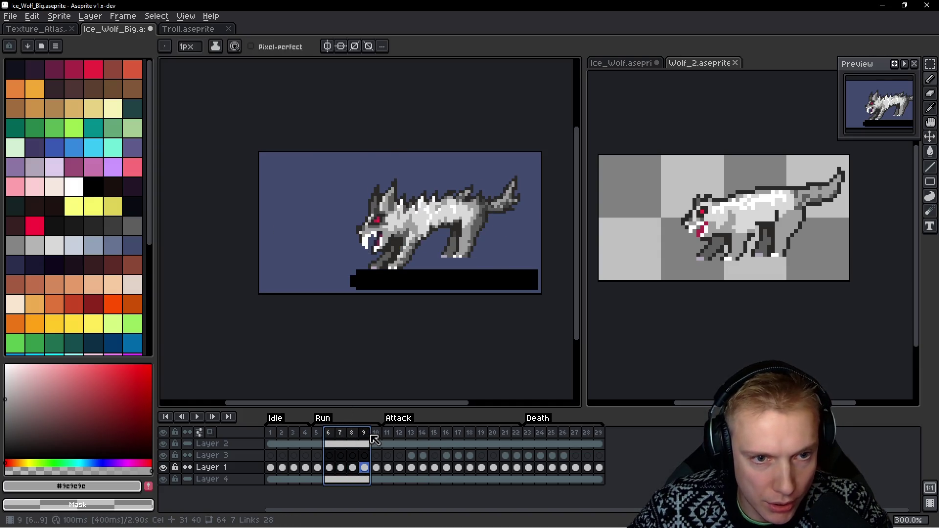
{"action": "left_click_drag", "start_coordinate": [416, 262], "coordinate": [387, 263]}
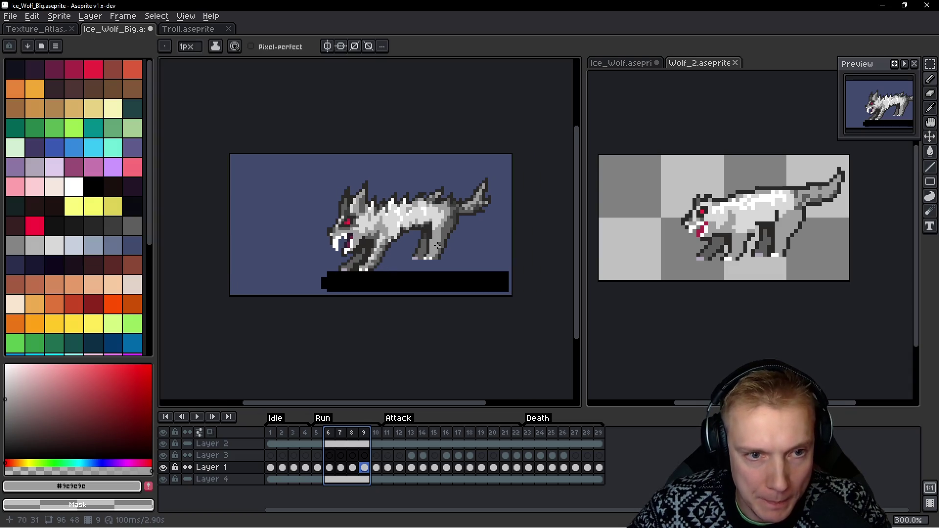
{"action": "scroll", "coordinate": [438, 245], "scroll_direction": "up", "scroll_amount": 1}
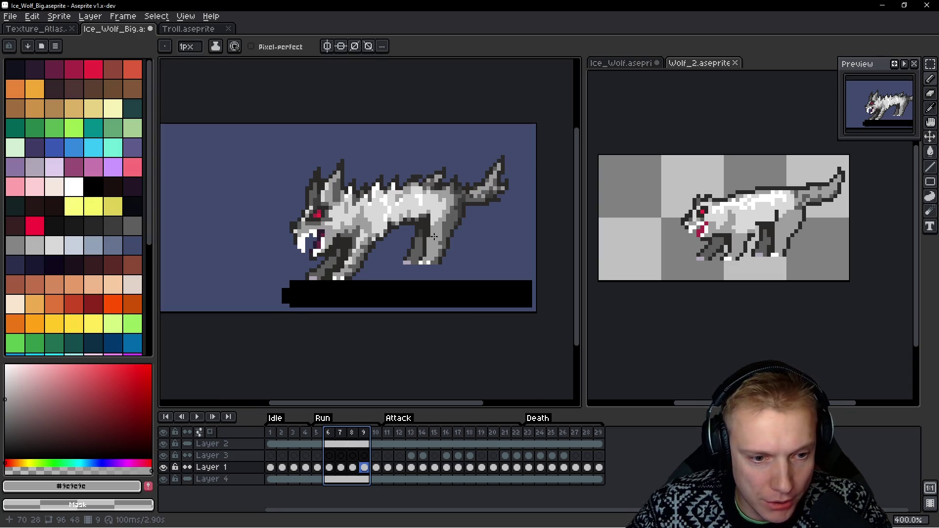
Insert a new frame after frame 9, move it after frame 11, then switch to Wolf_2
{"action": "key", "text": "alt+n"}
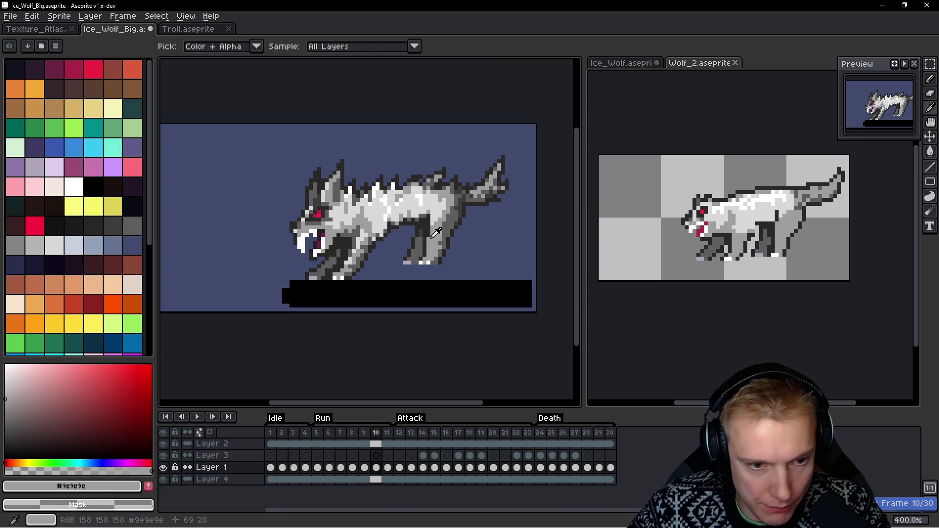
{"action": "left_click", "coordinate": [376, 433]}
{"action": "left_click_drag", "start_coordinate": [381, 438], "coordinate": [446, 434]}
{"action": "left_click", "coordinate": [435, 436]}
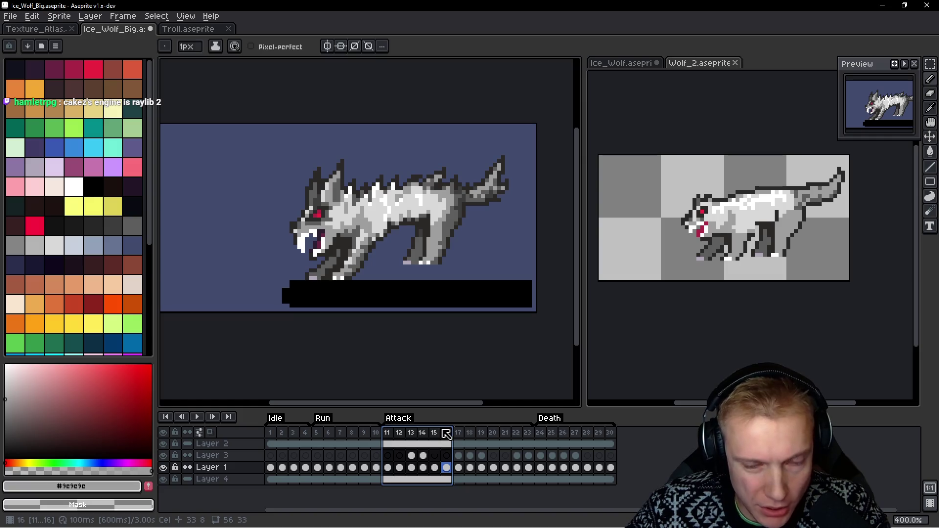
{"action": "left_click", "coordinate": [773, 255]}
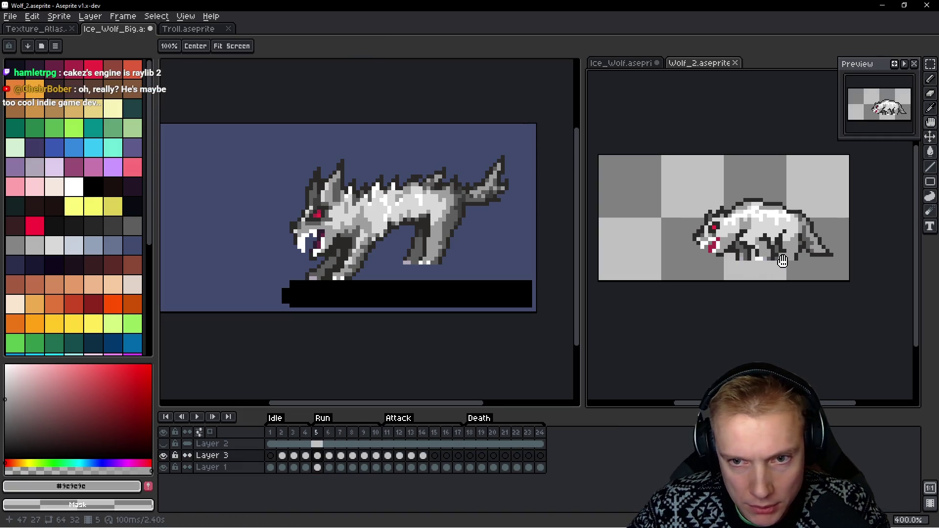
{"action": "key", "text": "b"}
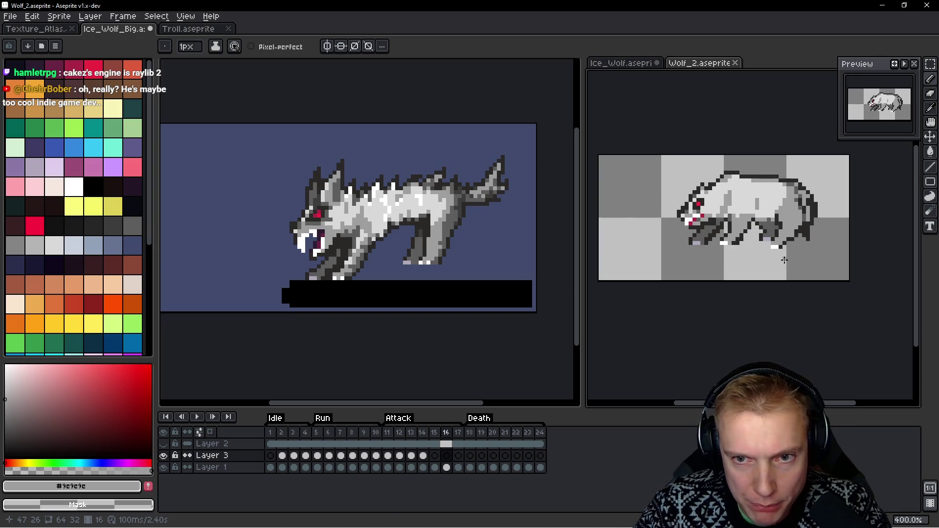
Select the whole wolf on frame 16 and nudge it up one and left two pixels
{"action": "mouse_move", "coordinate": [358, 219]}
{"action": "left_mouse_down"}
{"action": "mouse_move", "coordinate": [409, 218]}
{"action": "mouse_move", "coordinate": [389, 226]}
{"action": "mouse_move", "coordinate": [403, 225]}
{"action": "left_mouse_up"}
{"action": "key", "text": "ctrl+a"}
{"action": "key", "text": "m"}
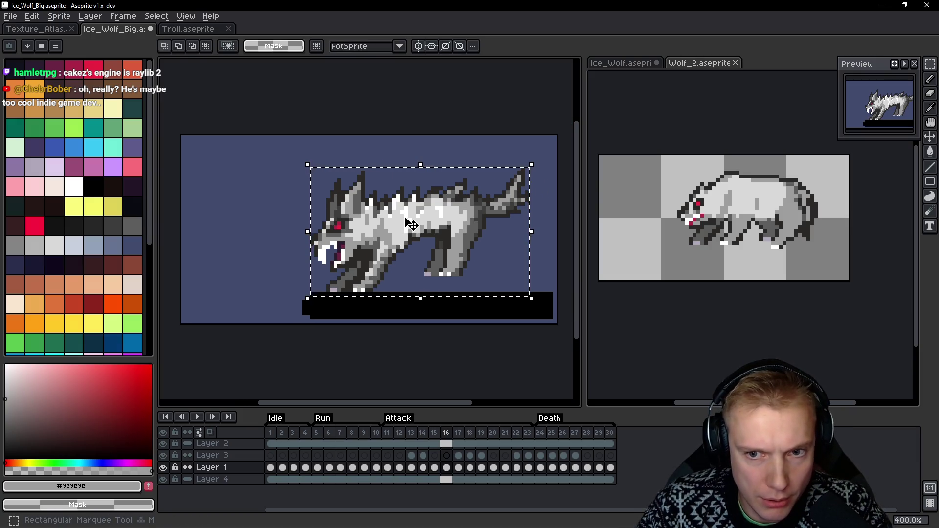
{"action": "key", "text": "Up"}
{"action": "key", "text": "Up"}
{"action": "key", "text": "Up"}
{"action": "key", "text": "Left"}
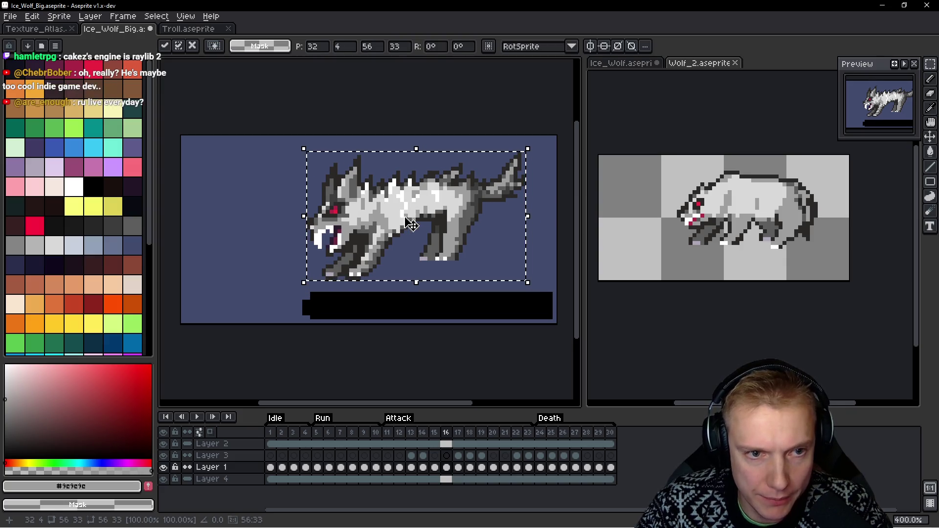
{"action": "key", "text": "Left"}
{"action": "key", "text": "Left"}
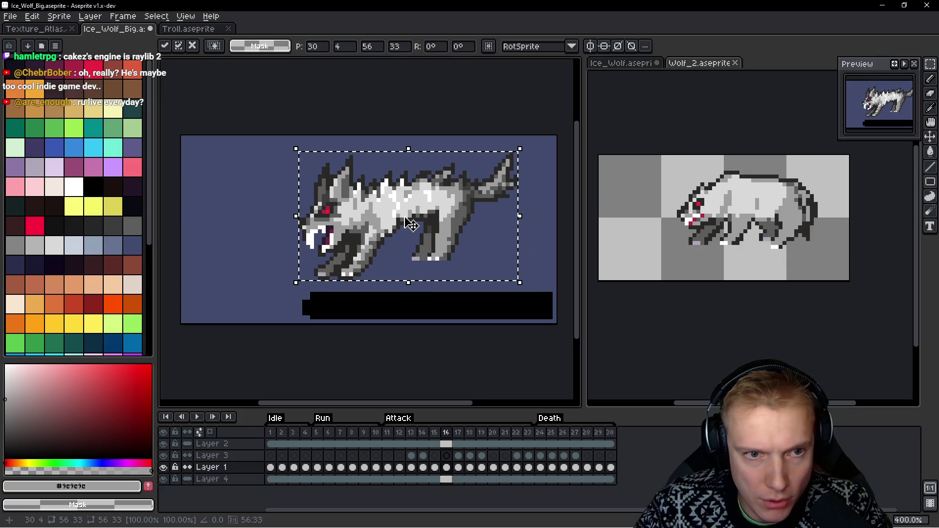
{"action": "key", "text": "ctrl+d"}
Redraw the white and black pixels around the open mouth, then play the animation to check
{"action": "scroll", "coordinate": [362, 178], "scroll_direction": "up", "scroll_amount": 1}
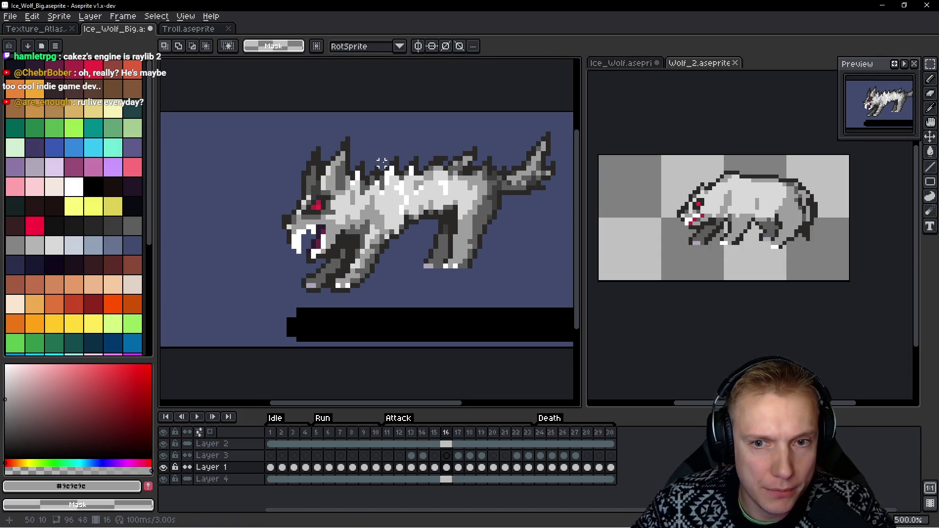
{"action": "scroll", "coordinate": [342, 195], "scroll_direction": "up", "scroll_amount": 5}
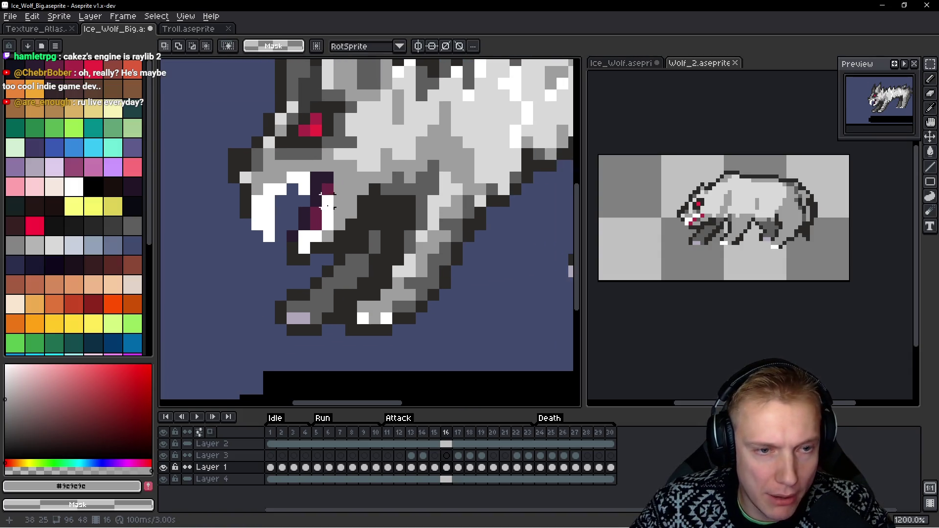
{"action": "key", "text": "b"}
{"action": "left_click", "coordinate": [323, 186]}
{"action": "left_click_drag", "start_coordinate": [323, 201], "coordinate": [323, 215]}
{"action": "left_click_drag", "start_coordinate": [308, 215], "coordinate": [275, 250]}
{"action": "scroll", "coordinate": [276, 250], "scroll_direction": "down", "scroll_amount": 1}
{"action": "key", "text": "Return"}
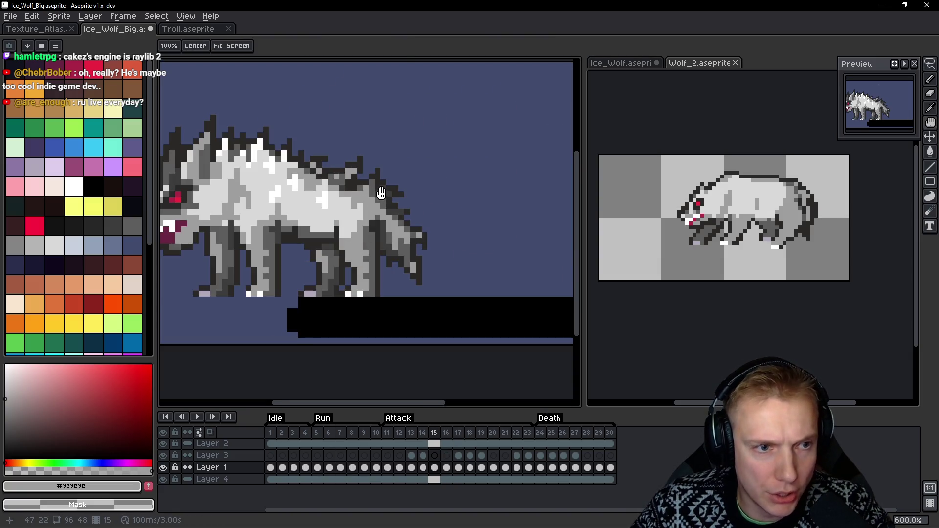
{"action": "left_click_drag", "start_coordinate": [313, 188], "coordinate": [450, 188]}
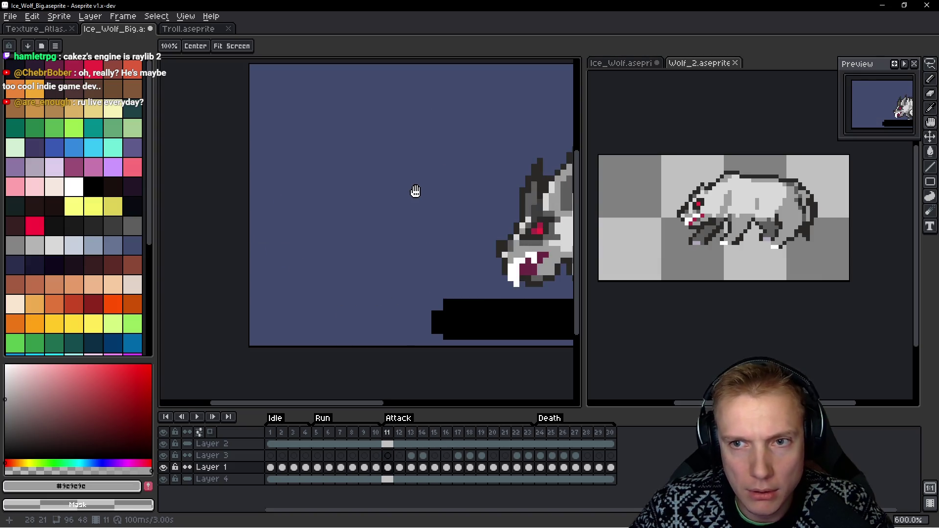
{"action": "key", "text": "m"}
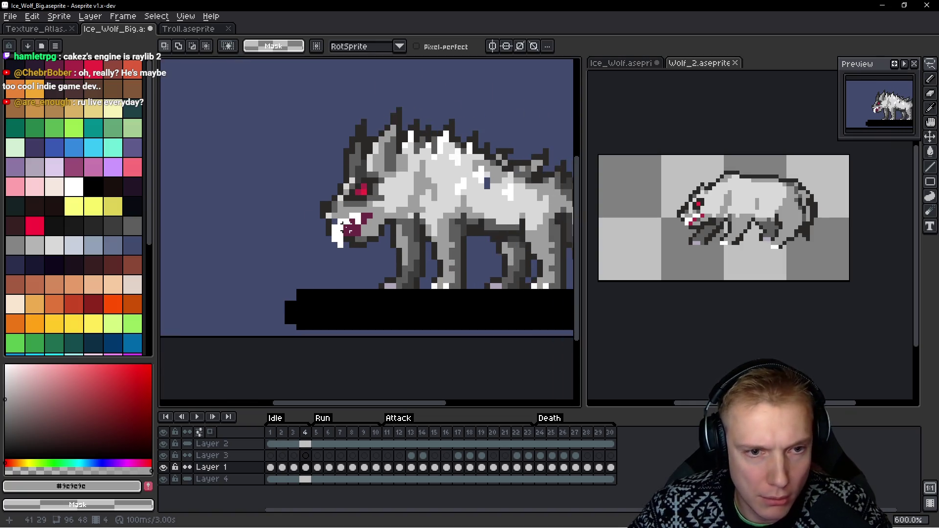
{"action": "scroll", "coordinate": [416, 227], "scroll_direction": "up", "scroll_amount": 3}
{"action": "key", "text": "b"}
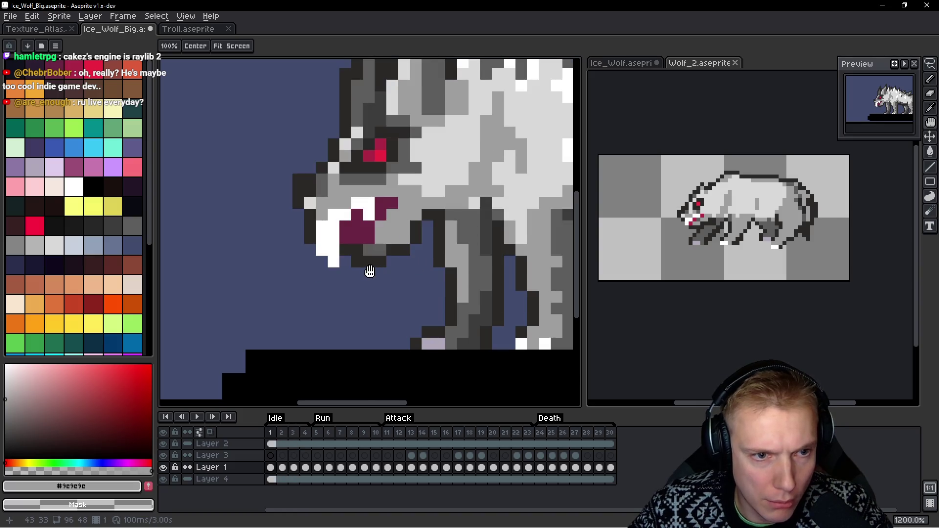
{"action": "key", "text": "period"}
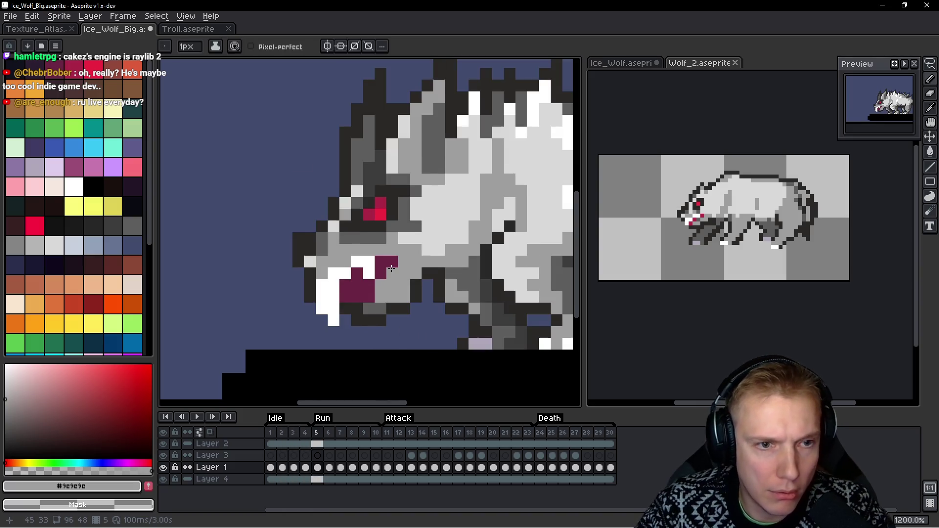
{"action": "key", "text": "period"}
{"action": "scroll", "coordinate": [434, 270], "scroll_direction": "down", "scroll_amount": 1}
{"action": "key", "text": "period"}
{"action": "key", "text": "period"}
{"action": "key", "text": "period"}
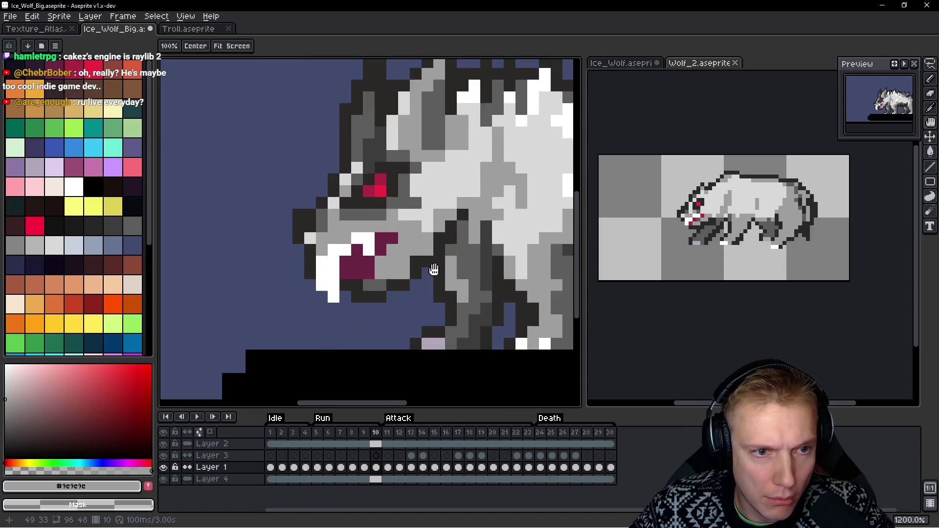
{"action": "scroll", "coordinate": [373, 284], "scroll_direction": "down", "scroll_amount": 1}
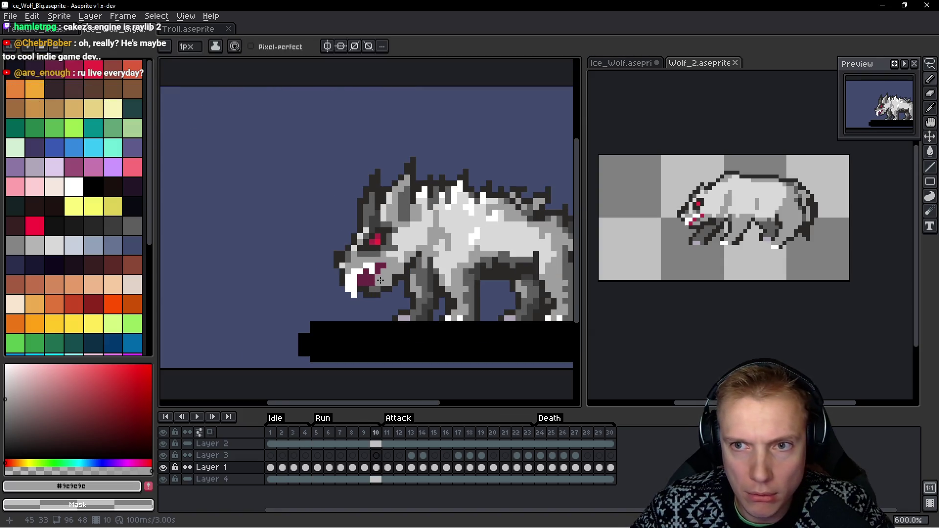
{"action": "scroll", "coordinate": [374, 284], "scroll_direction": "up", "scroll_amount": 1}
{"action": "left_click_drag", "start_coordinate": [377, 268], "coordinate": [363, 253]}
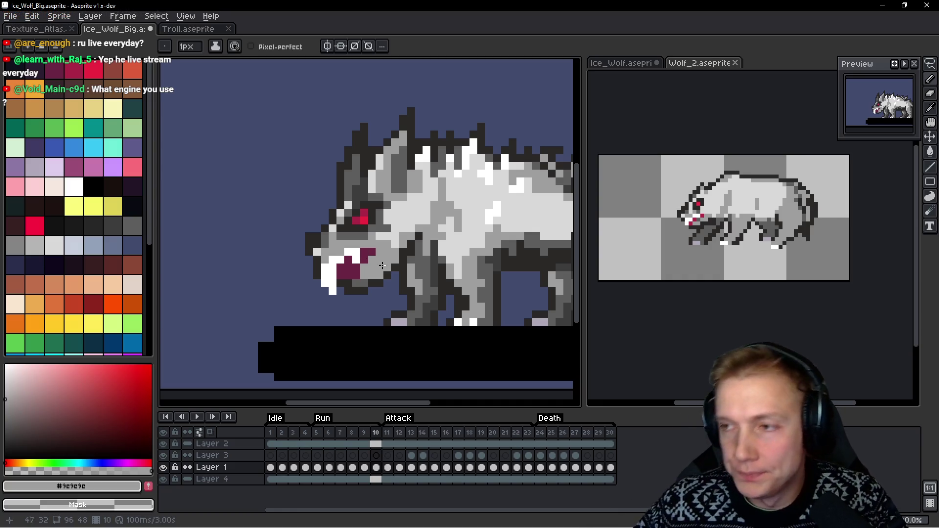
On frame 10, repaint pixels along the wolf's back in the darker and lighter greys
{"action": "scroll", "coordinate": [372, 240], "scroll_direction": "right", "scroll_amount": 2}
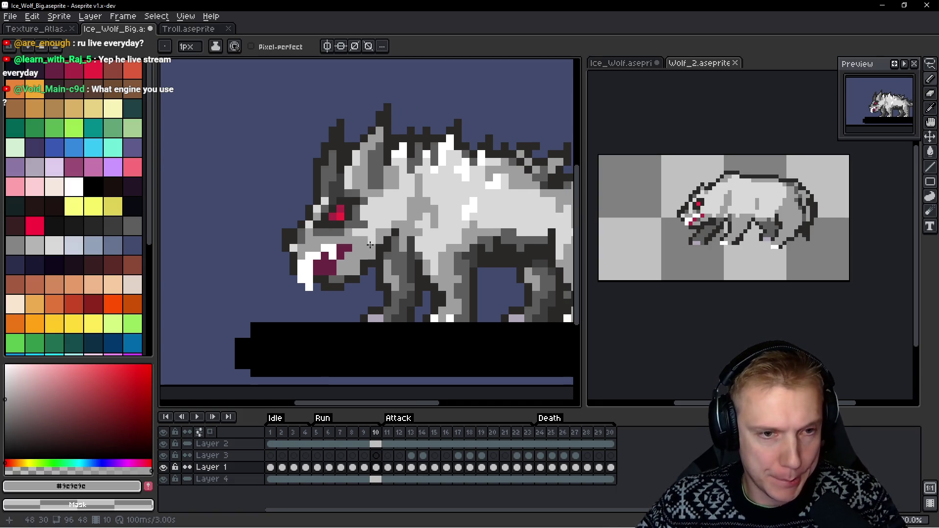
{"action": "scroll", "coordinate": [407, 234], "scroll_direction": "right", "scroll_amount": 1}
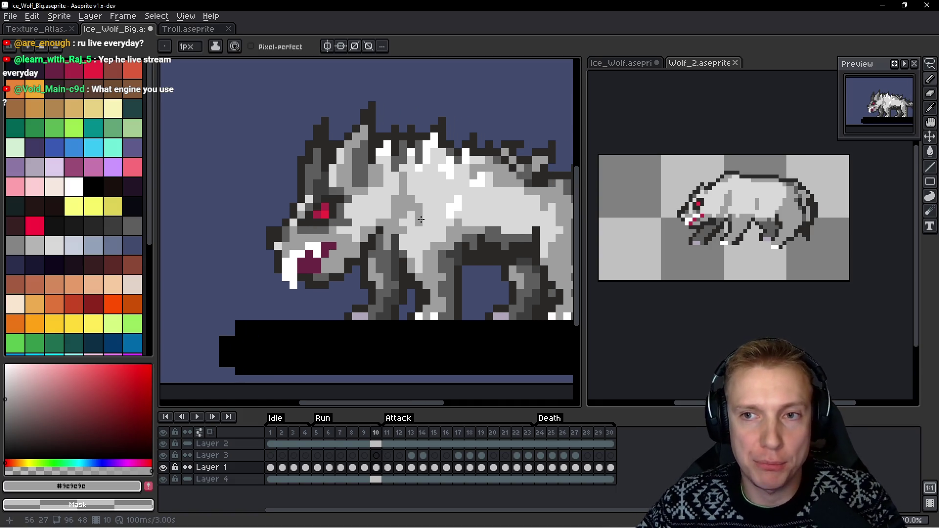
{"action": "scroll", "coordinate": [482, 216], "scroll_direction": "down", "scroll_amount": 1}
{"action": "scroll", "coordinate": [499, 191], "scroll_direction": "up", "scroll_amount": 3}
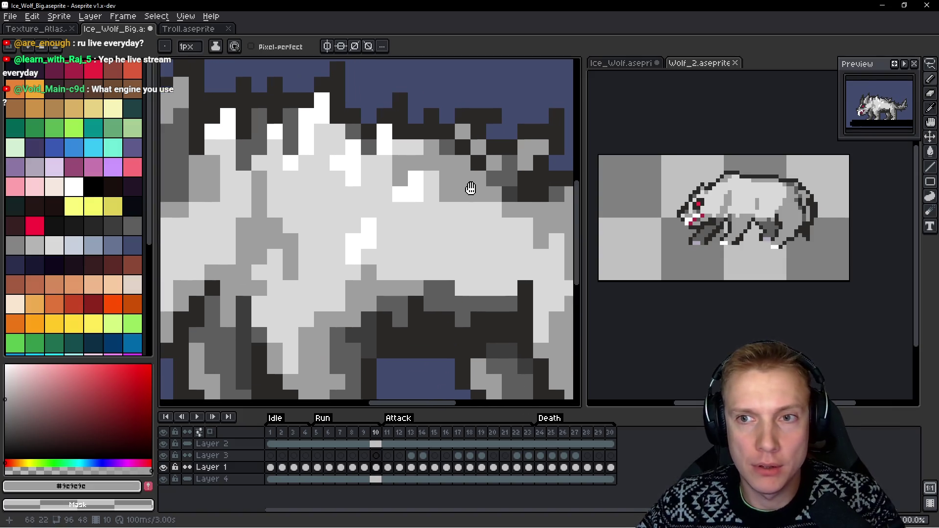
{"action": "scroll", "coordinate": [468, 185], "scroll_direction": "down", "scroll_amount": 2}
{"action": "scroll", "coordinate": [462, 189], "scroll_direction": "up", "scroll_amount": 2}
{"action": "key", "text": "b"}
{"action": "scroll", "coordinate": [451, 171], "scroll_direction": "up", "scroll_amount": 1}
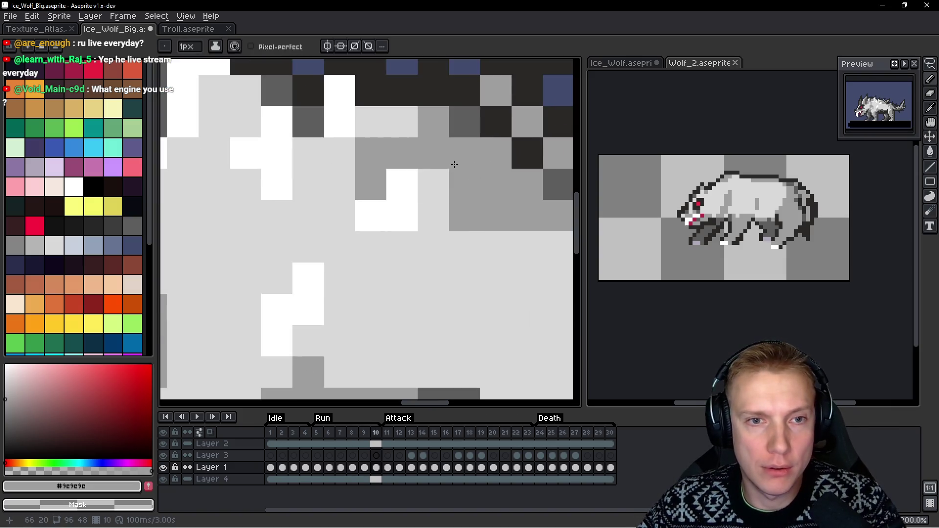
{"action": "scroll", "coordinate": [391, 152], "scroll_direction": "up", "scroll_amount": 2}
{"action": "left_click", "coordinate": [399, 161], "text": "alt"}
{"action": "left_click", "coordinate": [430, 161]}
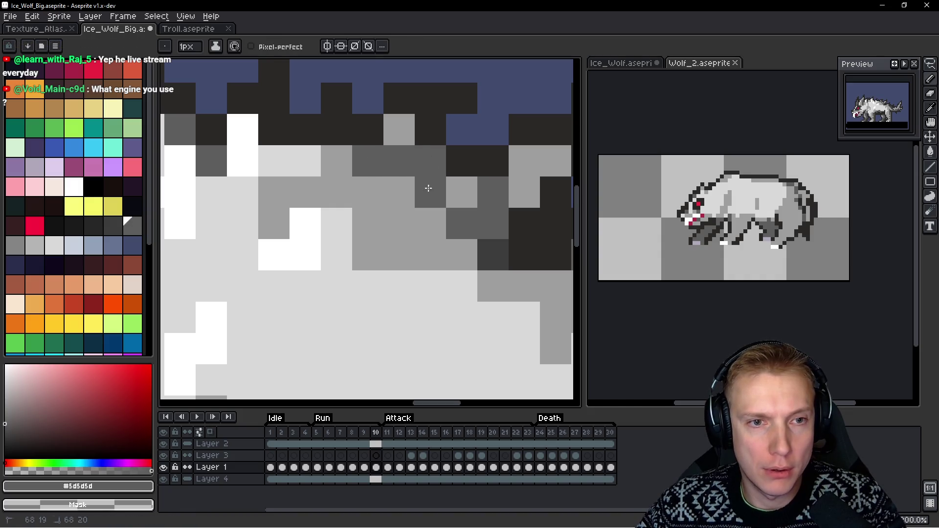
{"action": "left_click_drag", "start_coordinate": [428, 187], "coordinate": [390, 195]}
{"action": "left_click", "coordinate": [410, 128], "text": "alt"}
{"action": "left_click", "coordinate": [428, 158]}
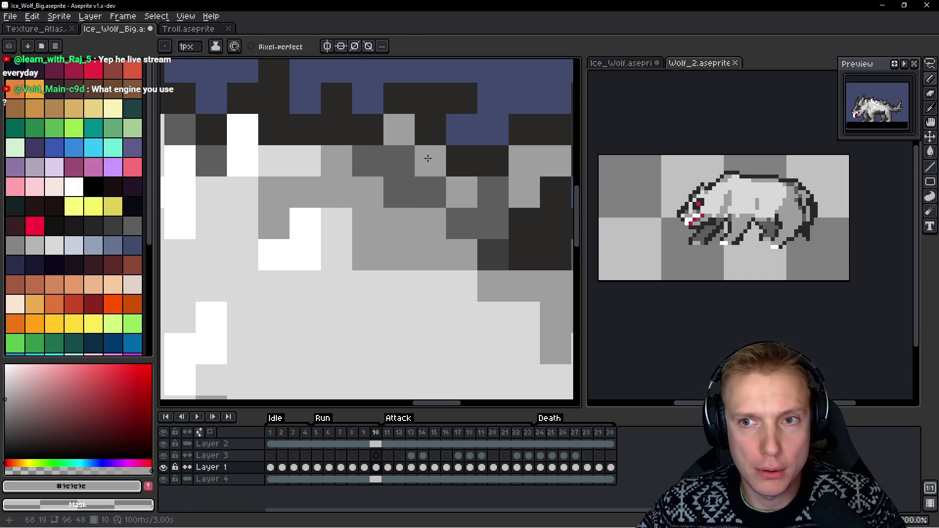
{"action": "left_click", "coordinate": [408, 160]}
{"action": "left_click", "coordinate": [419, 193], "text": "alt"}
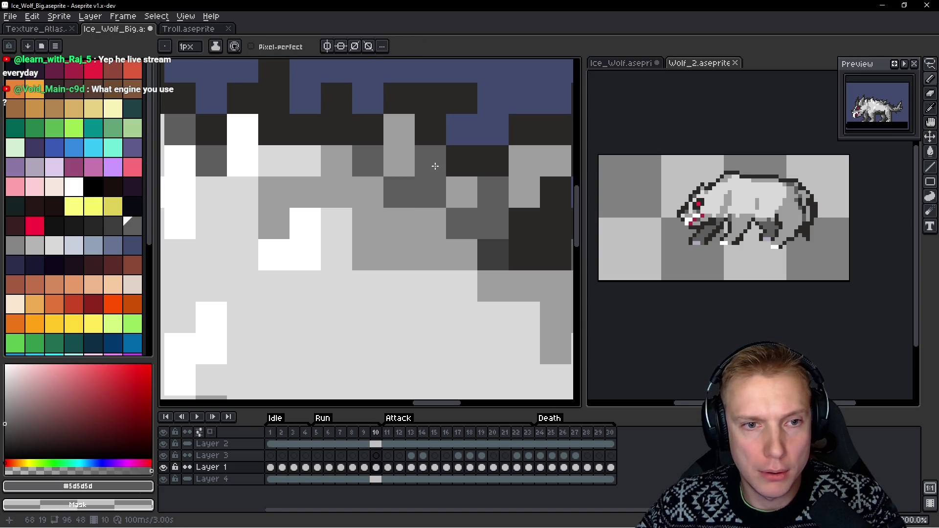
{"action": "left_click", "coordinate": [434, 163]}
{"action": "left_click", "coordinate": [423, 262]}
Copy the reshaded back patch from frame 10 and paste it onto frame 5, one pixel lower
{"action": "key", "text": "Left"}
{"action": "key", "text": "Left"}
{"action": "key", "text": "Left"}
{"action": "scroll", "coordinate": [416, 243], "scroll_direction": "down", "scroll_amount": 4}
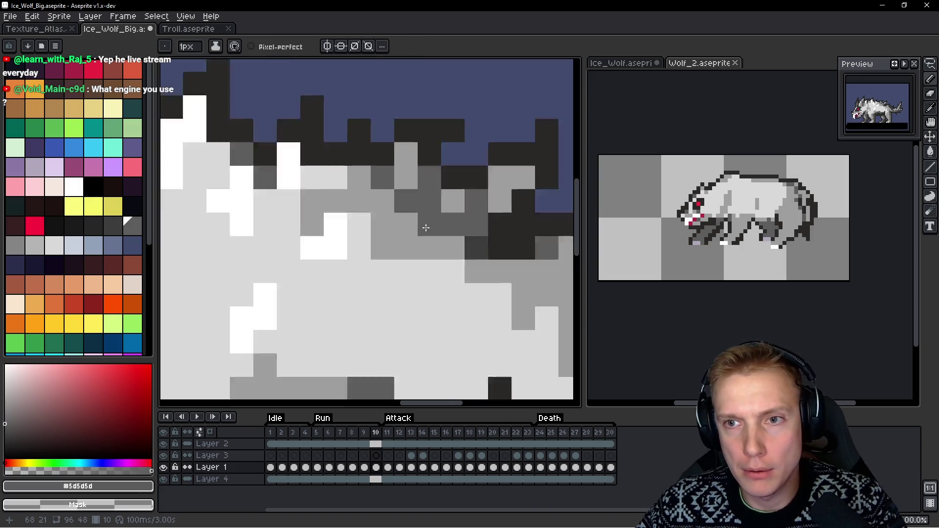
{"action": "scroll", "coordinate": [397, 242], "scroll_direction": "up", "scroll_amount": 4}
{"action": "key", "text": "m"}
{"action": "key", "text": "Right"}
{"action": "key", "text": "Right"}
{"action": "key", "text": "Right"}
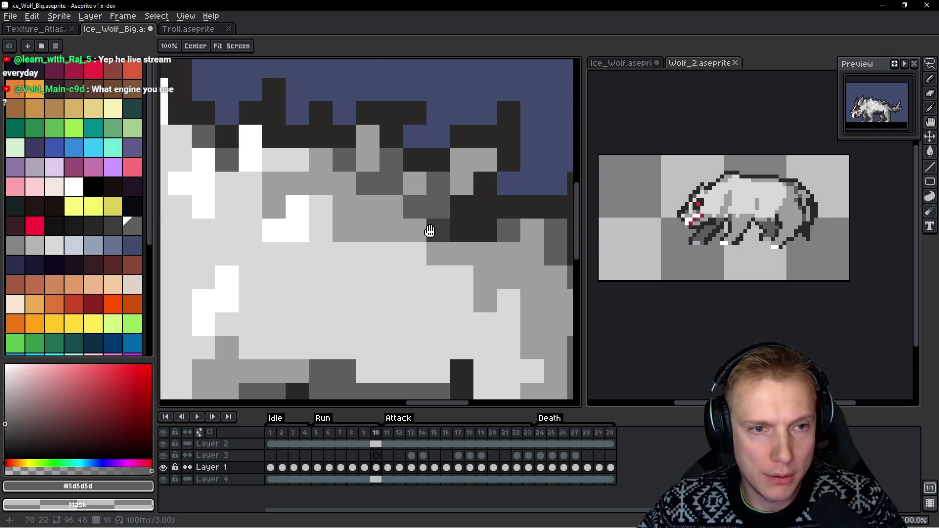
{"action": "left_click_drag", "start_coordinate": [432, 114], "coordinate": [343, 215]}
{"action": "key", "text": "ctrl+c"}
{"action": "key", "text": "Left"}
{"action": "key", "text": "Left"}
{"action": "key", "text": "Left"}
{"action": "key", "text": "ctrl+v"}
{"action": "left_click_drag", "start_coordinate": [404, 179], "coordinate": [395, 202]}
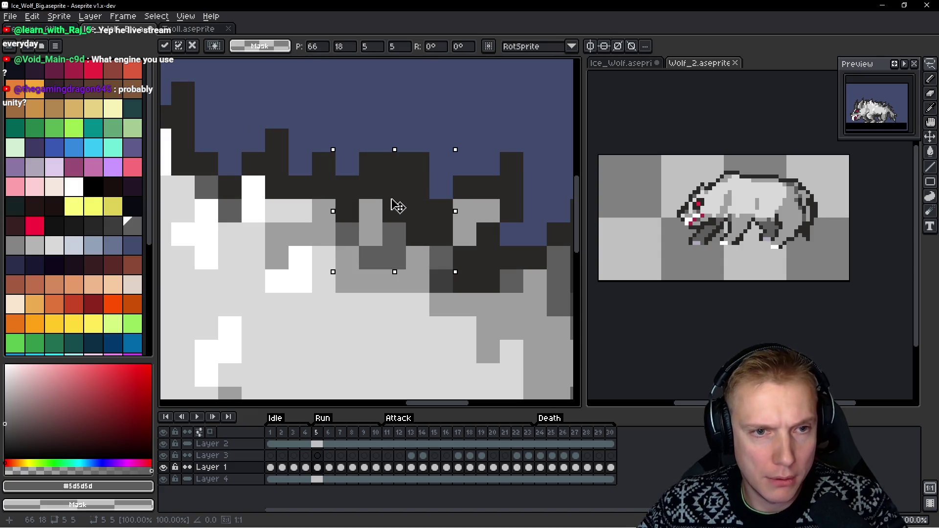
{"action": "key", "text": "h"}
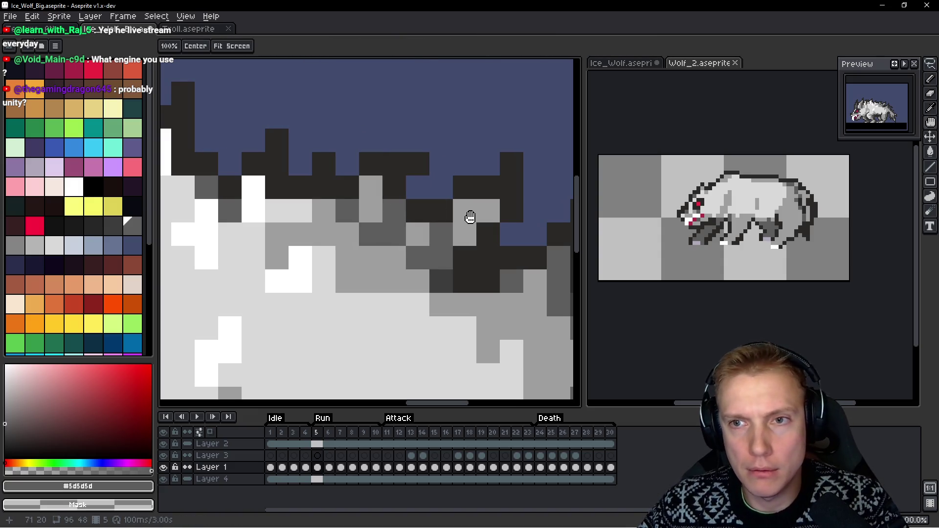
Step through frames 1–9 to compare, then pick the mid grey #9e9e9e from the fur
{"action": "key", "text": "Right"}
{"action": "key", "text": "Right"}
{"action": "key", "text": "Right"}
{"action": "key", "text": "Left"}
{"action": "key", "text": "Left"}
{"action": "key", "text": "Left"}
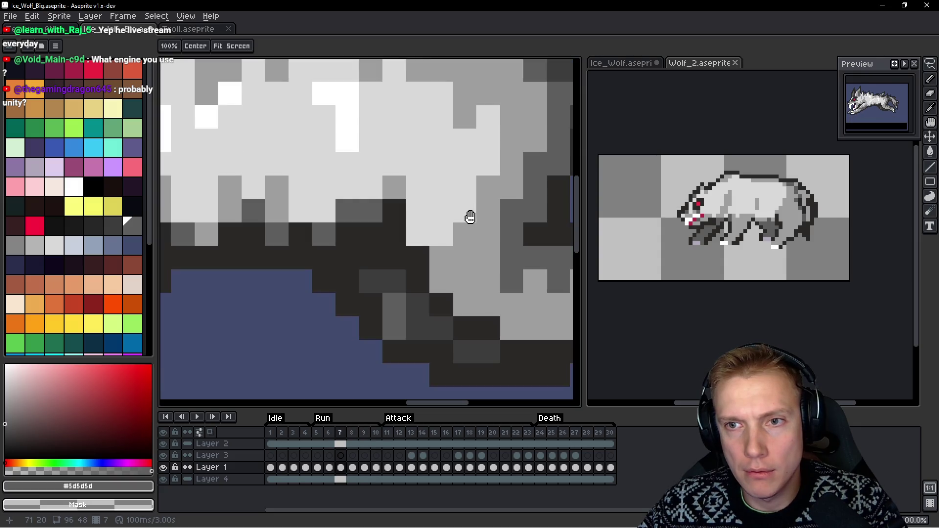
{"action": "key", "text": "m"}
{"action": "key", "text": "Left"}
{"action": "key", "text": "Left"}
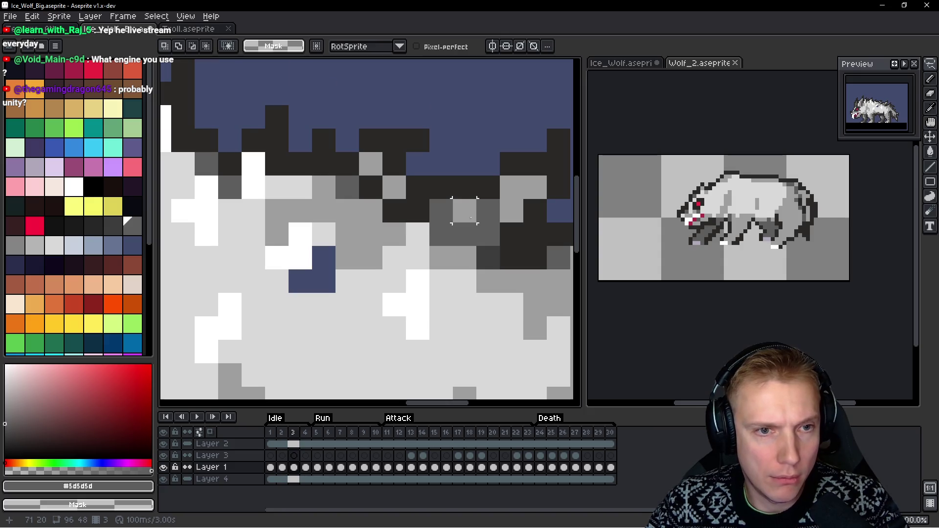
{"action": "key", "text": "Right"}
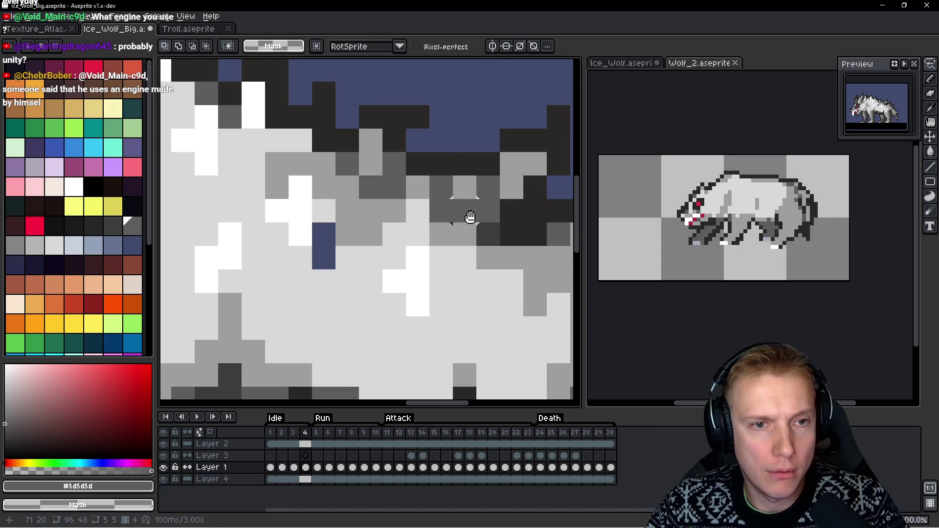
{"action": "key", "text": "Left"}
{"action": "key", "text": "Left"}
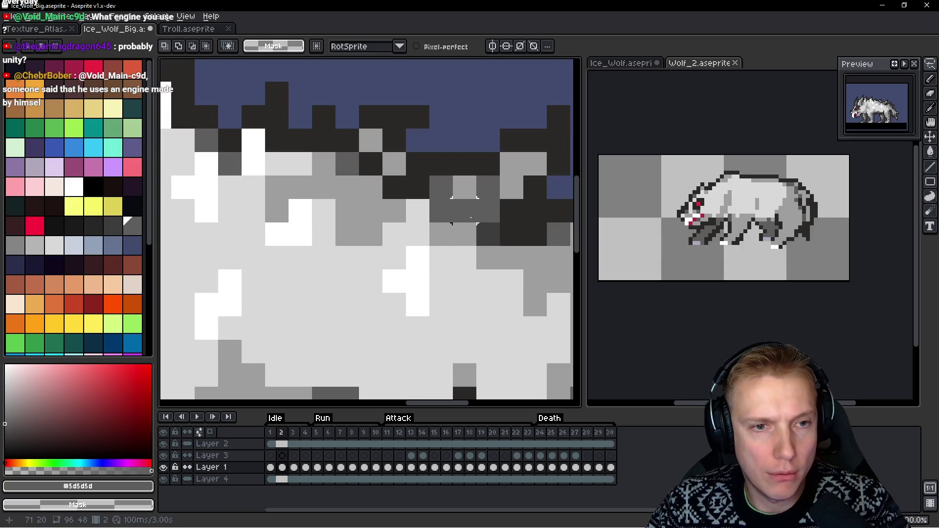
{"action": "key", "text": "h"}
{"action": "key", "text": "Left"}
{"action": "key", "text": "m"}
{"action": "left_click_drag", "start_coordinate": [451, 197], "coordinate": [478, 224]}
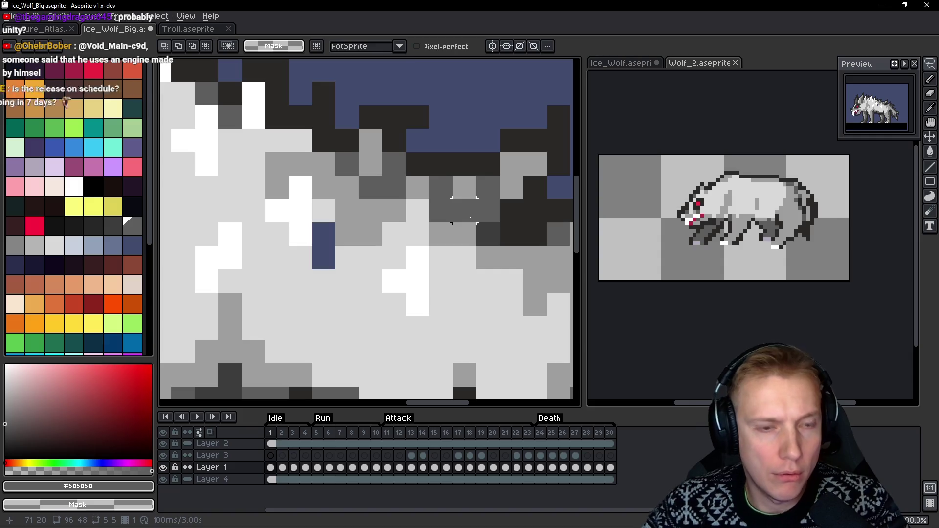
{"action": "key", "text": "i"}
{"action": "left_click", "coordinate": [442, 236]}
Paint the stray blue pixels grey on each of the first few frames
{"action": "key", "text": "b"}
{"action": "left_click", "coordinate": [432, 247]}
{"action": "key", "text": "Right"}
{"action": "key", "text": "Right"}
{"action": "left_click", "coordinate": [435, 270]}
{"action": "left_click_drag", "start_coordinate": [435, 268], "coordinate": [415, 279]}
{"action": "scroll", "coordinate": [418, 274], "scroll_direction": "down", "scroll_amount": 2}
{"action": "key", "text": "Right"}
{"action": "scroll", "coordinate": [423, 265], "scroll_direction": "up", "scroll_amount": 2}
{"action": "left_click", "coordinate": [423, 266]}
{"action": "scroll", "coordinate": [416, 269], "scroll_direction": "down", "scroll_amount": 2}
{"action": "key", "text": "Right"}
{"action": "scroll", "coordinate": [382, 257], "scroll_direction": "up", "scroll_amount": 1}
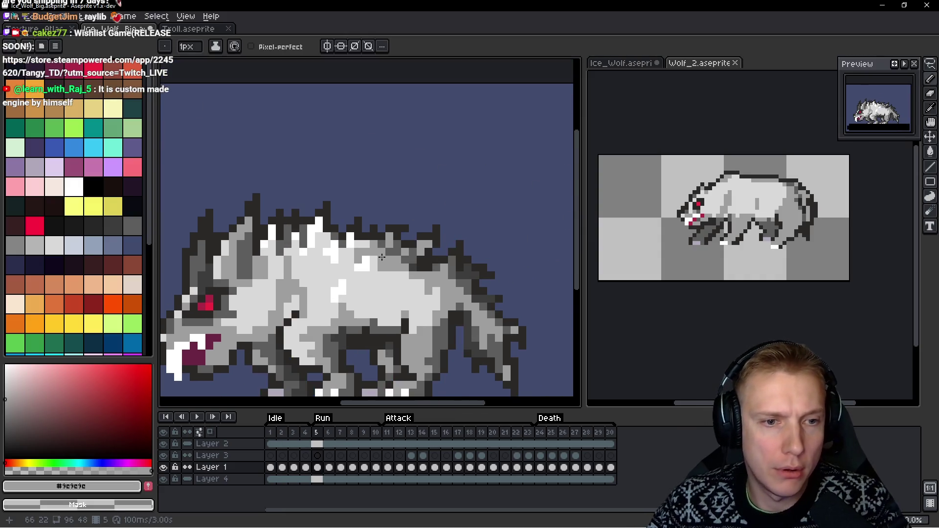
{"action": "scroll", "coordinate": [382, 257], "scroll_direction": "down", "scroll_amount": 1}
{"action": "key", "text": "Right"}
{"action": "key", "text": "Right"}
{"action": "key", "text": "Right"}
{"action": "scroll", "coordinate": [381, 258], "scroll_direction": "up", "scroll_amount": 1}
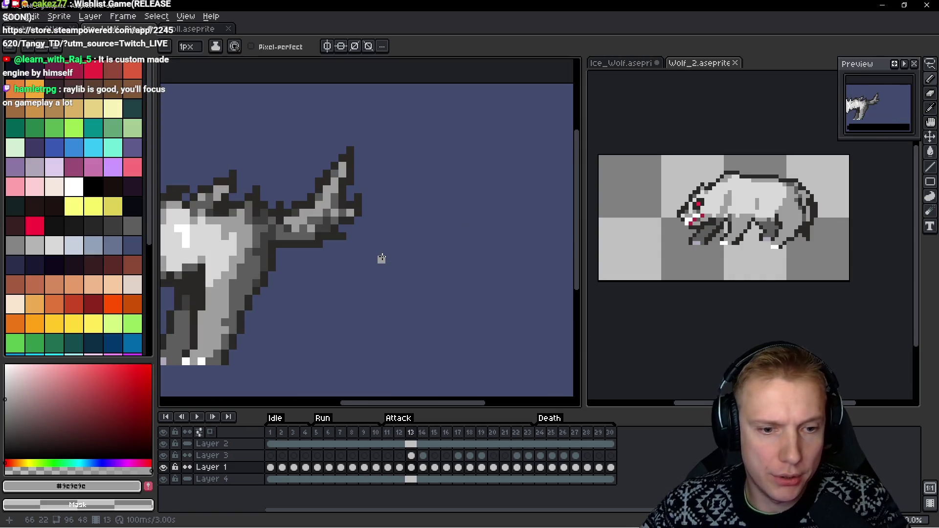
{"action": "scroll", "coordinate": [381, 258], "scroll_direction": "down", "scroll_amount": 1}
Advance to frame 16 of the Attack animation and compare it with the previous frame
{"action": "key", "text": "Right"}
{"action": "key", "text": "Right"}
{"action": "key", "text": "Right"}
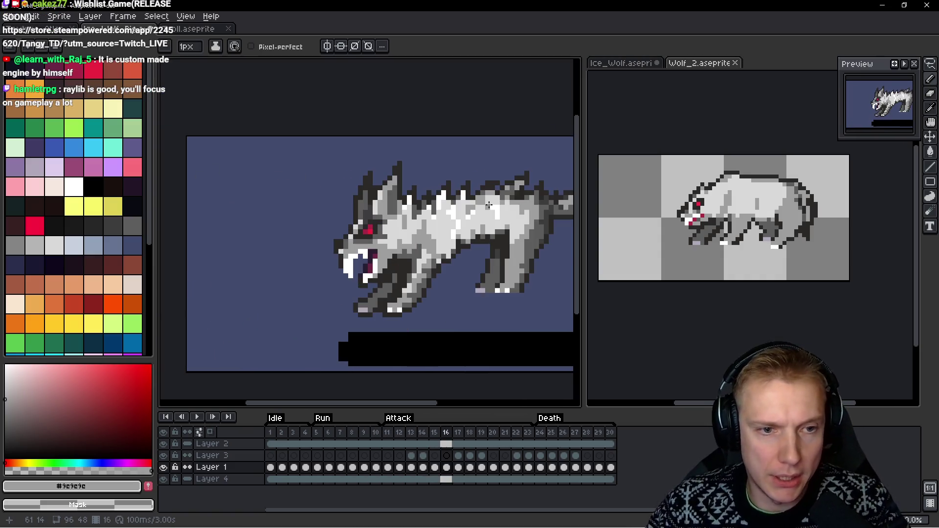
{"action": "key", "text": "Left"}
{"action": "key", "text": "Right"}
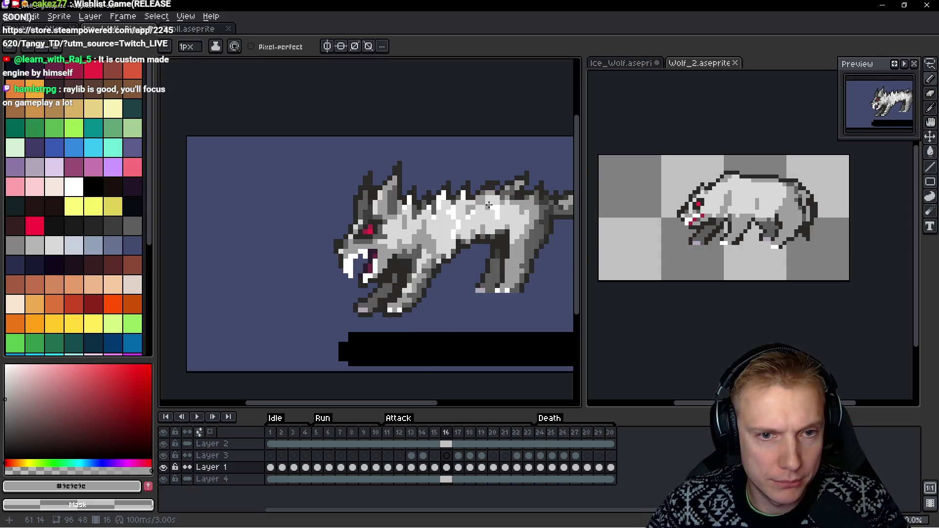
{"action": "scroll", "coordinate": [498, 201], "scroll_direction": "down", "scroll_amount": 1}
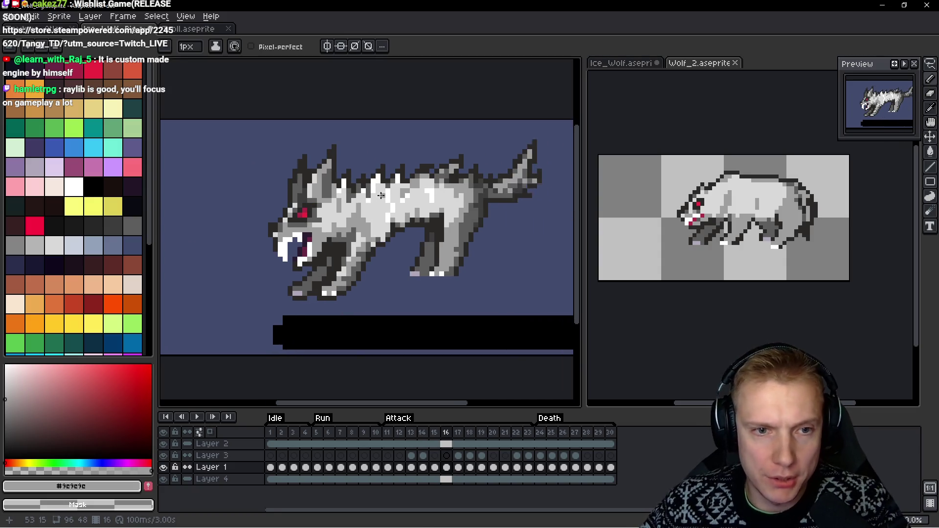
{"action": "scroll", "coordinate": [440, 196], "scroll_direction": "up", "scroll_amount": 1}
Lasso the wolf's head on frame 16 and nudge it up one pixel
{"action": "key", "text": "m"}
{"action": "mouse_move", "coordinate": [374, 112]}
{"action": "left_mouse_down"}
{"action": "mouse_move", "coordinate": [278, 104]}
{"action": "mouse_move", "coordinate": [242, 287]}
{"action": "mouse_move", "coordinate": [293, 304]}
{"action": "mouse_move", "coordinate": [423, 221]}
{"action": "left_mouse_up"}
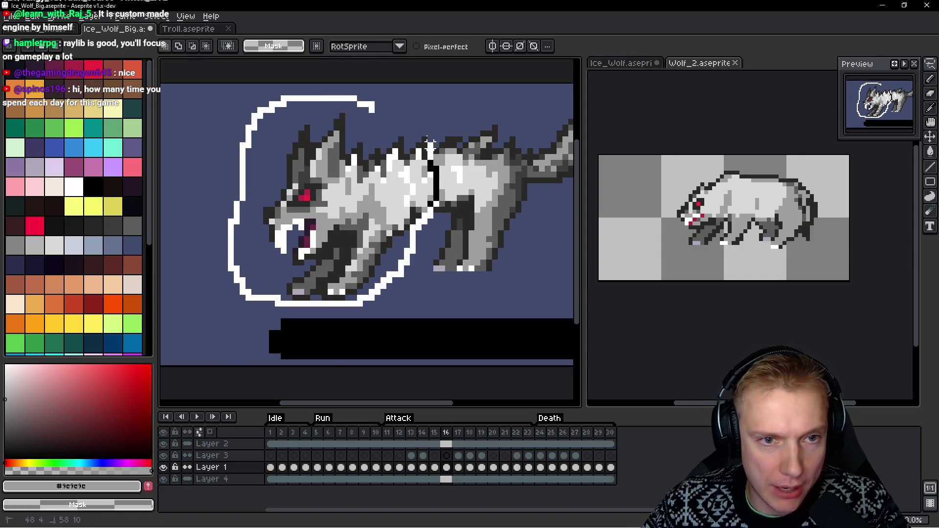
{"action": "left_click_drag", "start_coordinate": [431, 144], "coordinate": [427, 143]}
{"action": "left_click_drag", "start_coordinate": [336, 235], "coordinate": [338, 228]}
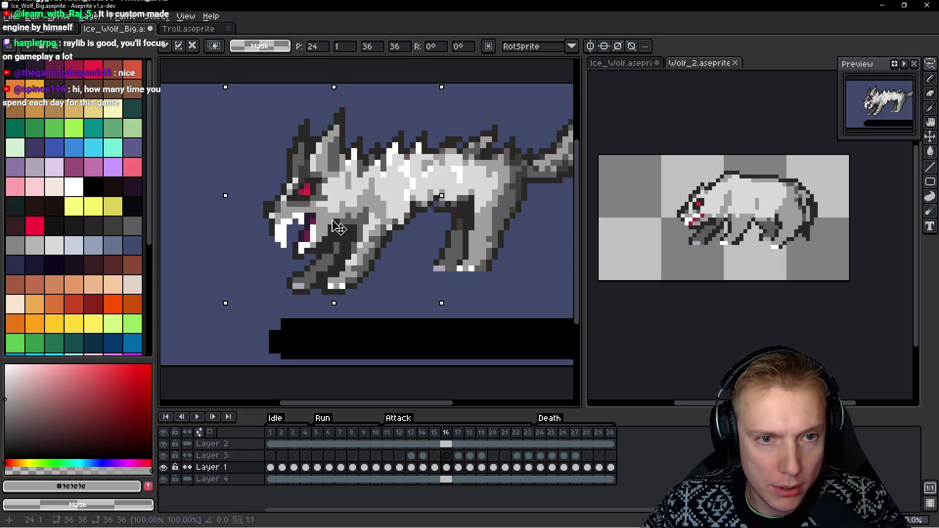
{"action": "scroll", "coordinate": [409, 241], "scroll_direction": "up", "scroll_amount": 1}
{"action": "scroll", "coordinate": [398, 209], "scroll_direction": "down", "scroll_amount": 1}
{"action": "key", "text": "ctrl+d"}
Copy the wolf's head from frame 15 and paste it over the head on frame 16
{"action": "key", "text": "b"}
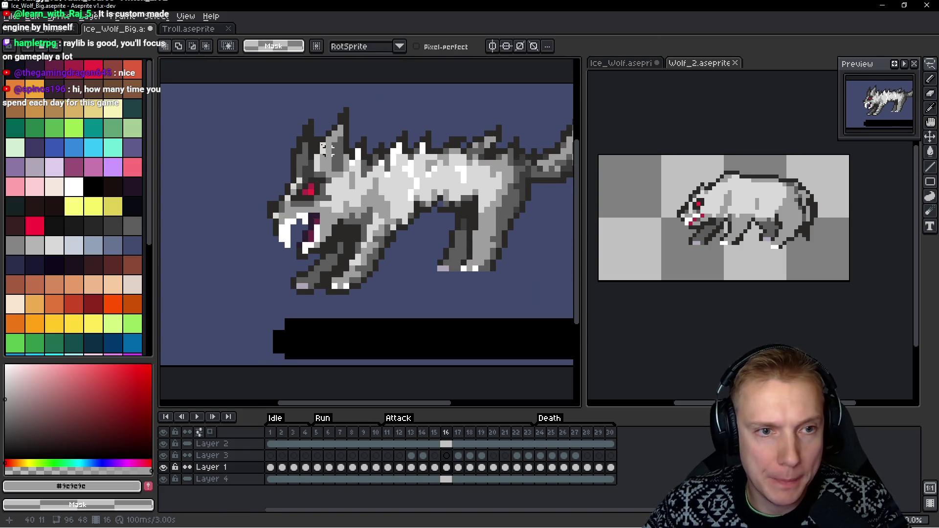
{"action": "key", "text": "comma"}
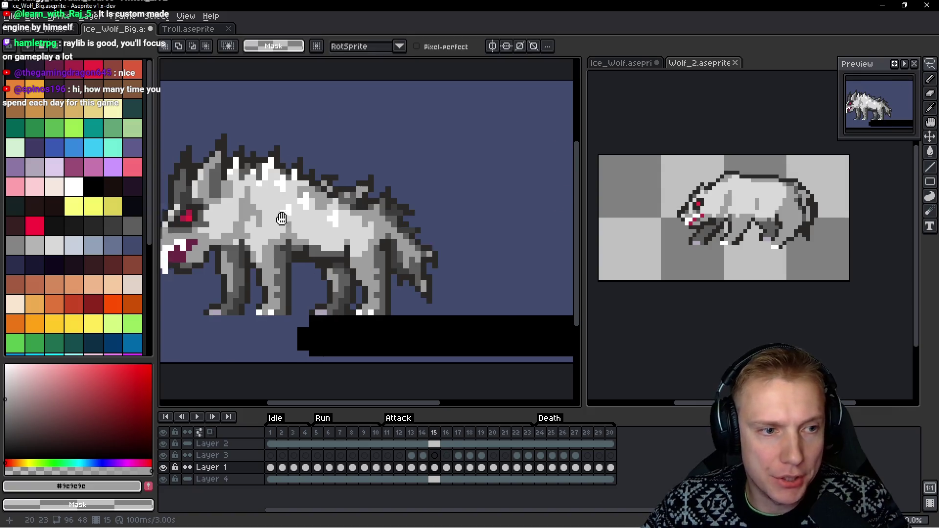
{"action": "scroll", "coordinate": [341, 247], "scroll_direction": "up", "scroll_amount": 1}
{"action": "key", "text": "q"}
{"action": "mouse_move", "coordinate": [375, 186]}
{"action": "left_mouse_down"}
{"action": "mouse_move", "coordinate": [374, 291]}
{"action": "mouse_move", "coordinate": [419, 269]}
{"action": "mouse_move", "coordinate": [440, 181]}
{"action": "left_mouse_up"}
{"action": "scroll", "coordinate": [405, 190], "scroll_direction": "right", "scroll_amount": 1}
{"action": "key", "text": "ctrl+c"}
{"action": "scroll", "coordinate": [405, 190], "scroll_direction": "down", "scroll_amount": 1}
{"action": "key", "text": "period"}
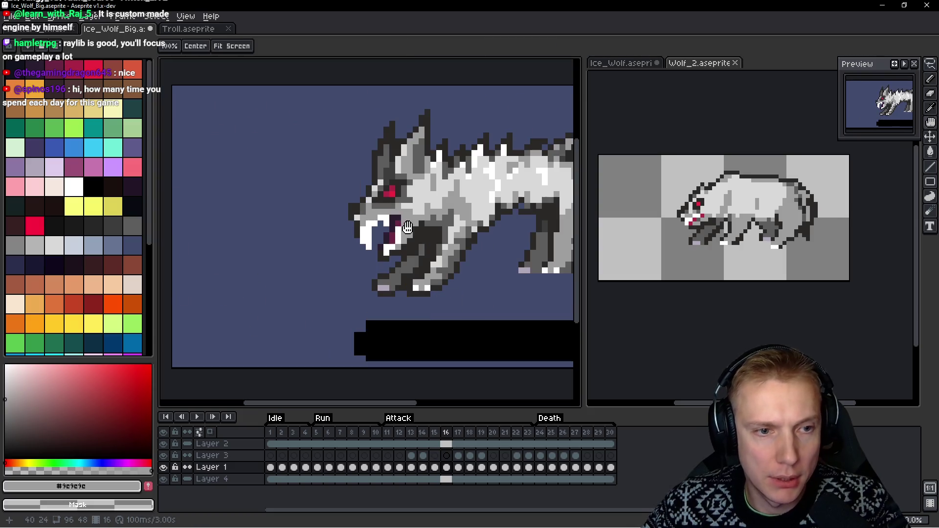
{"action": "key", "text": "ctrl+v"}
{"action": "left_click_drag", "start_coordinate": [243, 248], "coordinate": [389, 219]}
{"action": "key", "text": "Return"}
Flip between frames 15 and 16 to check the pasted head
{"action": "scroll", "coordinate": [389, 245], "scroll_direction": "up", "scroll_amount": 2}
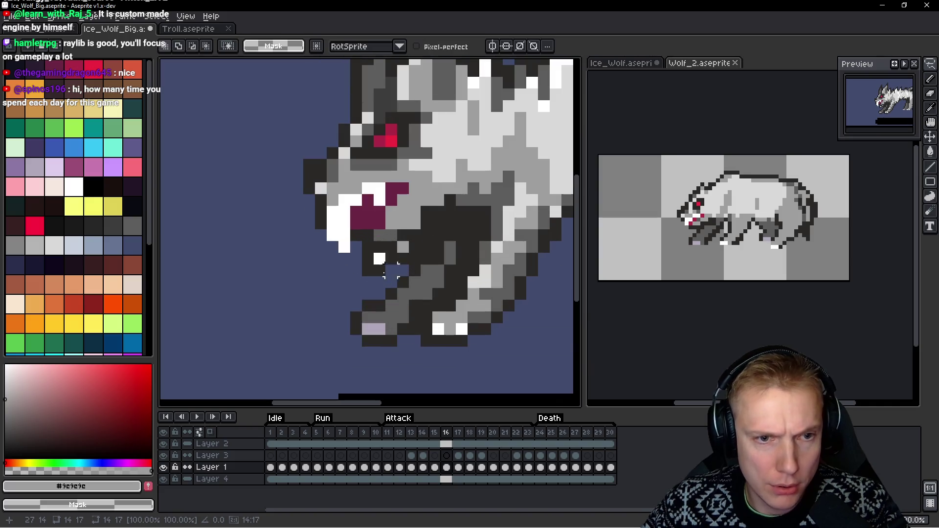
{"action": "key", "text": "b"}
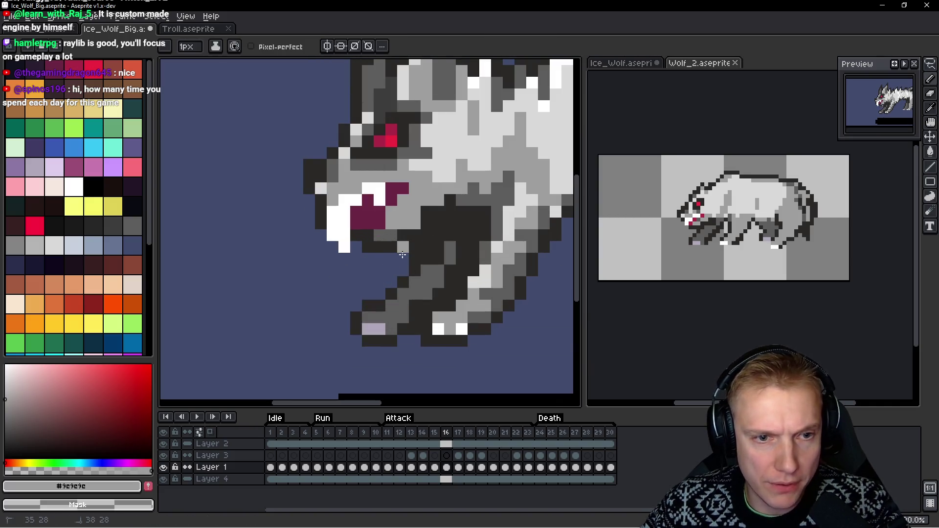
{"action": "scroll", "coordinate": [415, 242], "scroll_direction": "down", "scroll_amount": 4}
{"action": "scroll", "coordinate": [453, 229], "scroll_direction": "down", "scroll_amount": 2}
{"action": "key", "text": "Left"}
{"action": "key", "text": "Right"}
{"action": "key", "text": "Left"}
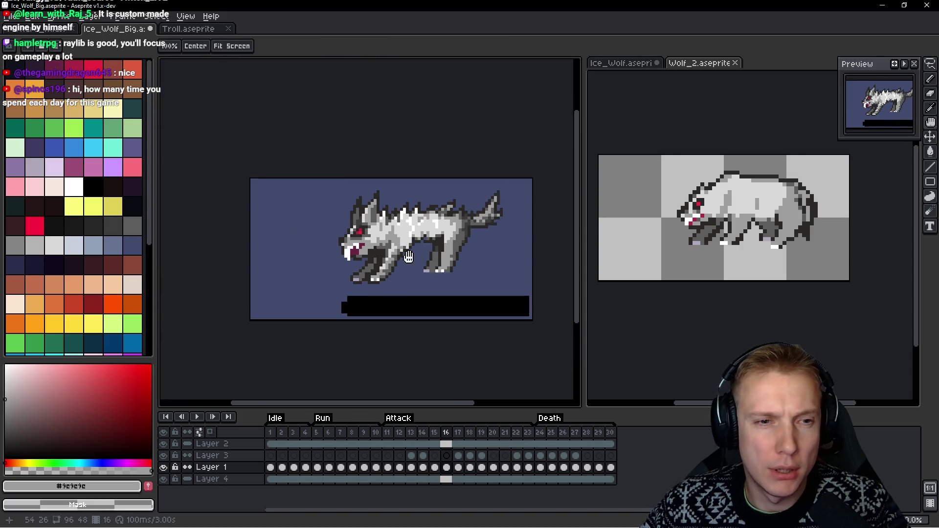
{"action": "key", "text": "Right"}
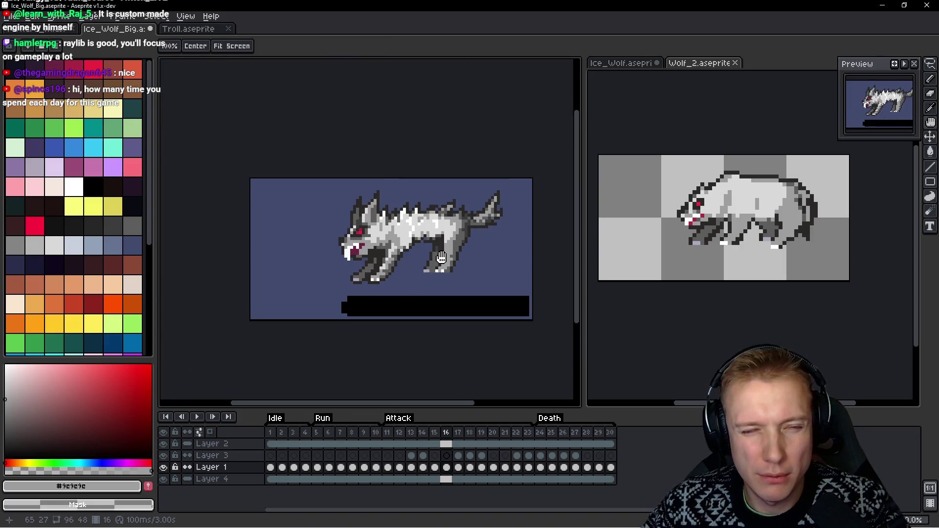
Fill the stray gap pixels under the wolf's belly with sampled dark greys
{"action": "key", "text": "b"}
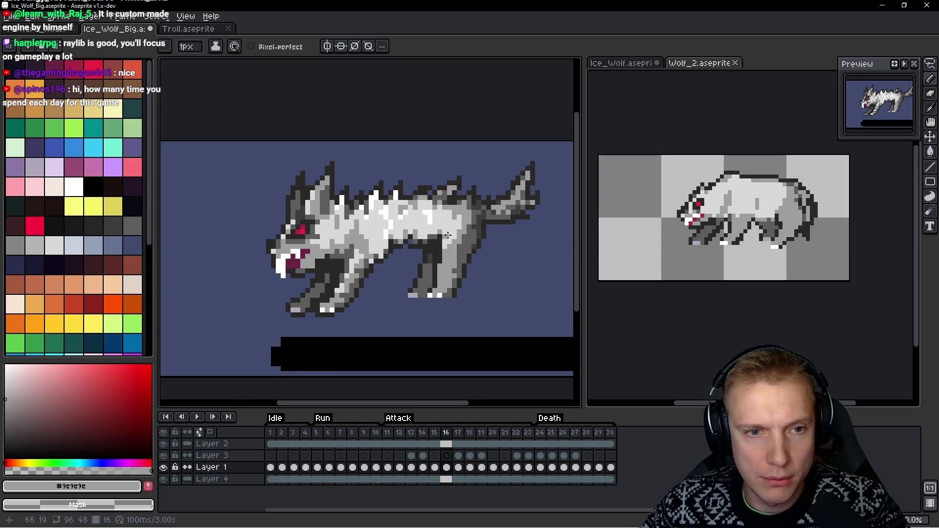
{"action": "scroll", "coordinate": [393, 250], "scroll_direction": "up", "scroll_amount": 3}
{"action": "scroll", "coordinate": [393, 250], "scroll_direction": "up", "scroll_amount": 3}
{"action": "left_click", "coordinate": [394, 226], "text": "alt"}
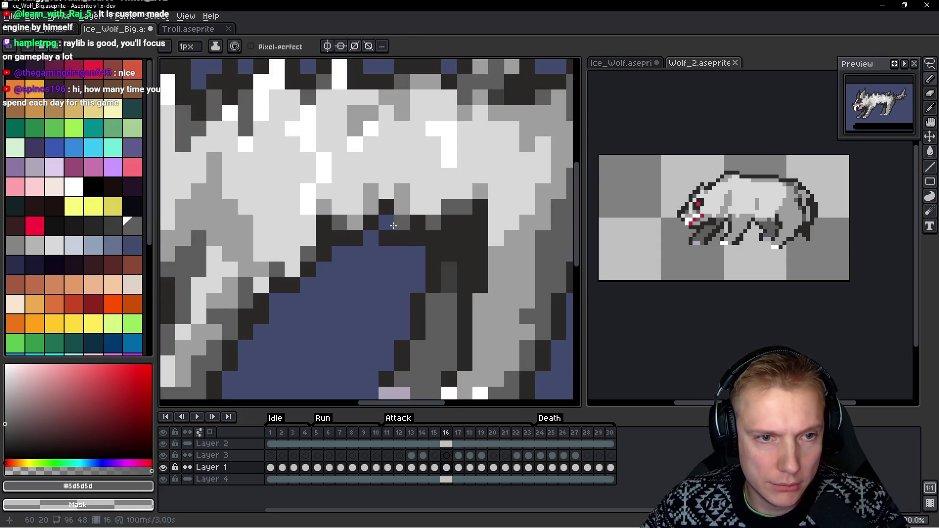
{"action": "left_click", "coordinate": [370, 207]}
{"action": "left_click", "coordinate": [398, 204], "text": "alt"}
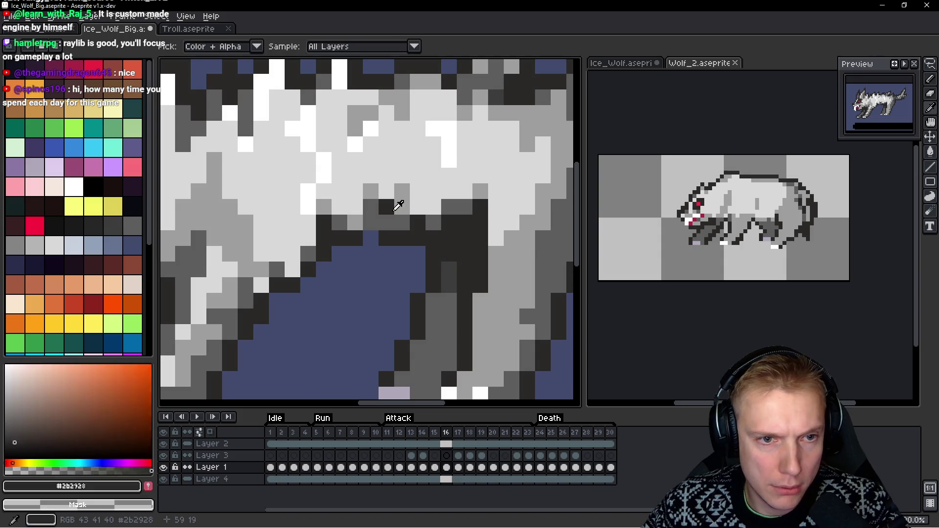
{"action": "left_click", "coordinate": [355, 239], "text": "alt"}
{"action": "left_click", "coordinate": [373, 236]}
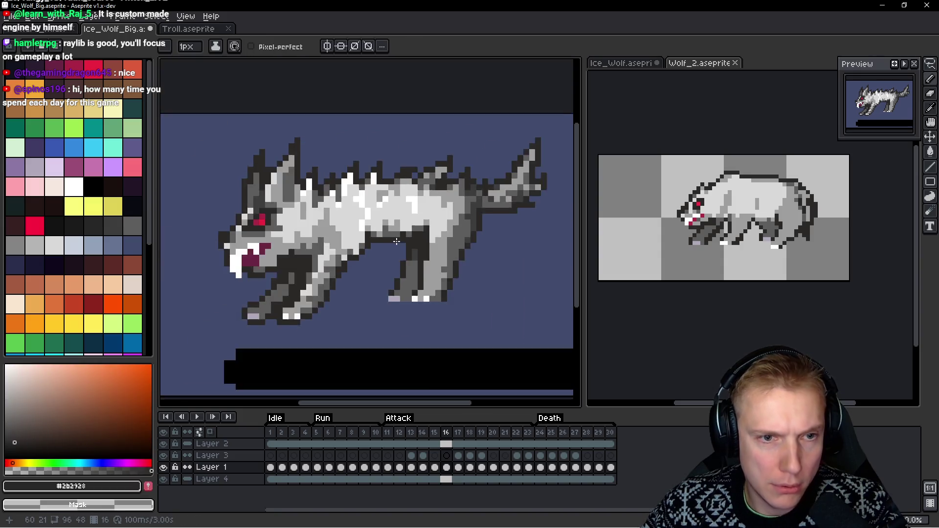
{"action": "scroll", "coordinate": [373, 237], "scroll_direction": "down", "scroll_amount": 3}
{"action": "scroll", "coordinate": [374, 237], "scroll_direction": "up", "scroll_amount": 3}
{"action": "left_click_drag", "start_coordinate": [360, 223], "coordinate": [328, 221]}
{"action": "scroll", "coordinate": [333, 223], "scroll_direction": "down", "scroll_amount": 5}
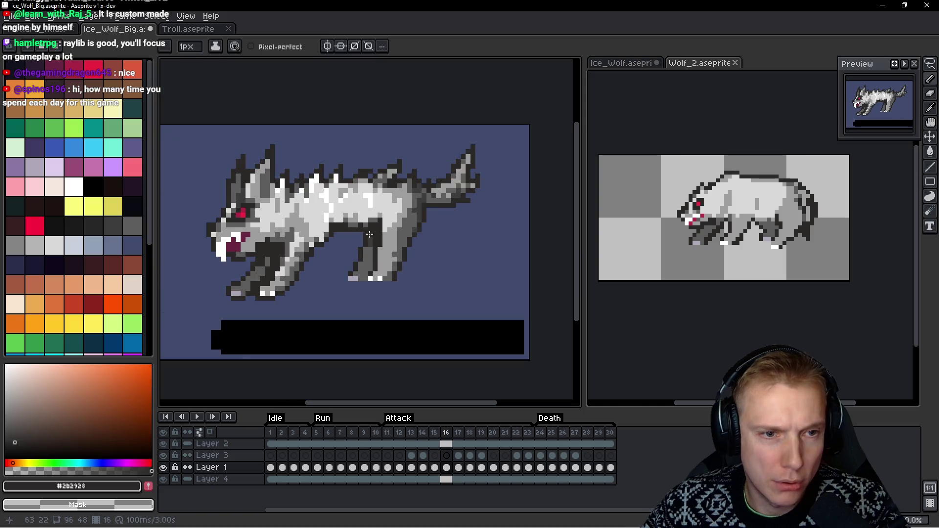
Play the animation to check, then lasso the wolf's head again
{"action": "key", "text": "Return"}
{"action": "key", "text": "Return"}
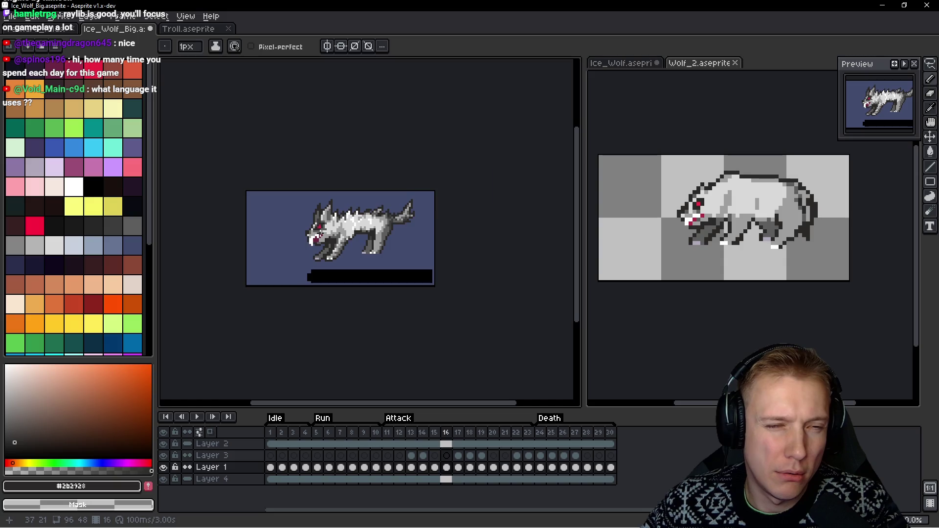
{"action": "scroll", "coordinate": [431, 243], "scroll_direction": "up", "scroll_amount": 4}
{"action": "key", "text": "q"}
{"action": "mouse_move", "coordinate": [341, 142]}
{"action": "left_mouse_down"}
{"action": "mouse_move", "coordinate": [230, 304]}
{"action": "mouse_move", "coordinate": [357, 288]}
{"action": "left_mouse_up"}
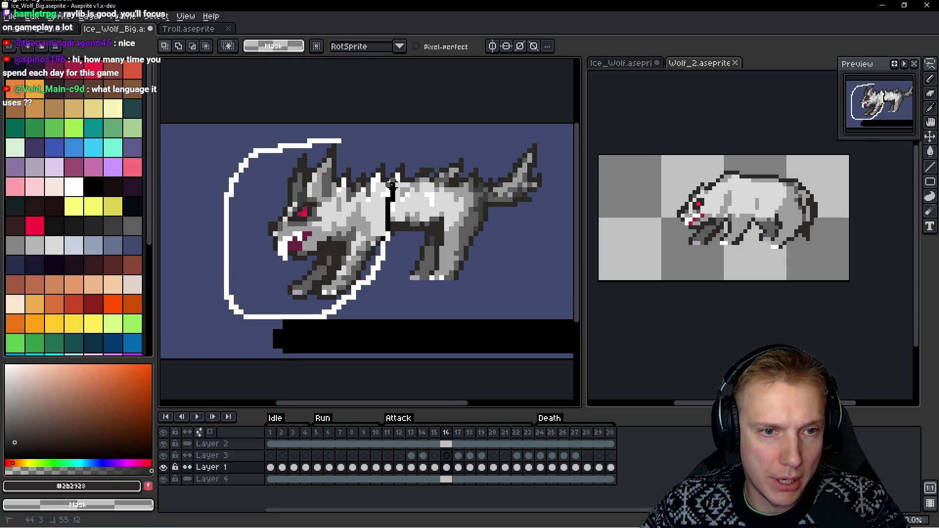
Nudge the wolf's head up slightly, then one pixel right
{"action": "left_click_drag", "start_coordinate": [387, 169], "coordinate": [387, 169]}
{"action": "mouse_move", "coordinate": [304, 252]}
{"action": "left_mouse_down"}
{"action": "mouse_move", "coordinate": [299, 247]}
{"action": "mouse_move", "coordinate": [310, 246]}
{"action": "left_mouse_up"}
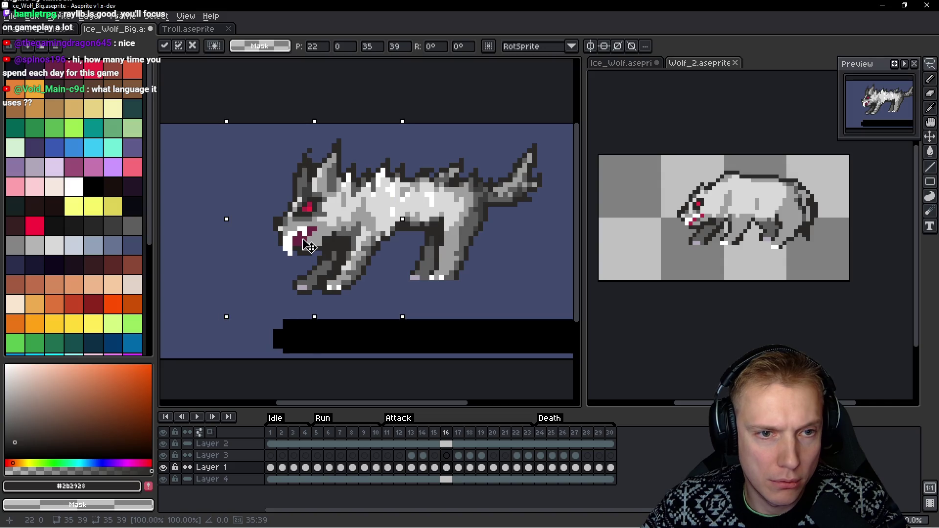
{"action": "key", "text": "ctrl+d"}
{"action": "scroll", "coordinate": [358, 207], "scroll_direction": "up", "scroll_amount": 1}
{"action": "mouse_move", "coordinate": [401, 126]}
{"action": "left_mouse_down"}
{"action": "mouse_move", "coordinate": [225, 262]}
{"action": "mouse_move", "coordinate": [329, 321]}
{"action": "mouse_move", "coordinate": [394, 257]}
{"action": "left_mouse_up"}
{"action": "left_click_drag", "start_coordinate": [412, 151], "coordinate": [405, 131]}
{"action": "left_click_drag", "start_coordinate": [350, 257], "coordinate": [356, 257]}
{"action": "key", "text": "Return"}
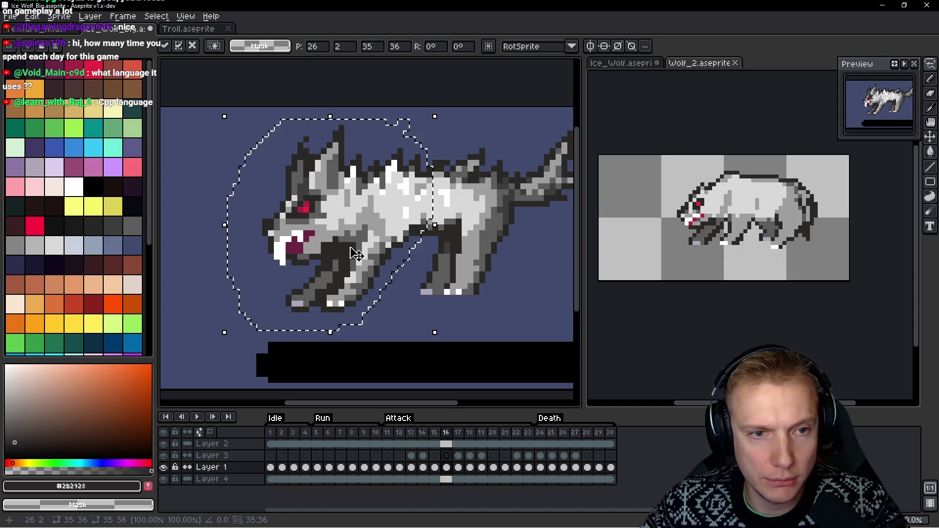
{"action": "scroll", "coordinate": [356, 257], "scroll_direction": "down", "scroll_amount": 3}
{"action": "key", "text": "h"}
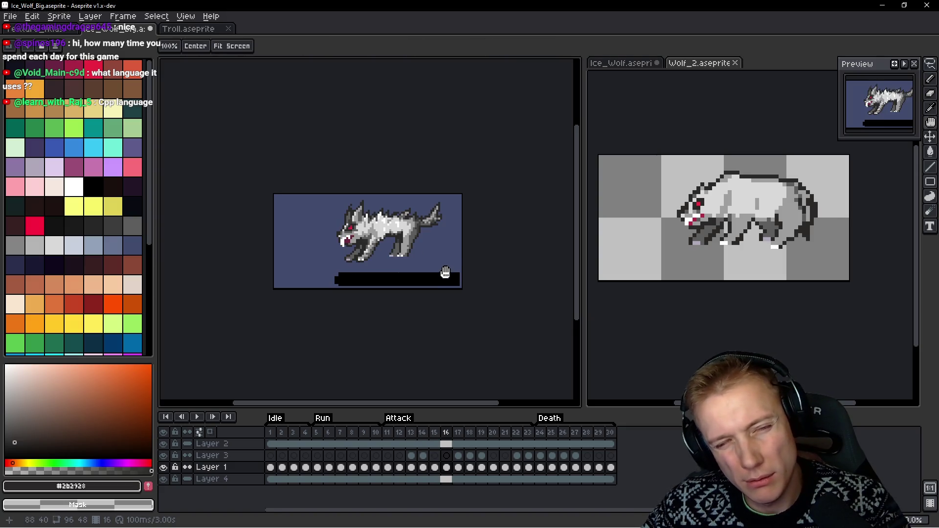
Shift the wolf's tail and back slightly and play the animation to review
{"action": "key", "text": "q"}
{"action": "scroll", "coordinate": [442, 267], "scroll_direction": "up", "scroll_amount": 3}
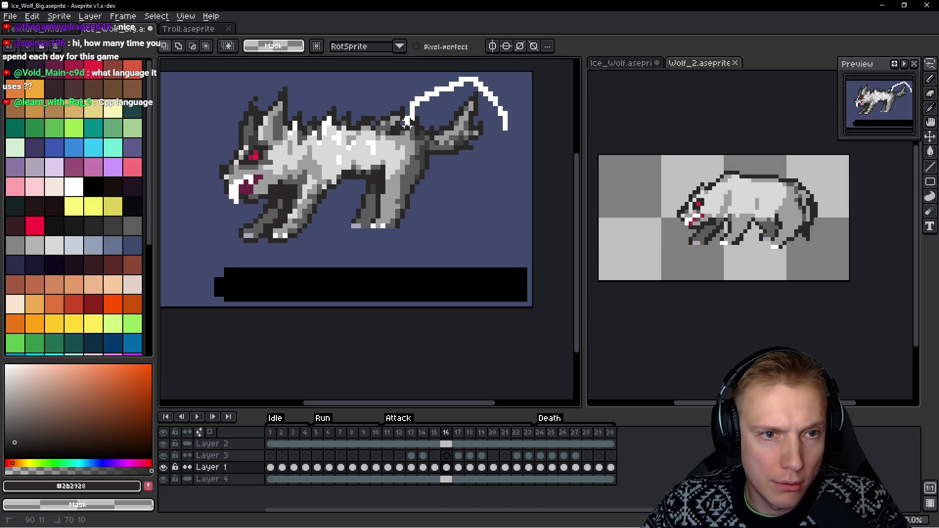
{"action": "left_click_drag", "start_coordinate": [407, 123], "coordinate": [421, 123]}
{"action": "left_click_drag", "start_coordinate": [500, 118], "coordinate": [464, 88]}
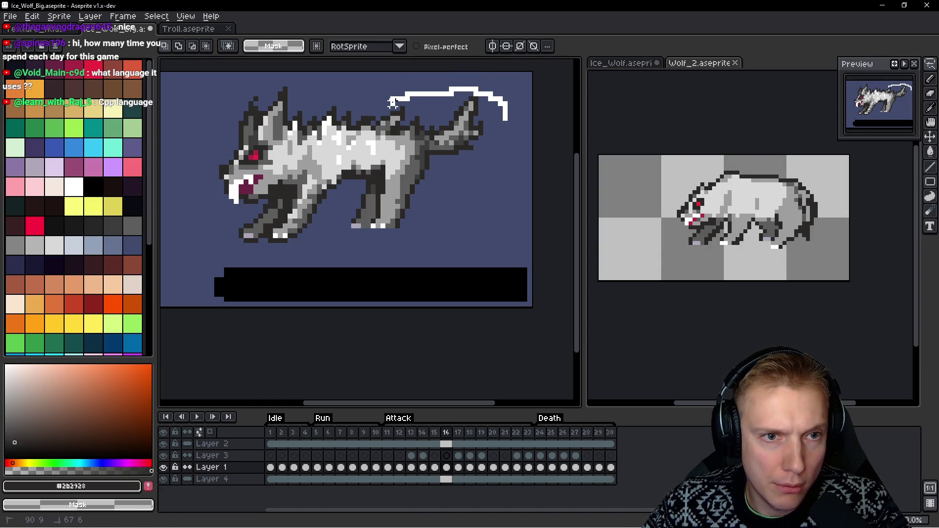
{"action": "mouse_move", "coordinate": [369, 173]}
{"action": "left_mouse_down"}
{"action": "mouse_move", "coordinate": [507, 201]}
{"action": "mouse_move", "coordinate": [511, 110]}
{"action": "left_mouse_up"}
{"action": "left_click_drag", "start_coordinate": [445, 197], "coordinate": [442, 203]}
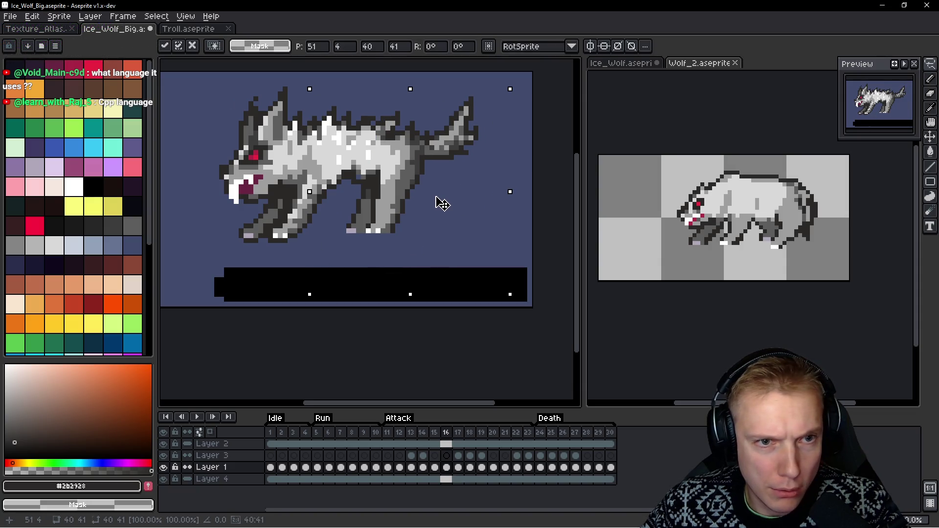
{"action": "key", "text": "Return"}
{"action": "scroll", "coordinate": [440, 203], "scroll_direction": "down", "scroll_amount": 1}
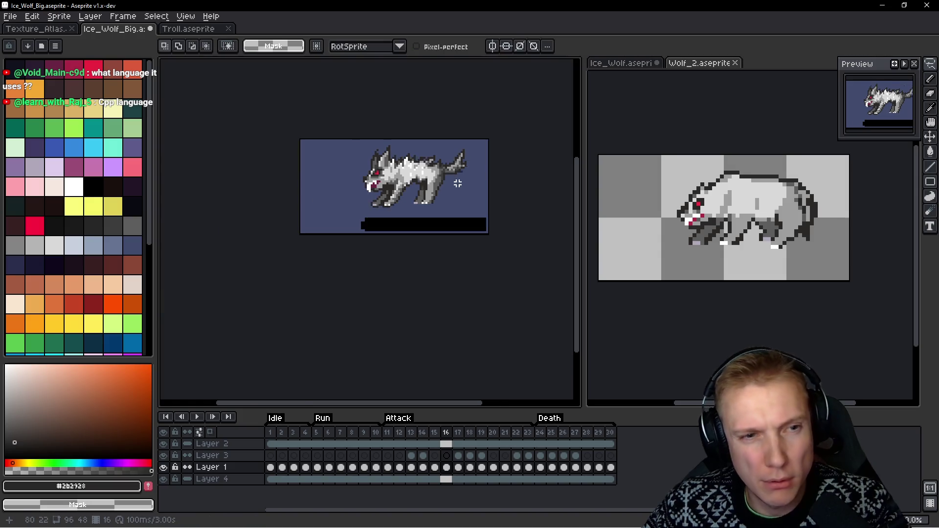
{"action": "key", "text": "Return"}
{"action": "key", "text": "Return"}
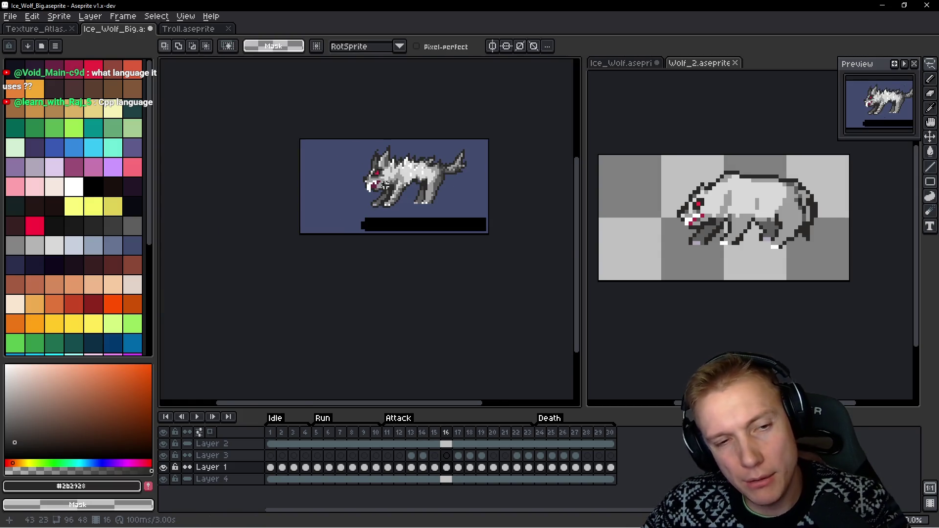
{"action": "scroll", "coordinate": [392, 187], "scroll_direction": "up", "scroll_amount": 1}
{"action": "scroll", "coordinate": [388, 174], "scroll_direction": "down", "scroll_amount": 1}
{"action": "scroll", "coordinate": [448, 157], "scroll_direction": "up", "scroll_amount": 1}
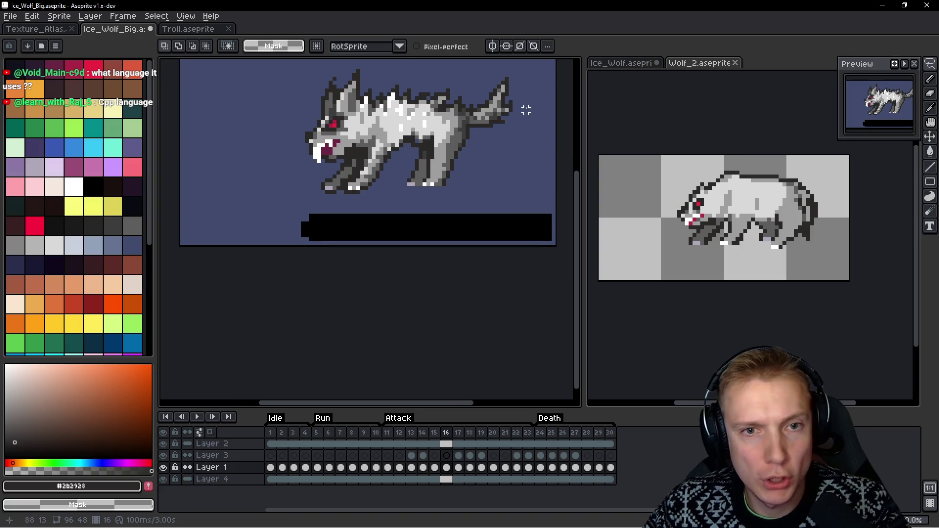
Zoom in on the wolf with the Pencil and sample its light grey #9e9e9e
{"action": "scroll", "coordinate": [526, 110], "scroll_direction": "up", "scroll_amount": 1}
{"action": "scroll", "coordinate": [497, 137], "scroll_direction": "down", "scroll_amount": 1}
{"action": "scroll", "coordinate": [388, 195], "scroll_direction": "up", "scroll_amount": 2}
{"action": "key", "text": "b"}
{"action": "scroll", "coordinate": [458, 174], "scroll_direction": "down", "scroll_amount": 2}
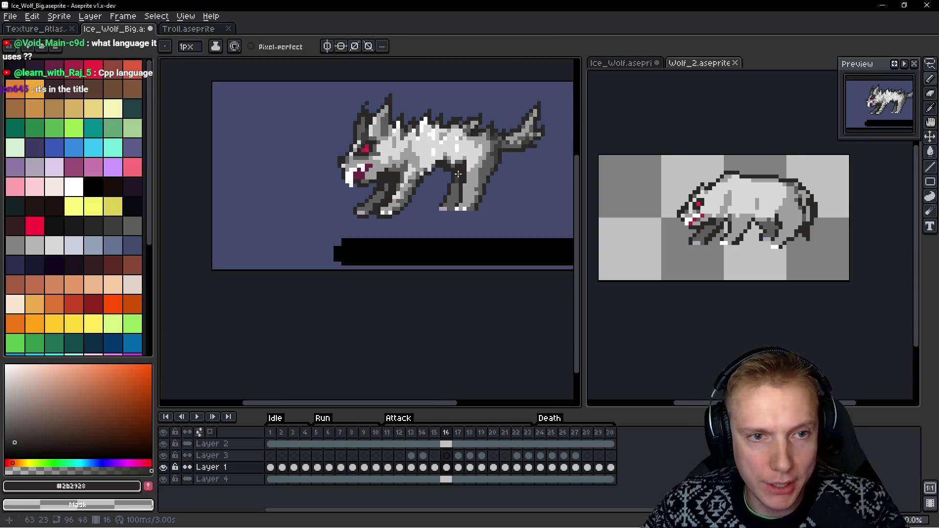
{"action": "scroll", "coordinate": [458, 175], "scroll_direction": "up", "scroll_amount": 1}
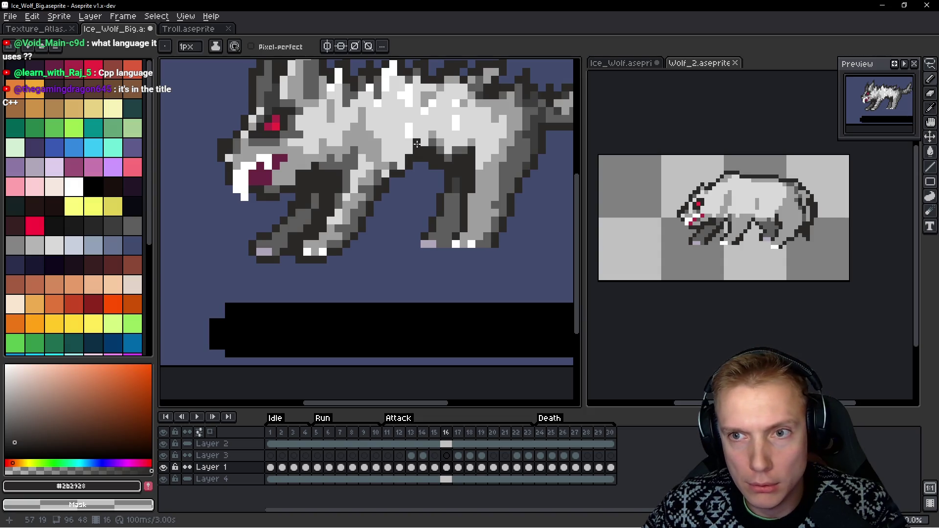
{"action": "scroll", "coordinate": [443, 185], "scroll_direction": "down", "scroll_amount": 2}
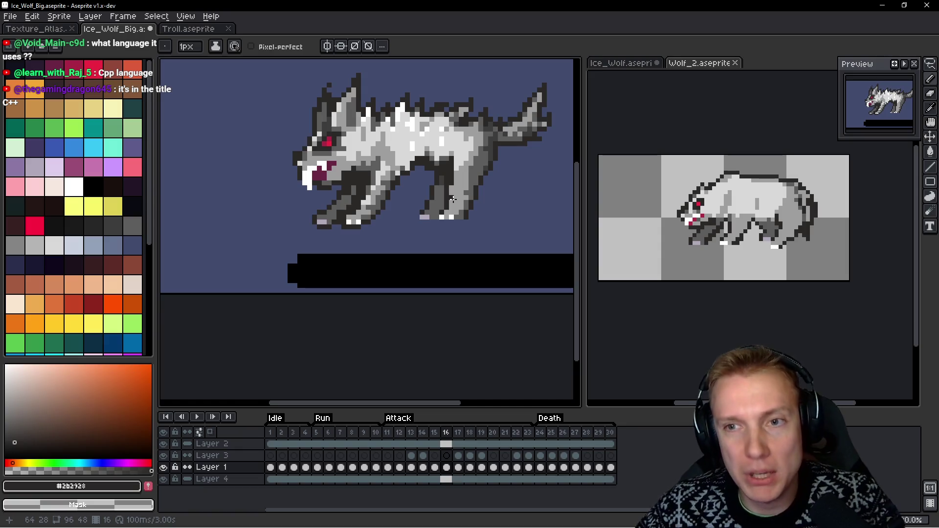
{"action": "scroll", "coordinate": [328, 93], "scroll_direction": "up", "scroll_amount": 1}
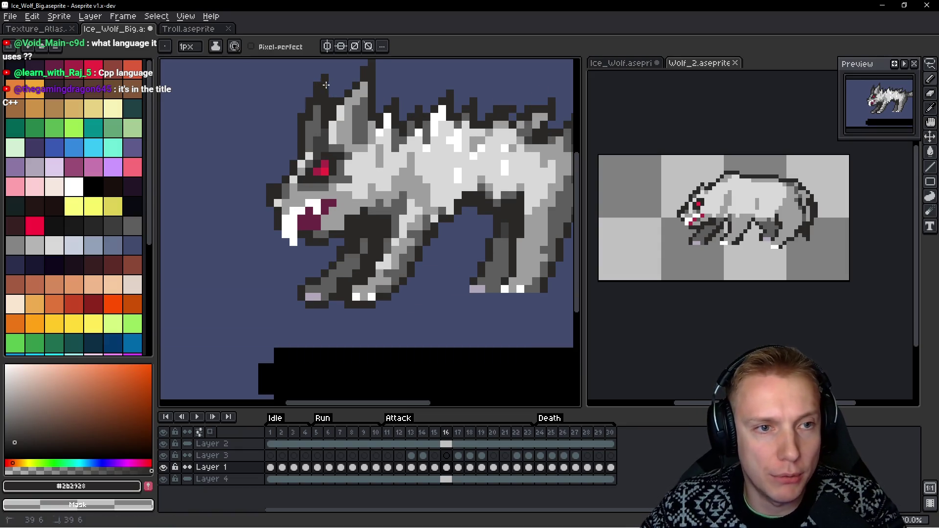
{"action": "scroll", "coordinate": [387, 98], "scroll_direction": "down", "scroll_amount": 2}
{"action": "scroll", "coordinate": [401, 110], "scroll_direction": "up", "scroll_amount": 1}
{"action": "scroll", "coordinate": [408, 113], "scroll_direction": "down", "scroll_amount": 2}
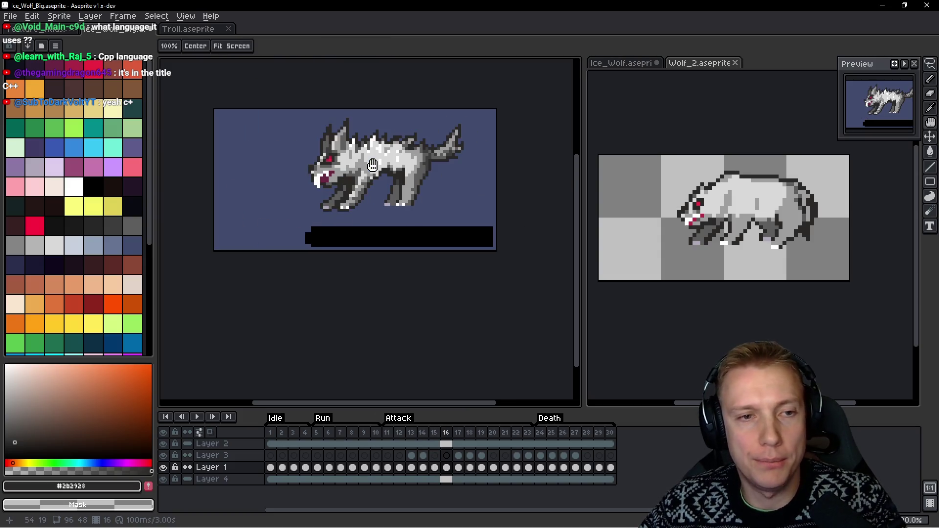
{"action": "scroll", "coordinate": [394, 169], "scroll_direction": "up", "scroll_amount": 4}
{"action": "left_click", "coordinate": [347, 319], "text": "alt"}
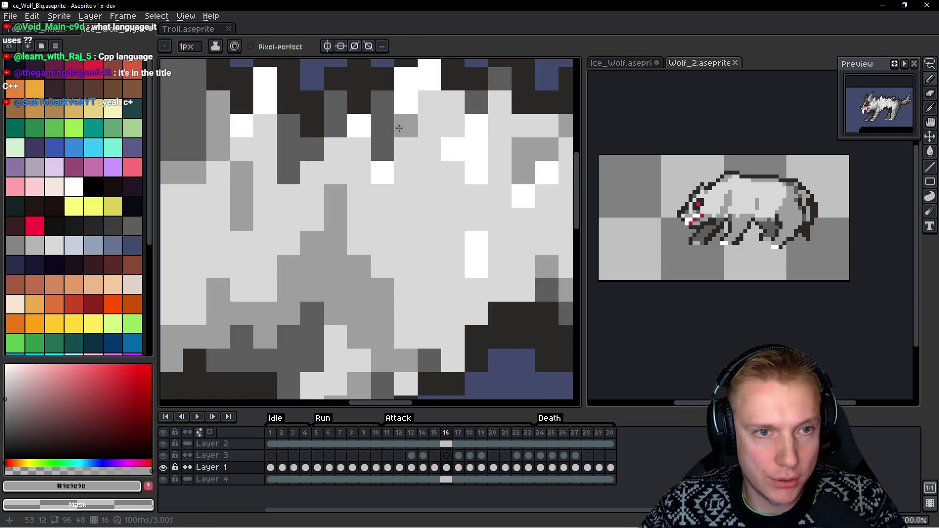
{"action": "scroll", "coordinate": [436, 184], "scroll_direction": "down", "scroll_amount": 4}
{"action": "scroll", "coordinate": [435, 184], "scroll_direction": "up", "scroll_amount": 1}
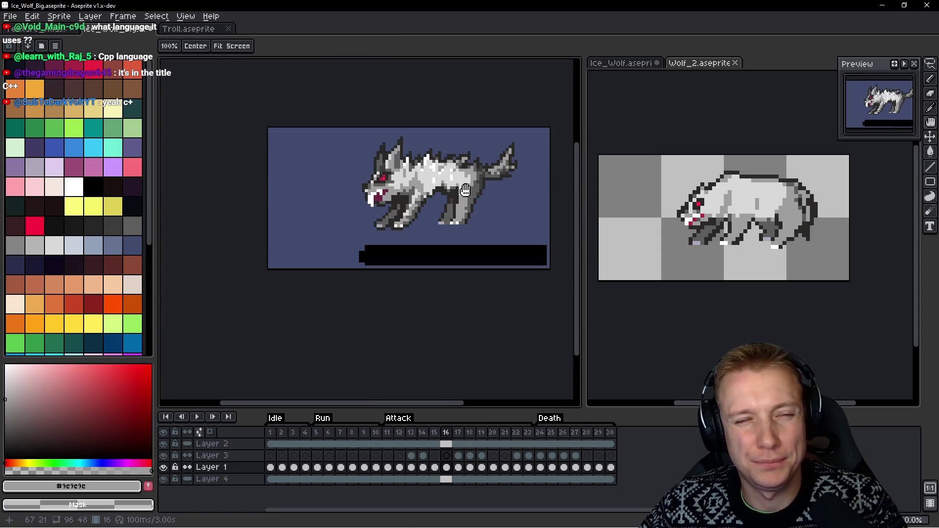
{"action": "scroll", "coordinate": [487, 192], "scroll_direction": "up", "scroll_amount": 1}
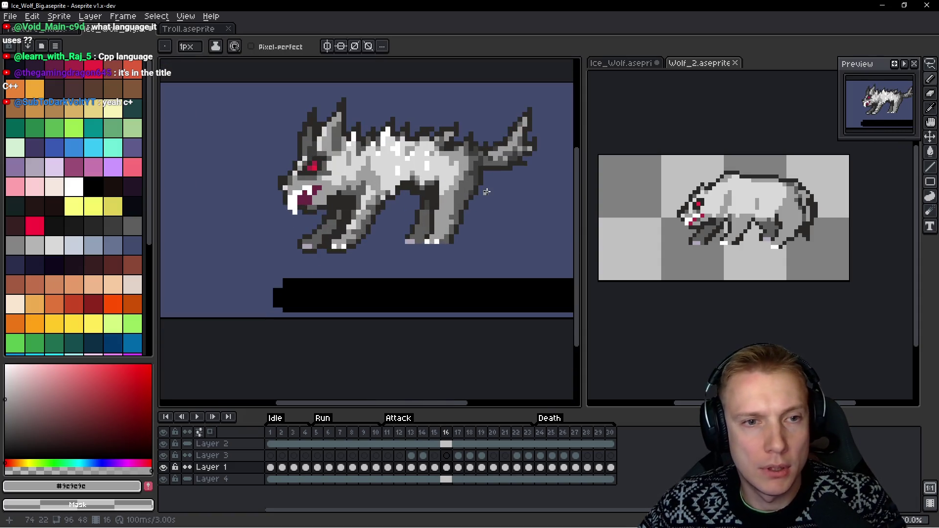
Lasso the tail and hind leg, move them one pixel left and down, and play
{"action": "key", "text": "q"}
{"action": "mouse_move", "coordinate": [564, 130]}
{"action": "left_mouse_down"}
{"action": "mouse_move", "coordinate": [514, 87]}
{"action": "mouse_move", "coordinate": [378, 117]}
{"action": "mouse_move", "coordinate": [374, 130]}
{"action": "mouse_move", "coordinate": [383, 120]}
{"action": "left_mouse_up"}
{"action": "left_click", "coordinate": [378, 119]}
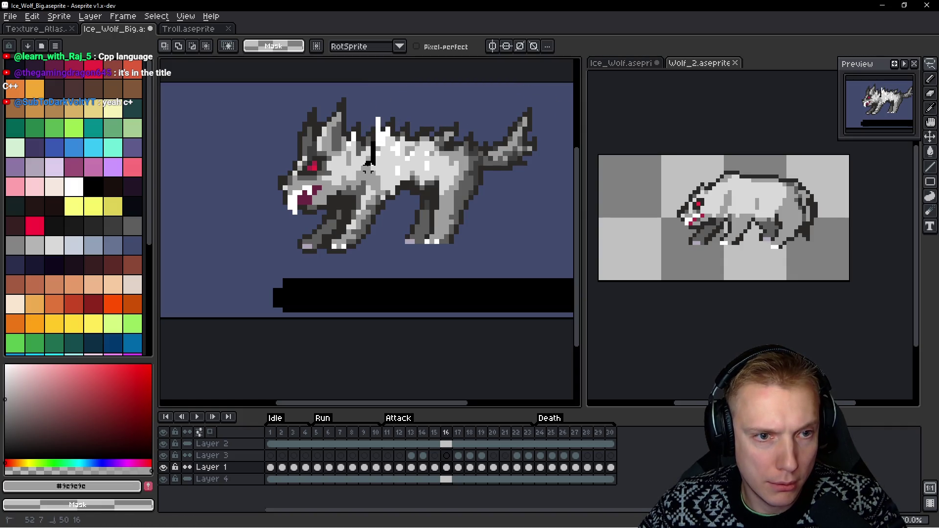
{"action": "mouse_move", "coordinate": [393, 214]}
{"action": "left_mouse_down"}
{"action": "mouse_move", "coordinate": [528, 225]}
{"action": "mouse_move", "coordinate": [531, 89]}
{"action": "mouse_move", "coordinate": [382, 117]}
{"action": "left_mouse_up"}
{"action": "left_click", "coordinate": [504, 192]}
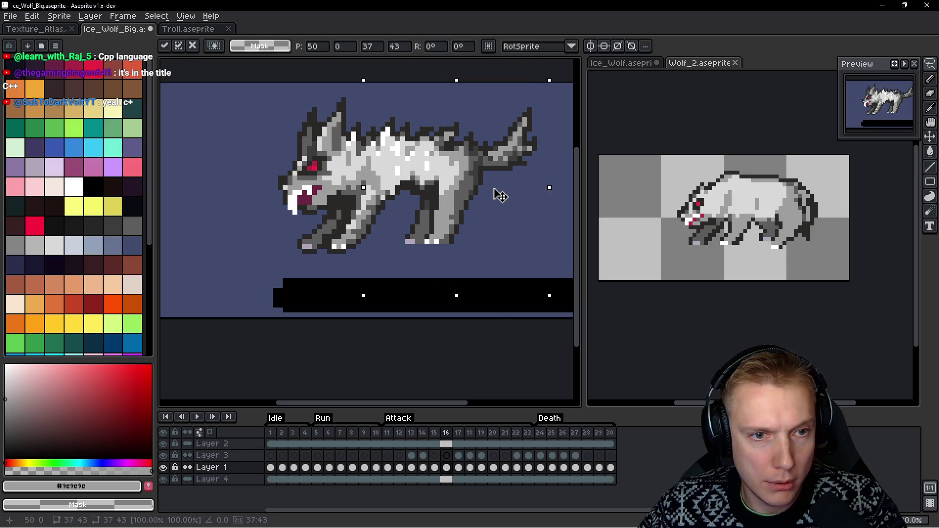
{"action": "left_click_drag", "start_coordinate": [499, 197], "coordinate": [495, 200]}
{"action": "key", "text": "Return"}
{"action": "scroll", "coordinate": [495, 200], "scroll_direction": "down", "scroll_amount": 3}
{"action": "key", "text": "Return"}
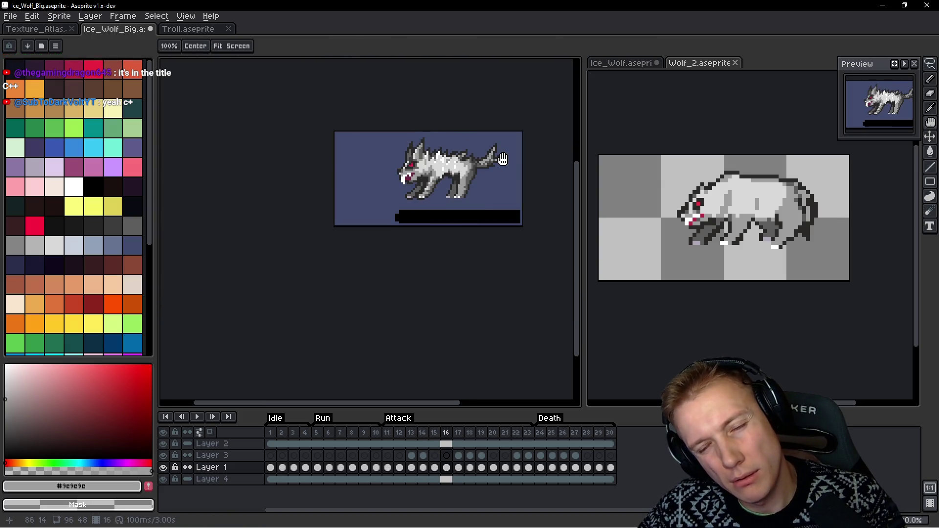
Paint a #5d5d5d stroke below the tail and erase the long light grey tail
{"action": "key", "text": "Return"}
{"action": "scroll", "coordinate": [468, 207], "scroll_direction": "up", "scroll_amount": 5}
{"action": "scroll", "coordinate": [468, 208], "scroll_direction": "up", "scroll_amount": 2}
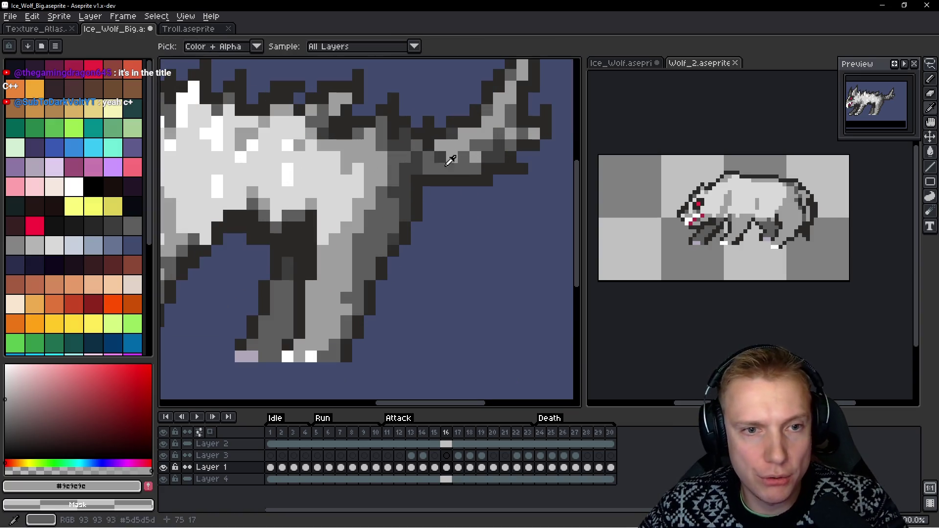
{"action": "left_click", "coordinate": [447, 157], "text": "alt"}
{"action": "left_click_drag", "start_coordinate": [440, 179], "coordinate": [428, 240]}
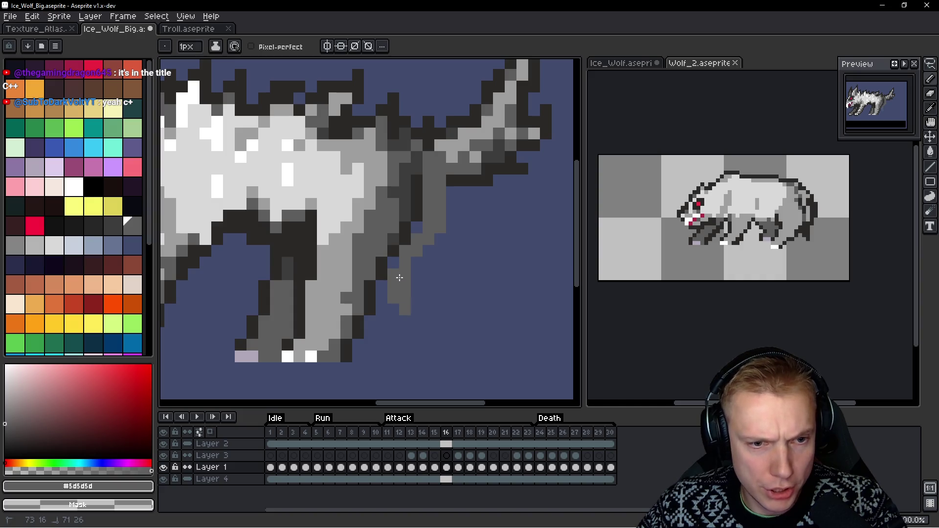
{"action": "left_click_drag", "start_coordinate": [431, 232], "coordinate": [442, 255]}
{"action": "key", "text": "ctrl+z"}
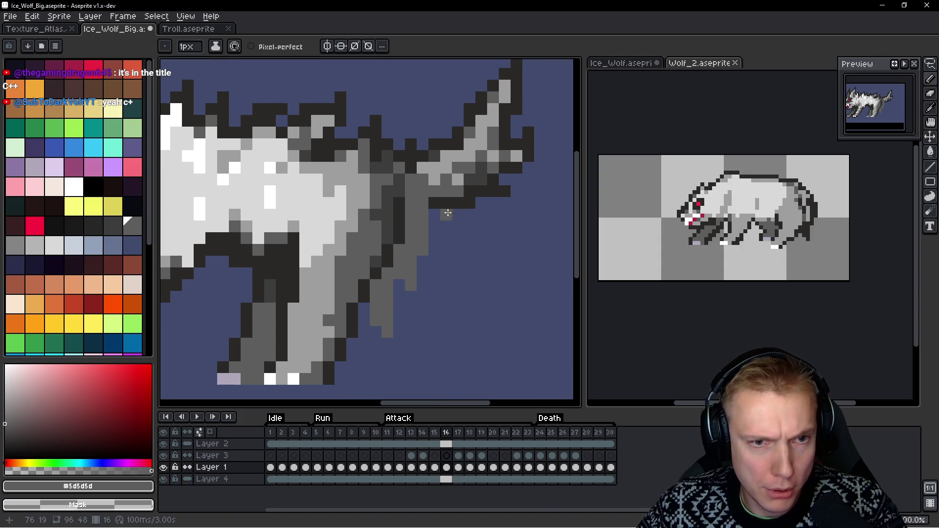
{"action": "mouse_move", "coordinate": [435, 215]}
{"action": "left_mouse_down"}
{"action": "mouse_move", "coordinate": [469, 117]}
{"action": "mouse_move", "coordinate": [495, 71]}
{"action": "mouse_move", "coordinate": [509, 69]}
{"action": "mouse_move", "coordinate": [489, 134]}
{"action": "mouse_move", "coordinate": [510, 175]}
{"action": "left_mouse_up"}
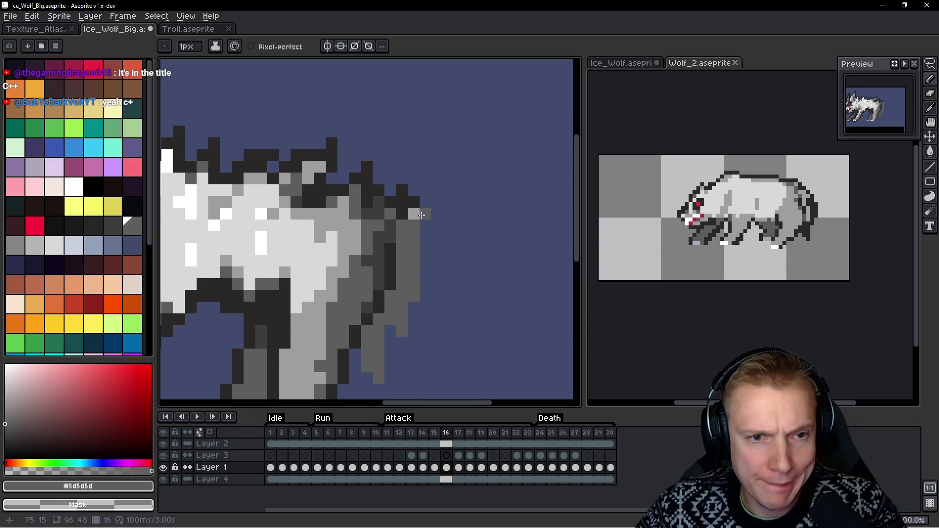
Draw a near-black #2b2928 outline down the wolf's right and rear edge
{"action": "left_click", "coordinate": [413, 203], "text": "alt"}
{"action": "left_click", "coordinate": [414, 213]}
{"action": "mouse_move", "coordinate": [426, 224]}
{"action": "left_mouse_down"}
{"action": "mouse_move", "coordinate": [421, 295]}
{"action": "mouse_move", "coordinate": [402, 287]}
{"action": "mouse_move", "coordinate": [409, 305]}
{"action": "mouse_move", "coordinate": [398, 293]}
{"action": "left_mouse_up"}
{"action": "left_click", "coordinate": [413, 295]}
{"action": "left_click", "coordinate": [391, 319]}
{"action": "left_click", "coordinate": [403, 290]}
{"action": "left_click_drag", "start_coordinate": [390, 338], "coordinate": [377, 330]}
{"action": "scroll", "coordinate": [516, 276], "scroll_direction": "down", "scroll_amount": 5}
{"action": "key", "text": "comma"}
{"action": "key", "text": "period"}
Shade a few rear pixels with dark grey #3d3d3d
{"action": "scroll", "coordinate": [461, 292], "scroll_direction": "up", "scroll_amount": 5}
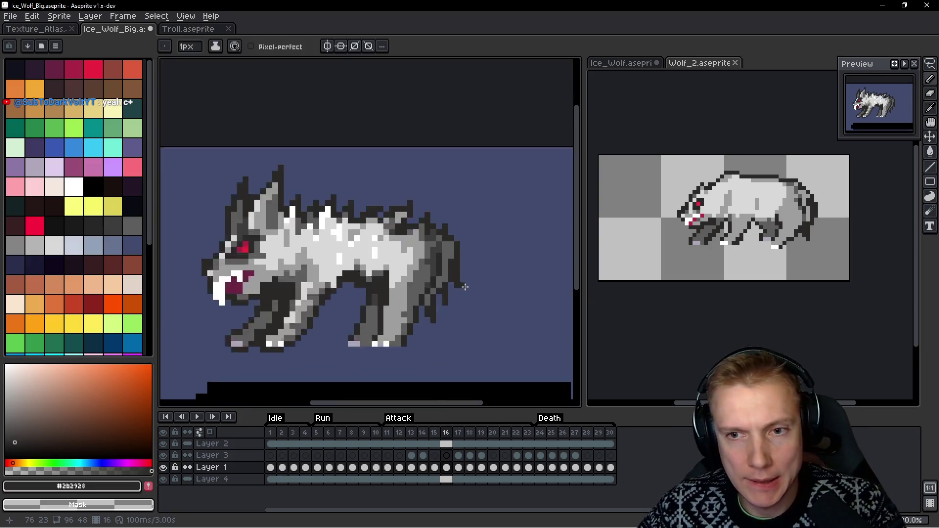
{"action": "key", "text": "alt"}
{"action": "left_click", "coordinate": [407, 283], "text": "alt"}
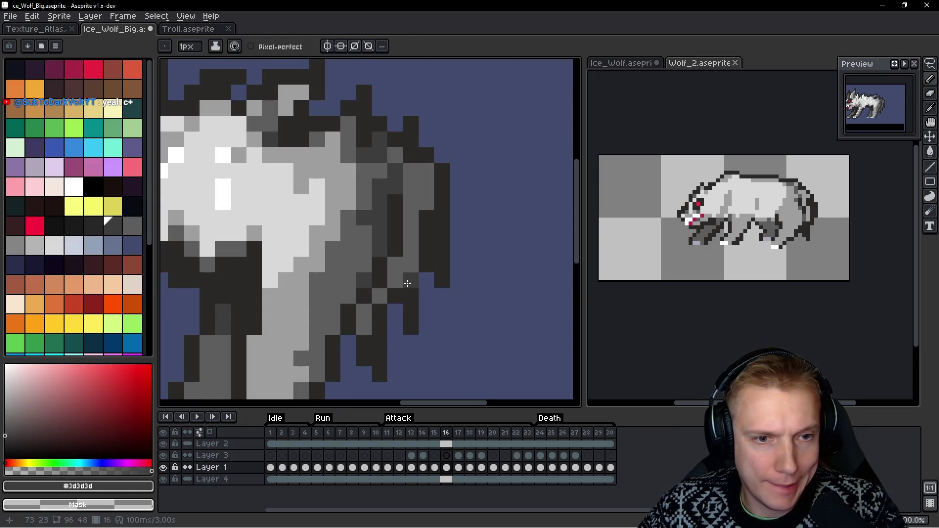
{"action": "left_click_drag", "start_coordinate": [393, 270], "coordinate": [406, 266]}
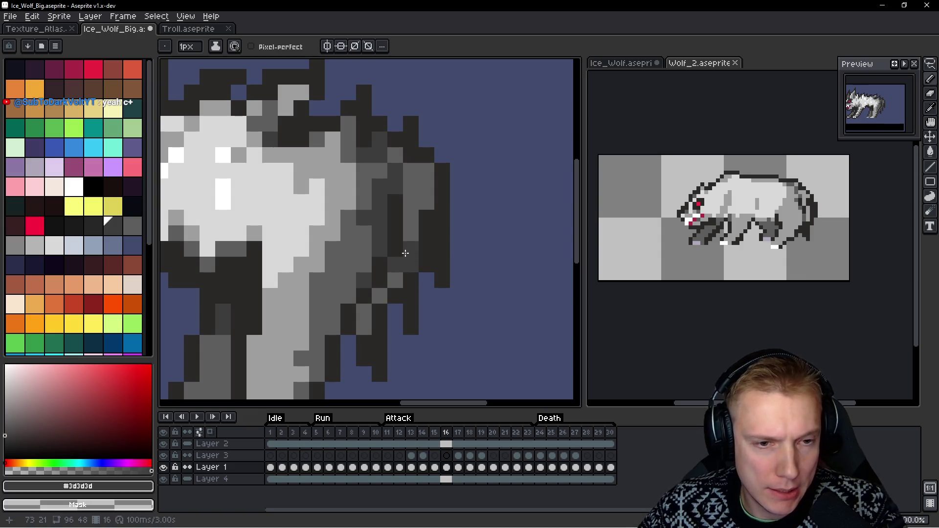
{"action": "left_click", "coordinate": [363, 317]}
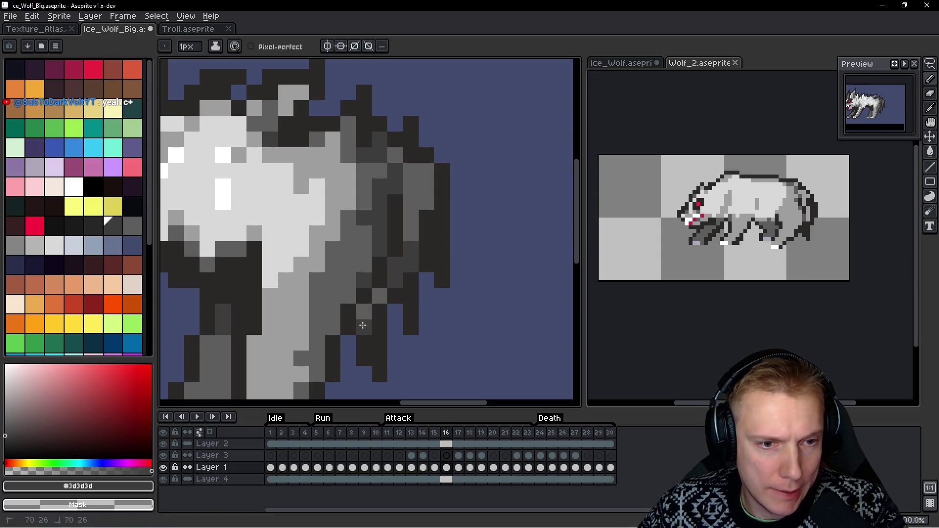
Add light grey #9e9e9e fur highlights on the rear and compare frames 15 and 16
{"action": "key", "text": "alt"}
{"action": "left_click", "coordinate": [334, 200], "text": "alt"}
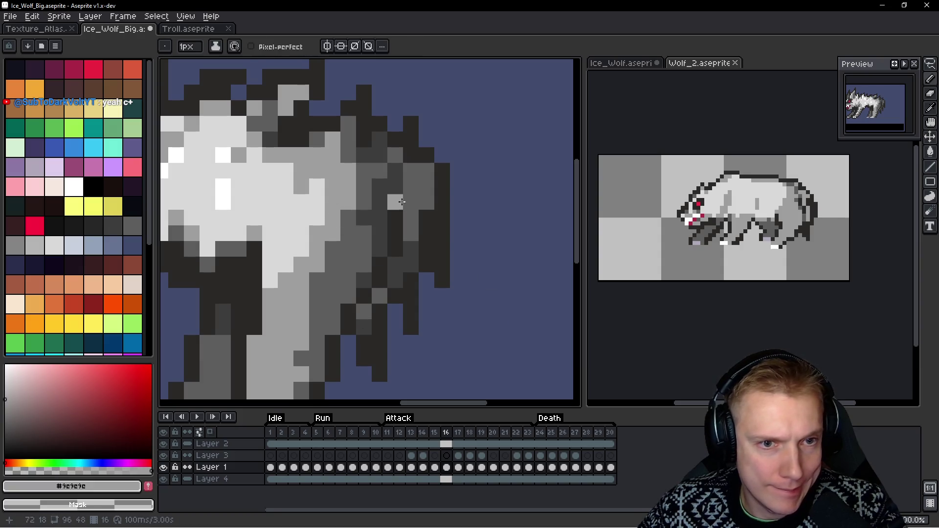
{"action": "left_click", "coordinate": [411, 187]}
{"action": "left_click", "coordinate": [443, 233]}
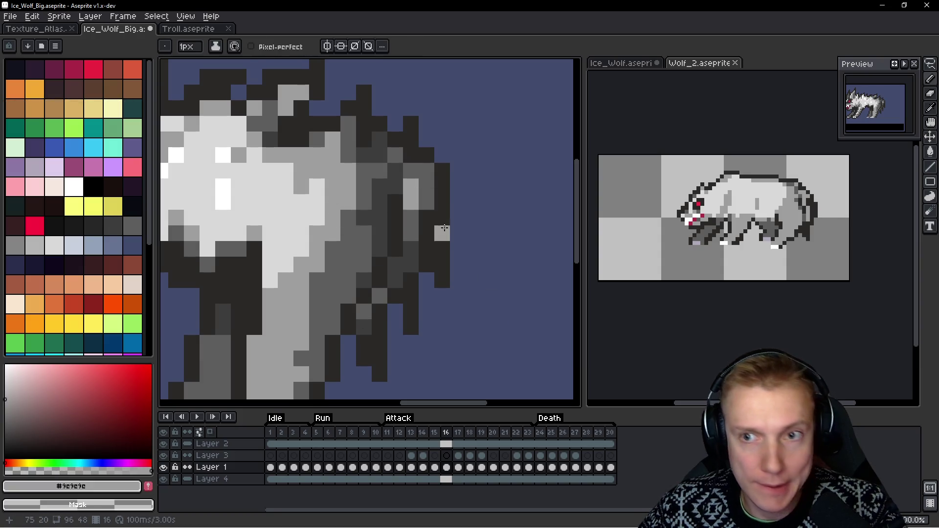
{"action": "left_click_drag", "start_coordinate": [416, 184], "coordinate": [427, 187]}
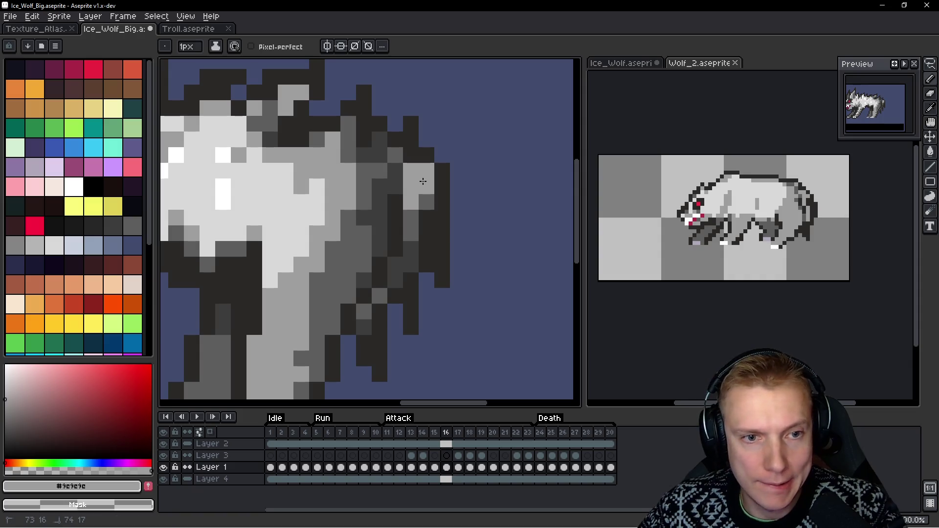
{"action": "left_click", "coordinate": [411, 225], "text": "alt"}
{"action": "left_click", "coordinate": [410, 190]}
{"action": "left_click", "coordinate": [427, 179], "text": "alt"}
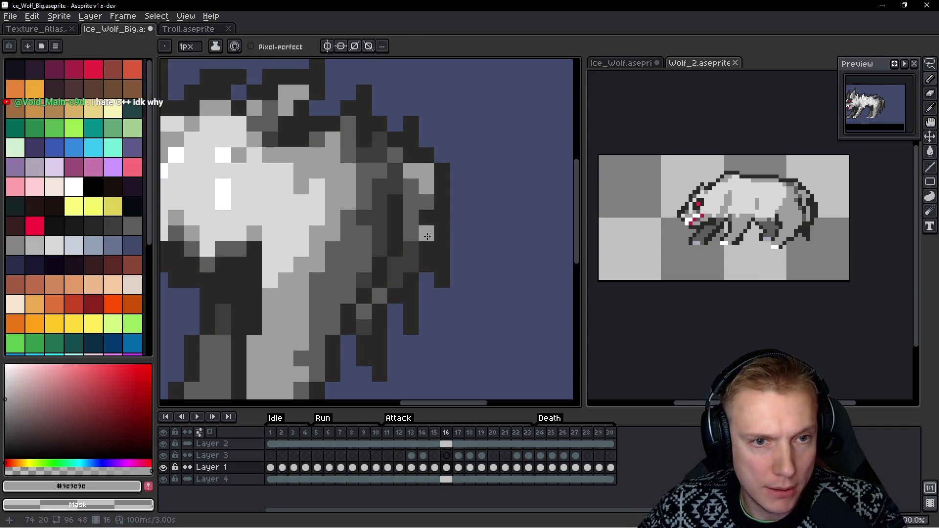
{"action": "scroll", "coordinate": [463, 206], "scroll_direction": "down", "scroll_amount": 6}
{"action": "key", "text": "comma"}
{"action": "key", "text": "period"}
{"action": "key", "text": "comma"}
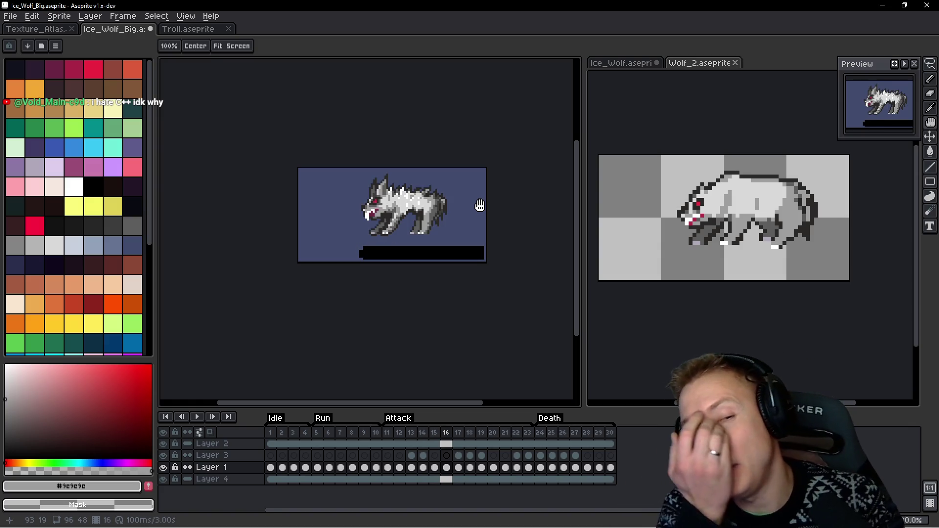
Lasso the wolf's head, recentre the sprite and play the animation
{"action": "key", "text": "b"}
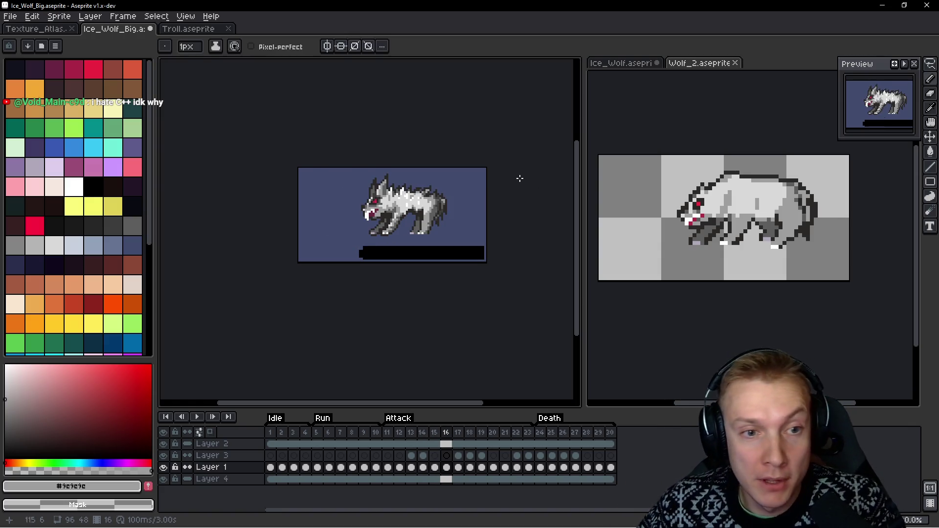
{"action": "scroll", "coordinate": [430, 149], "scroll_direction": "up", "scroll_amount": 6}
{"action": "key", "text": "q"}
{"action": "mouse_move", "coordinate": [436, 113]}
{"action": "left_mouse_down"}
{"action": "mouse_move", "coordinate": [262, 246]}
{"action": "mouse_move", "coordinate": [342, 301]}
{"action": "mouse_move", "coordinate": [424, 257]}
{"action": "mouse_move", "coordinate": [438, 182]}
{"action": "left_mouse_up"}
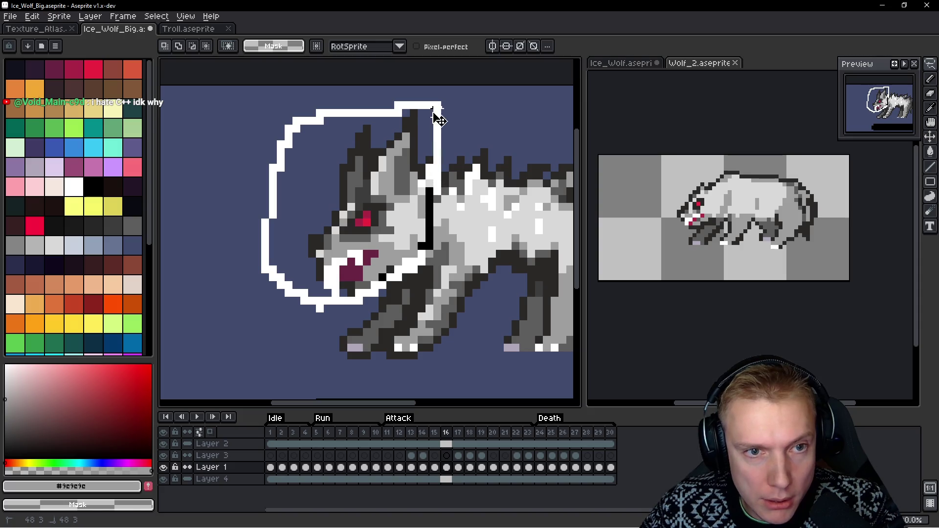
{"action": "left_click_drag", "start_coordinate": [438, 119], "coordinate": [436, 112]}
{"action": "scroll", "coordinate": [451, 196], "scroll_direction": "down", "scroll_amount": 4}
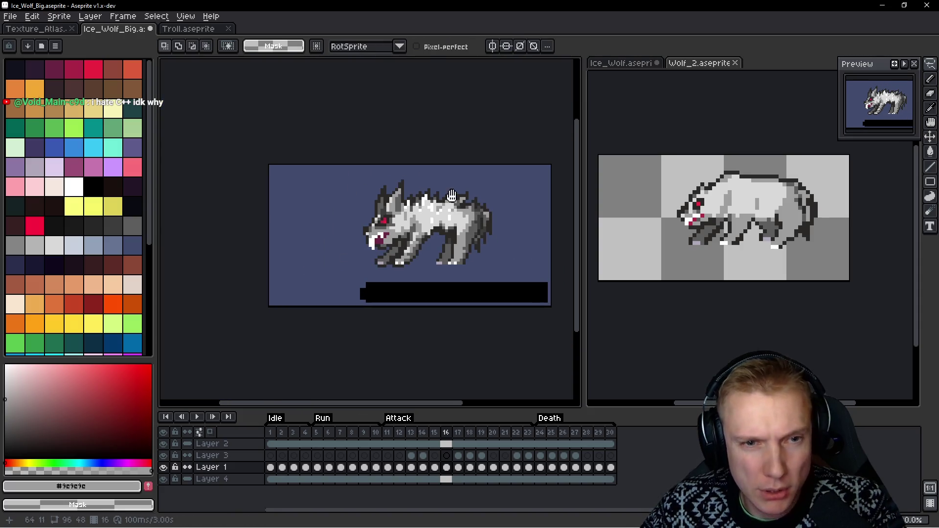
{"action": "left_click_drag", "start_coordinate": [451, 195], "coordinate": [434, 205]}
{"action": "key", "text": "Return"}
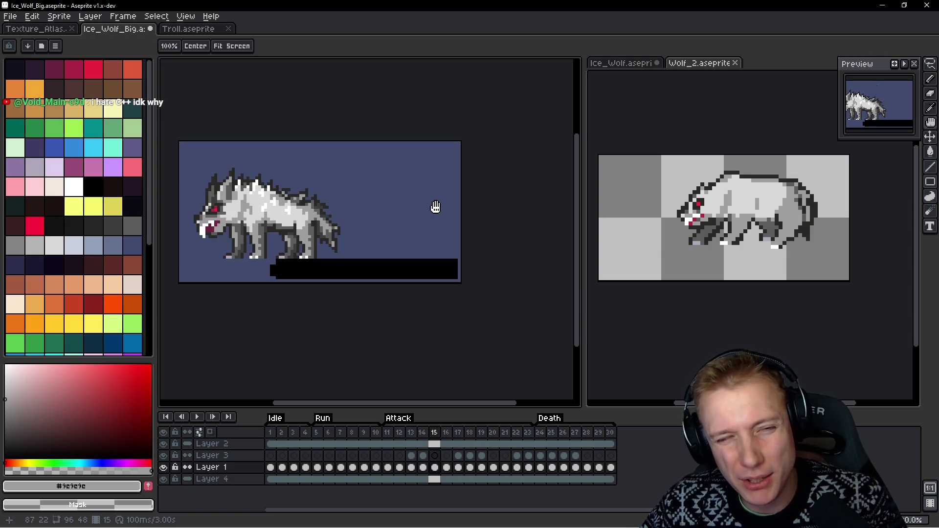
Switch to Wolf_2.aseprite and go to an earlier animation frame
{"action": "left_click", "coordinate": [687, 235]}
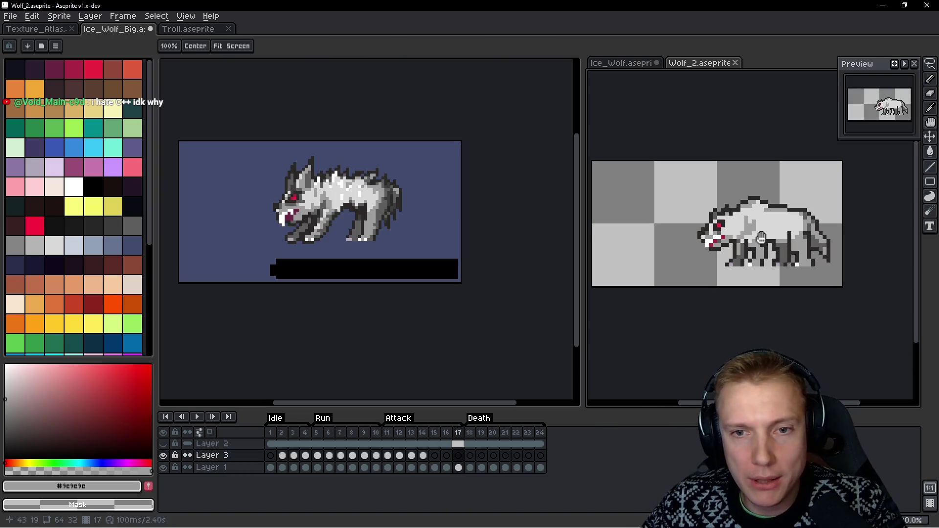
{"action": "key", "text": "m"}
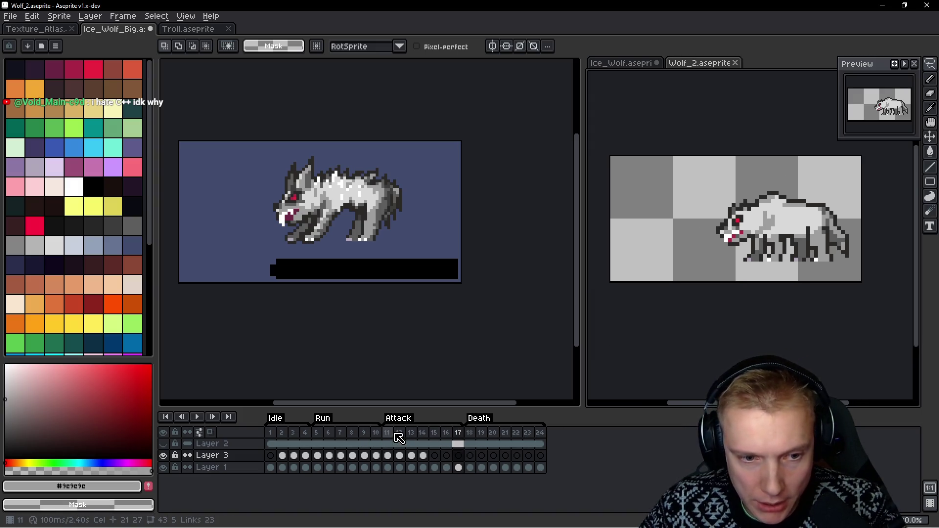
{"action": "left_click", "coordinate": [273, 438]}
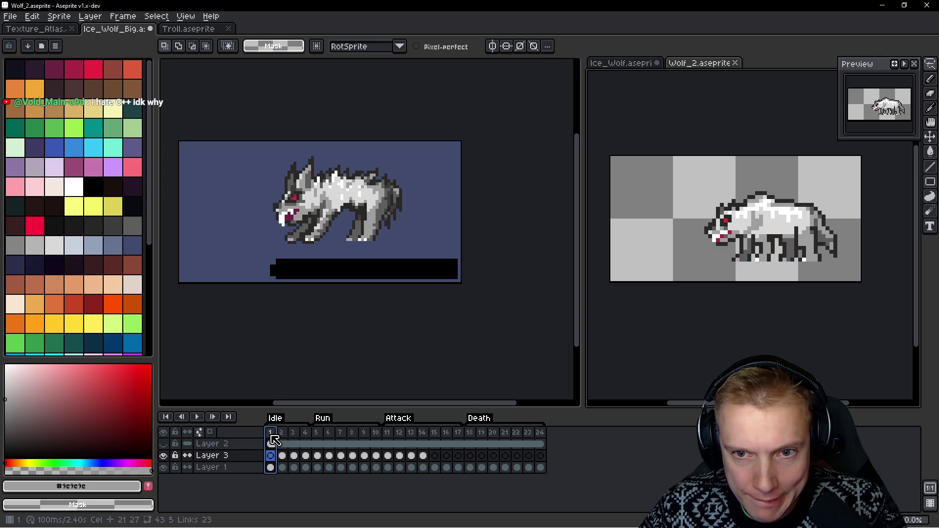
Duplicate frame 1 of Ice_Wolf_Big as a standing frame and move it after frame 17
{"action": "left_click", "coordinate": [491, 250]}
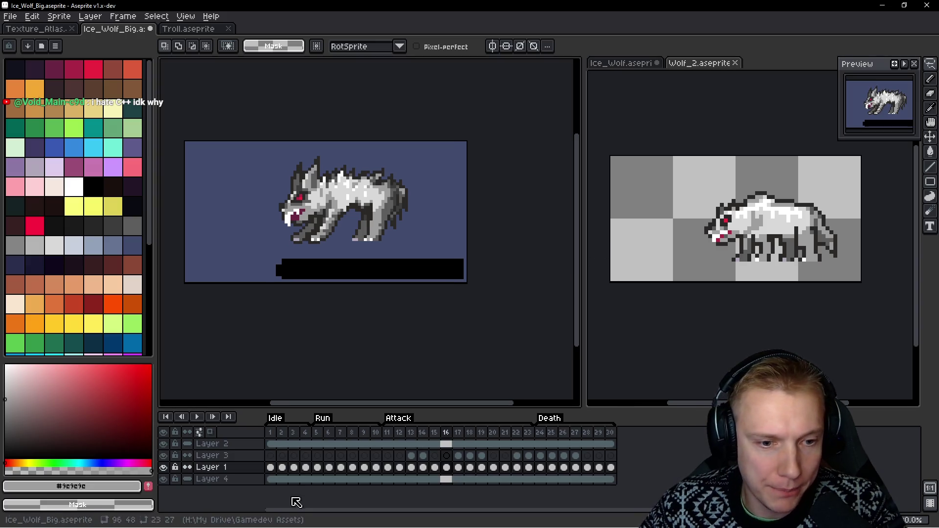
{"action": "left_click", "coordinate": [273, 434]}
{"action": "key", "text": "alt+n"}
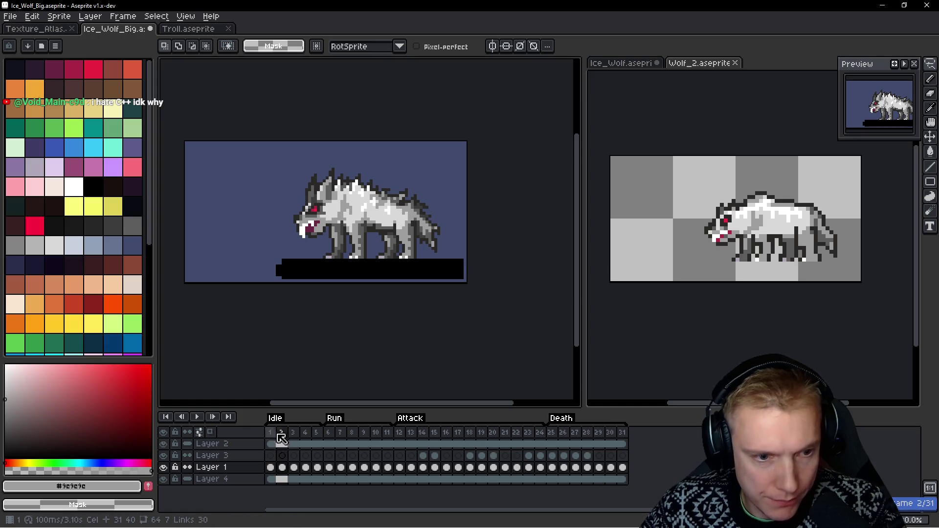
{"action": "mouse_move", "coordinate": [294, 439]}
{"action": "left_mouse_down"}
{"action": "mouse_move", "coordinate": [470, 447]}
{"action": "mouse_move", "coordinate": [448, 442]}
{"action": "mouse_move", "coordinate": [462, 437]}
{"action": "left_mouse_up"}
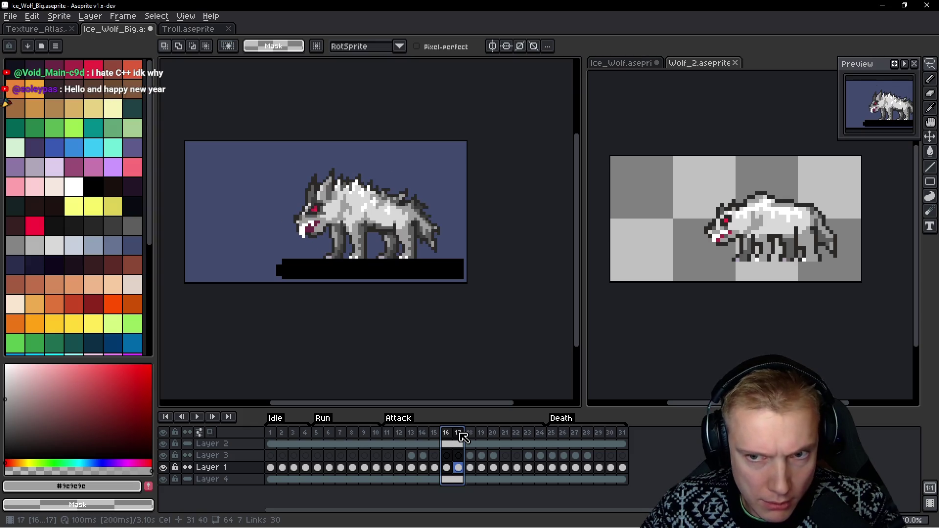
Compare poses against Wolf_2 and nudge the new frame-17 wolf 3 pixels right
{"action": "left_click", "coordinate": [606, 343]}
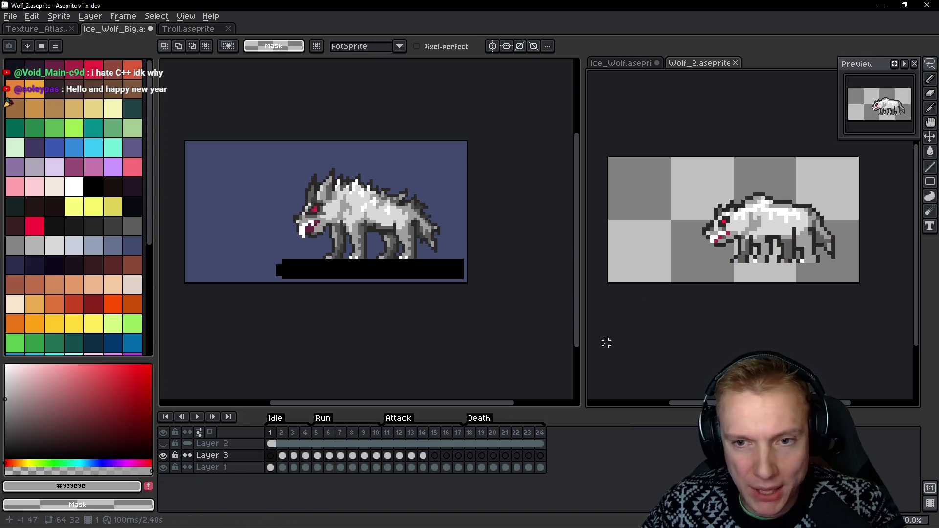
{"action": "left_click", "coordinate": [417, 443]}
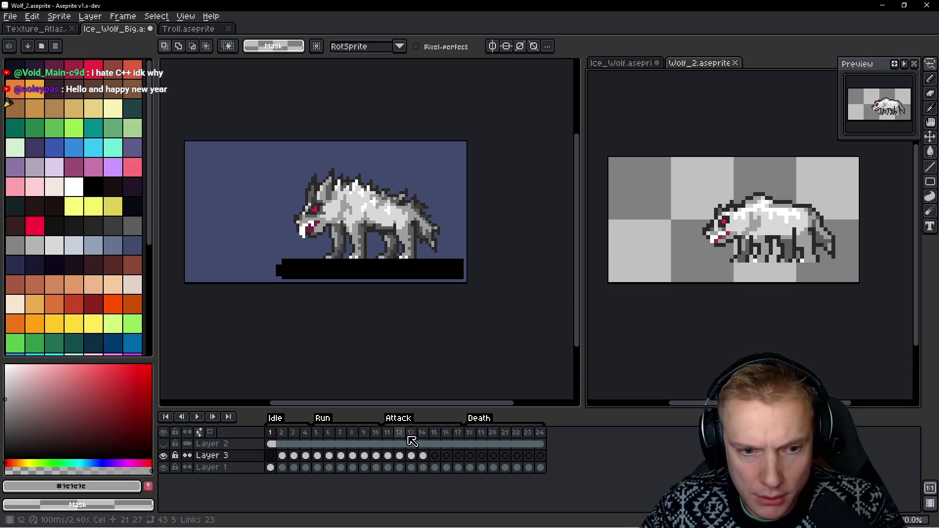
{"action": "left_click", "coordinate": [458, 435]}
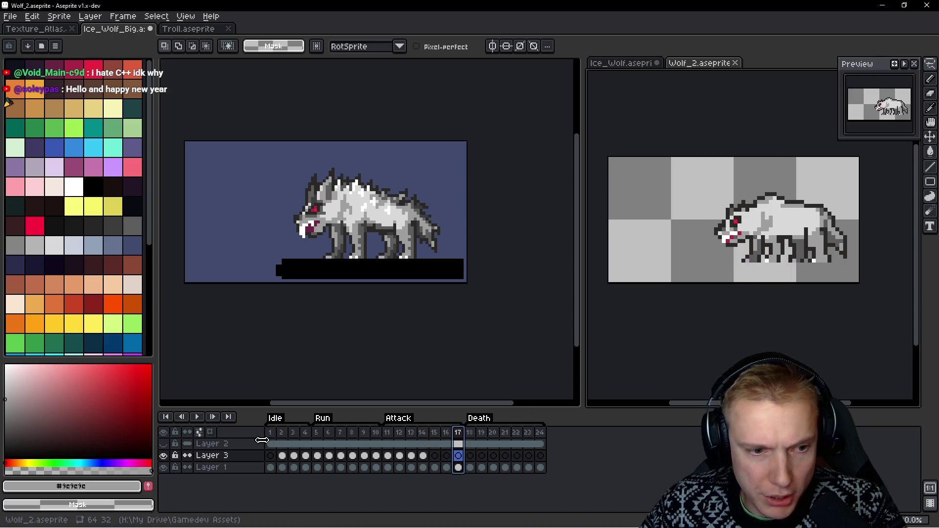
{"action": "left_click", "coordinate": [430, 300]}
{"action": "left_click", "coordinate": [393, 432]}
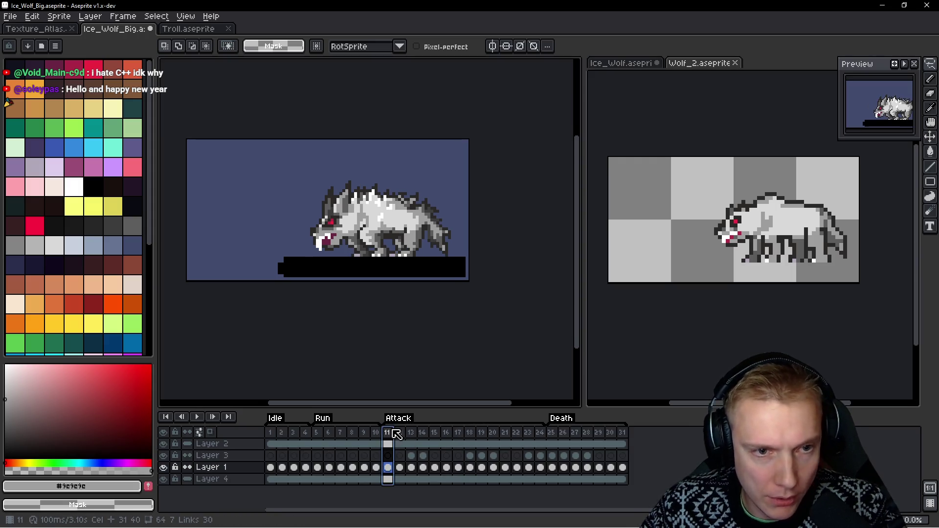
{"action": "left_click", "coordinate": [460, 433]}
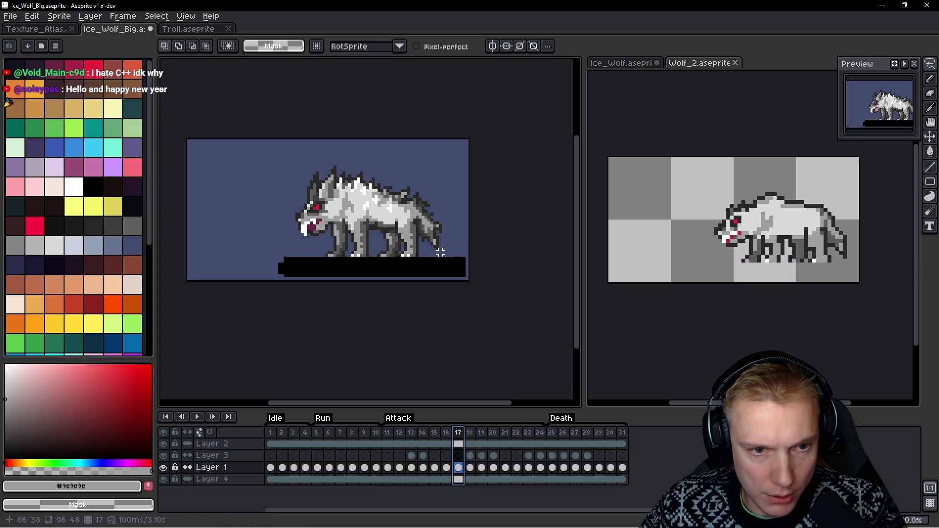
{"action": "left_click_drag", "start_coordinate": [467, 270], "coordinate": [470, 270]}
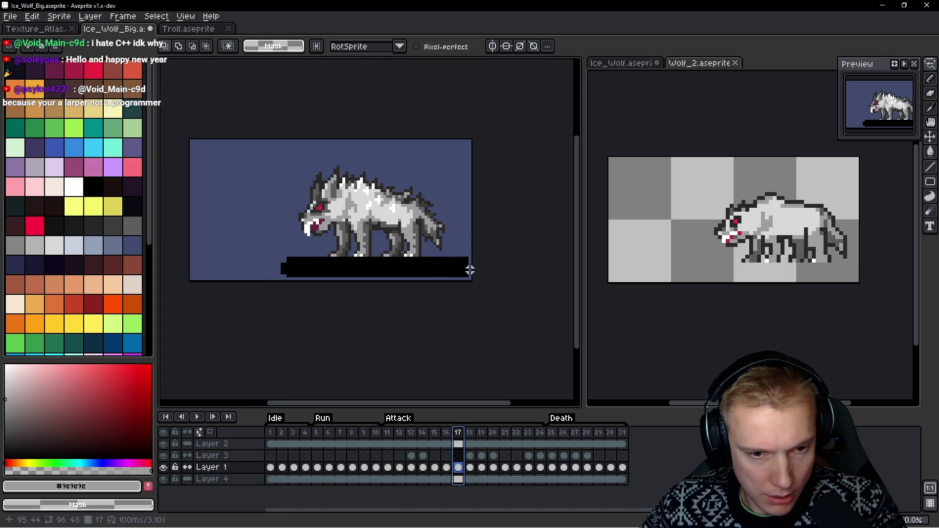
{"action": "key", "text": "Right"}
{"action": "key", "text": "Right"}
{"action": "key", "text": "Right"}
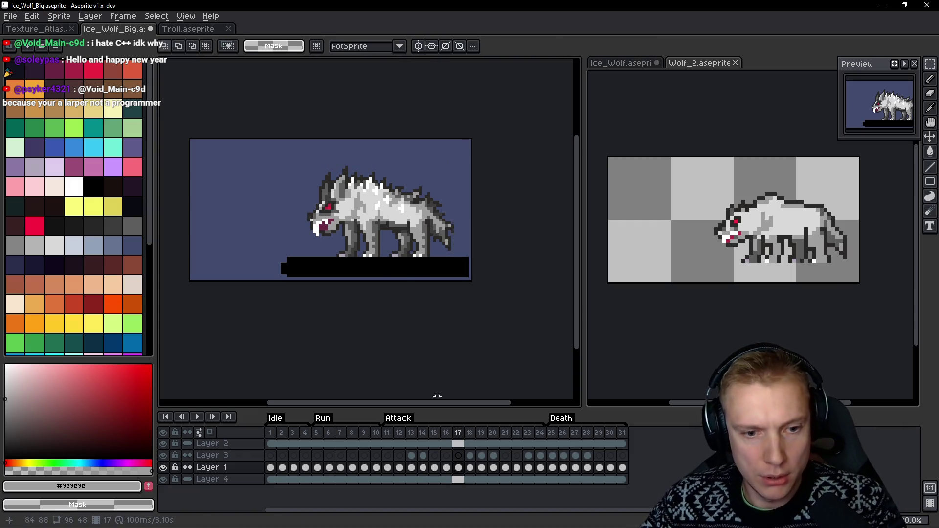
Delete Death frames starting at frame 18 until the sprite has 24 frames
{"action": "left_click", "coordinate": [389, 434]}
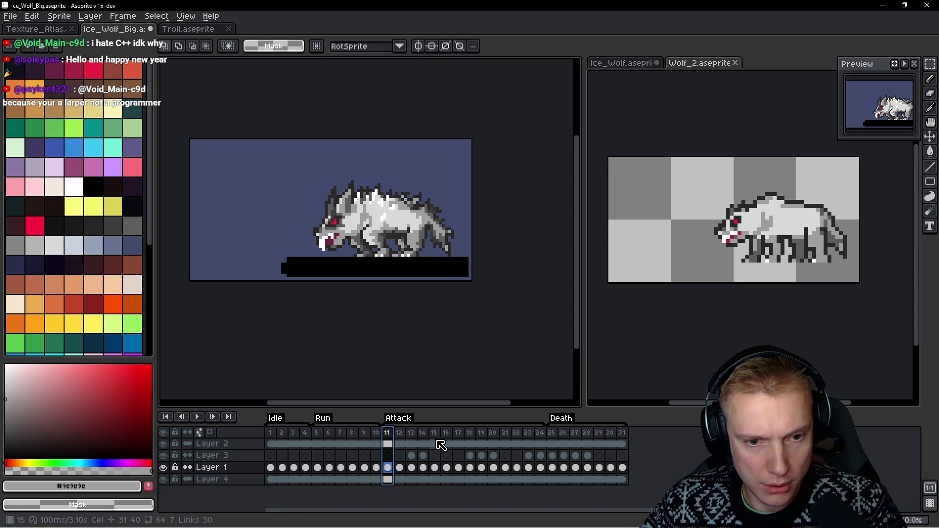
{"action": "left_click", "coordinate": [461, 435]}
{"action": "left_click", "coordinate": [472, 435]}
{"action": "key", "text": "alt+Delete"}
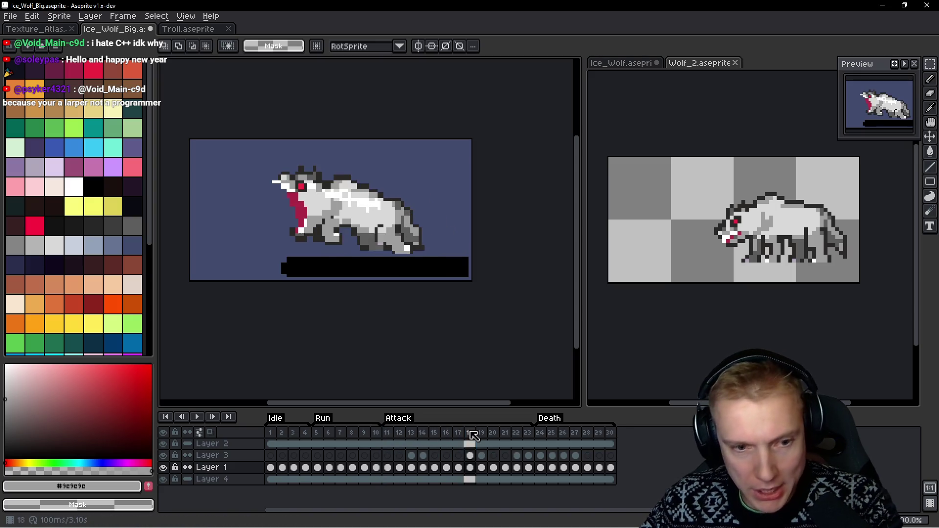
{"action": "key", "text": "alt+Delete"}
{"action": "key", "text": "alt+Delete"}
{"action": "key", "text": "alt+Delete"}
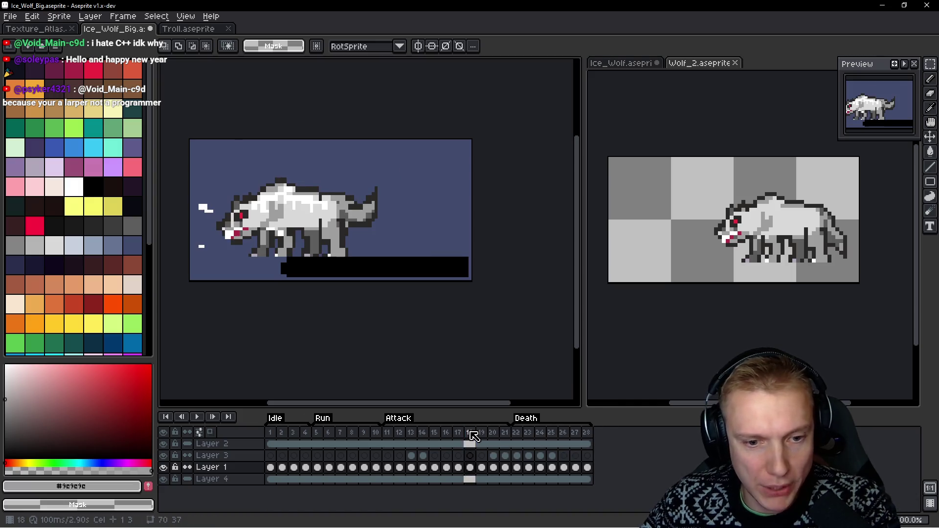
{"action": "key", "text": "alt+Delete"}
{"action": "key", "text": "alt+Delete"}
{"action": "key", "text": "alt+Delete"}
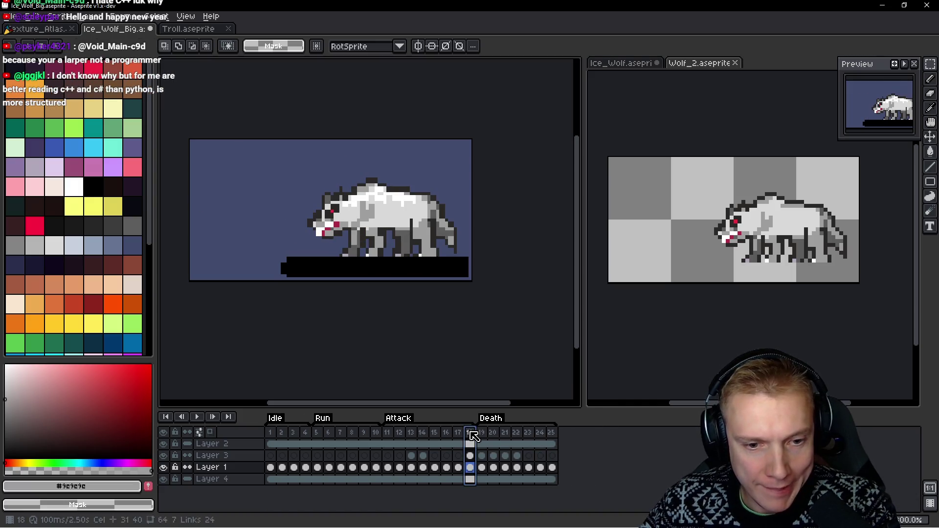
{"action": "key", "text": "h"}
{"action": "key", "text": "Right"}
{"action": "key", "text": "Right"}
{"action": "key", "text": "Right"}
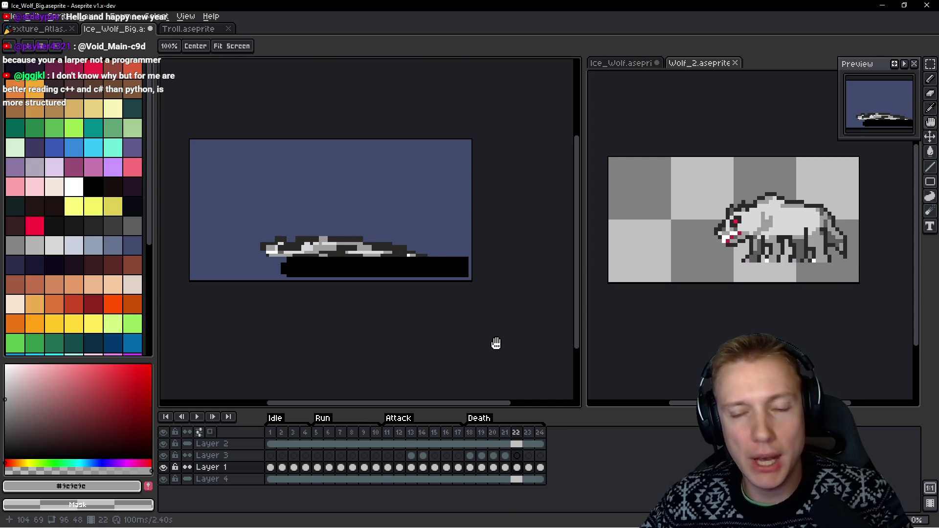
{"action": "key", "text": "m"}
{"action": "left_click", "coordinate": [387, 433]}
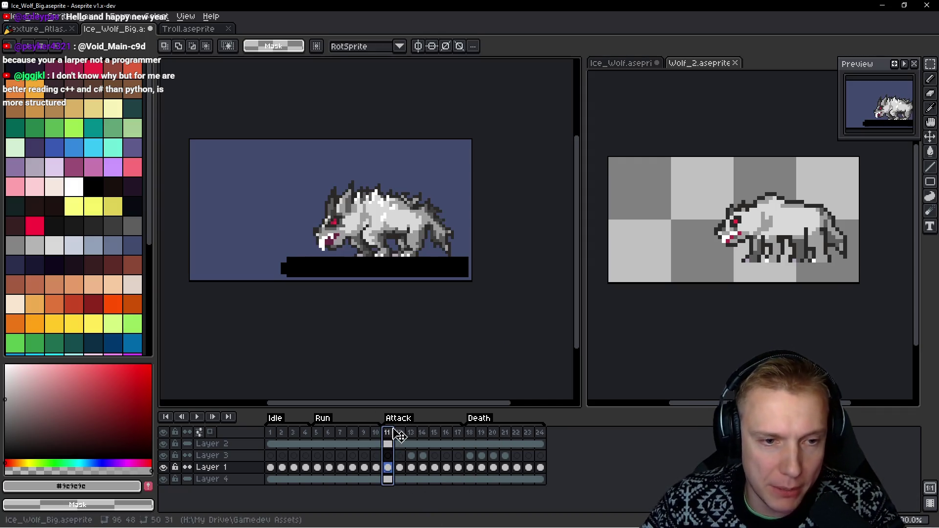
Play the animation to review it, then save Ice_Wolf_Big
{"action": "left_click_drag", "start_coordinate": [383, 252], "coordinate": [407, 256]}
{"action": "key", "text": "Return"}
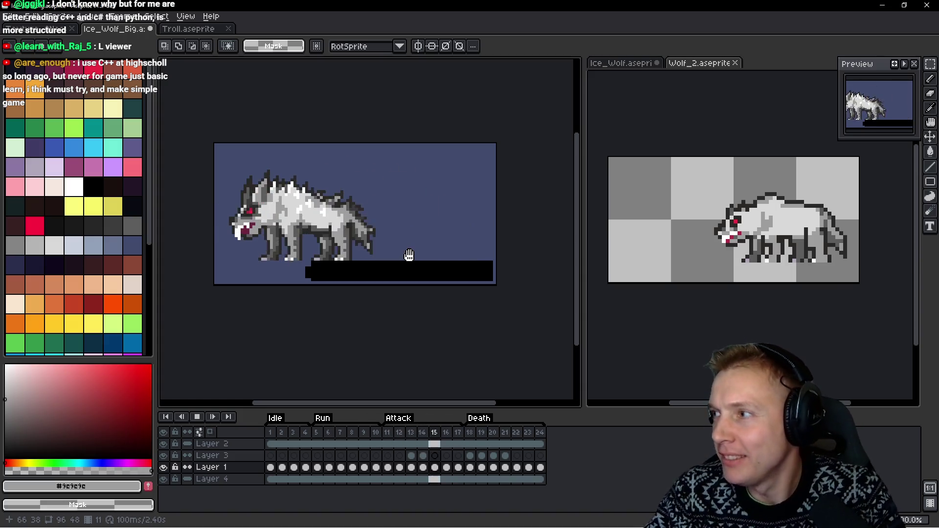
{"action": "key", "text": "Return"}
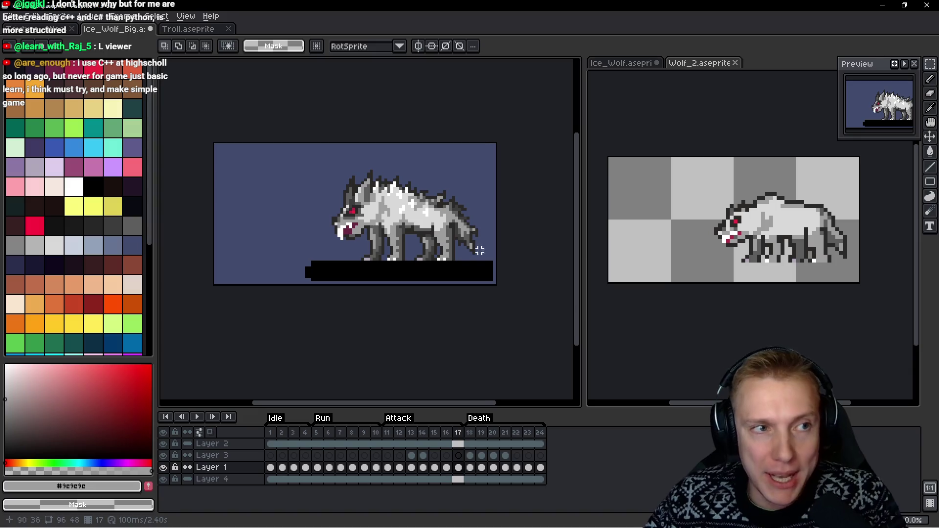
{"action": "left_click_drag", "start_coordinate": [480, 250], "coordinate": [472, 239]}
{"action": "key", "text": "ctrl+s"}
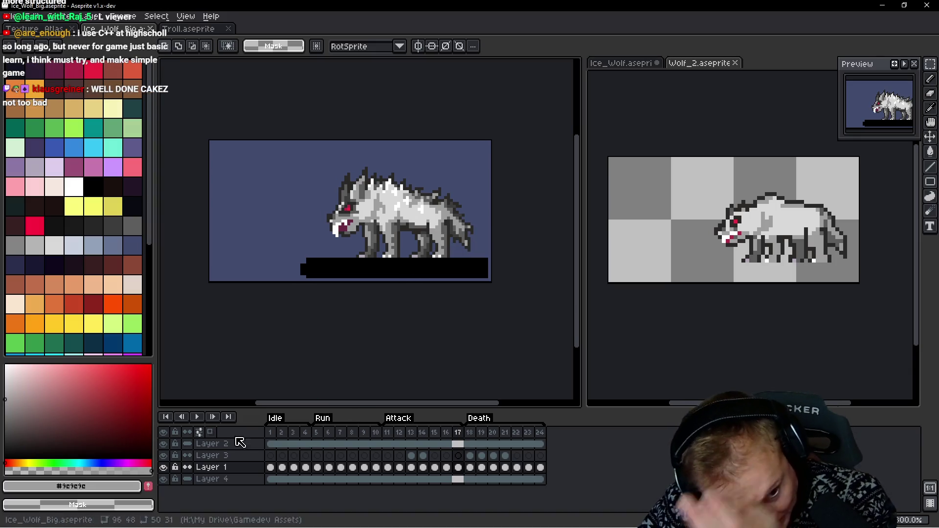
Hide the black bar and blue background layers and bring up Export Sprite Sheet
{"action": "left_click", "coordinate": [163, 444]}
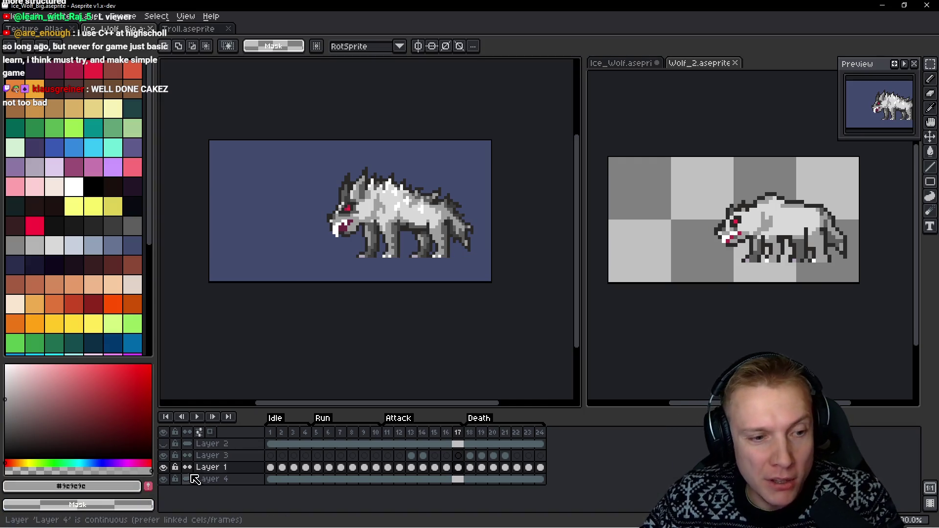
{"action": "left_click", "coordinate": [163, 479]}
{"action": "key", "text": "ctrl+e"}
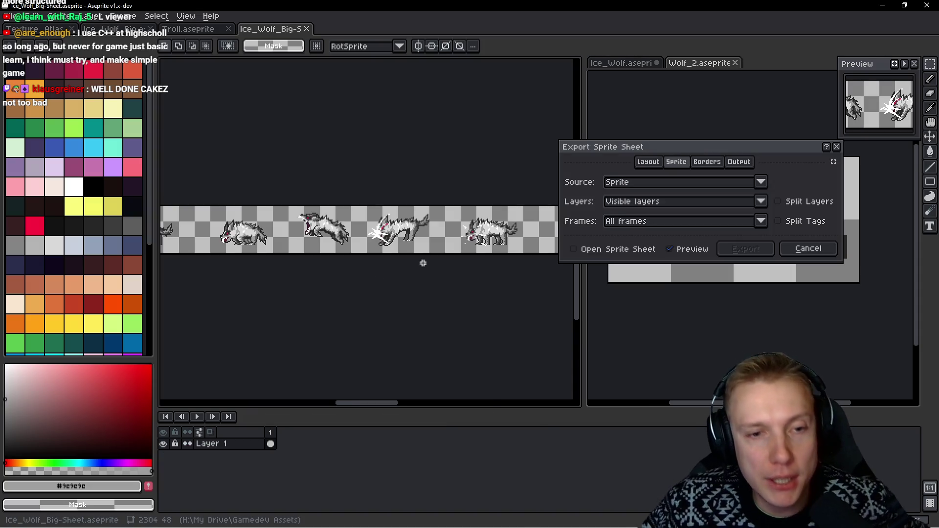
Enable Split Tags and export the sheet to output file Ice_Wolf_Big.png
{"action": "left_click", "coordinate": [779, 221]}
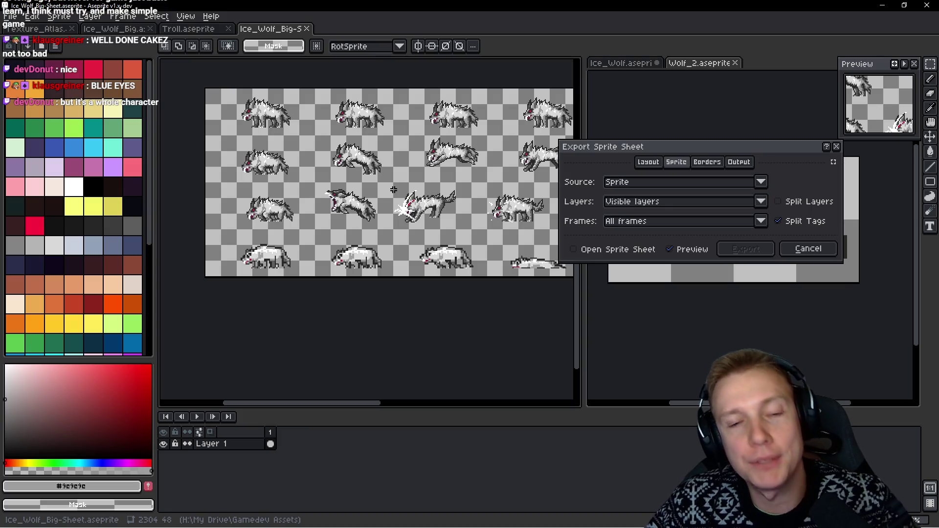
{"action": "mouse_move", "coordinate": [392, 191]}
{"action": "left_mouse_down"}
{"action": "mouse_move", "coordinate": [309, 205]}
{"action": "mouse_move", "coordinate": [418, 209]}
{"action": "mouse_move", "coordinate": [254, 208]}
{"action": "mouse_move", "coordinate": [434, 210]}
{"action": "left_mouse_up"}
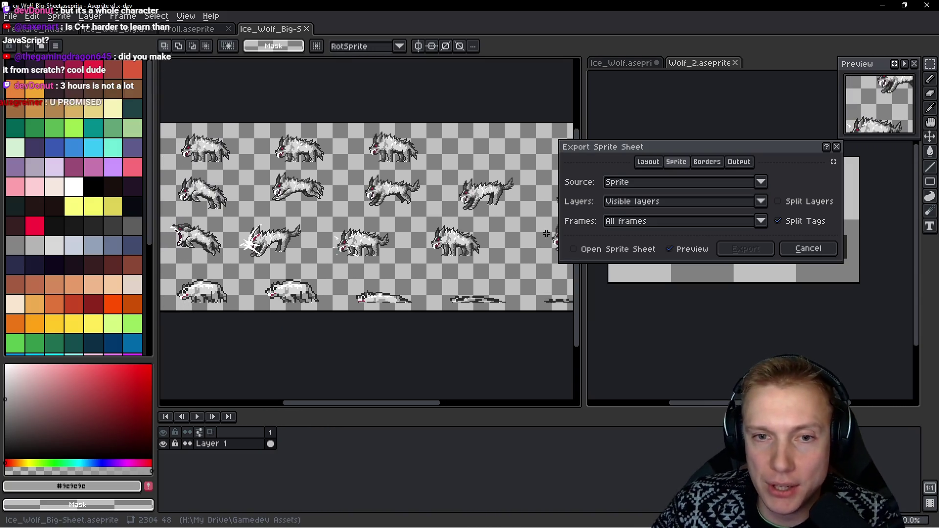
{"action": "left_click", "coordinate": [738, 162]}
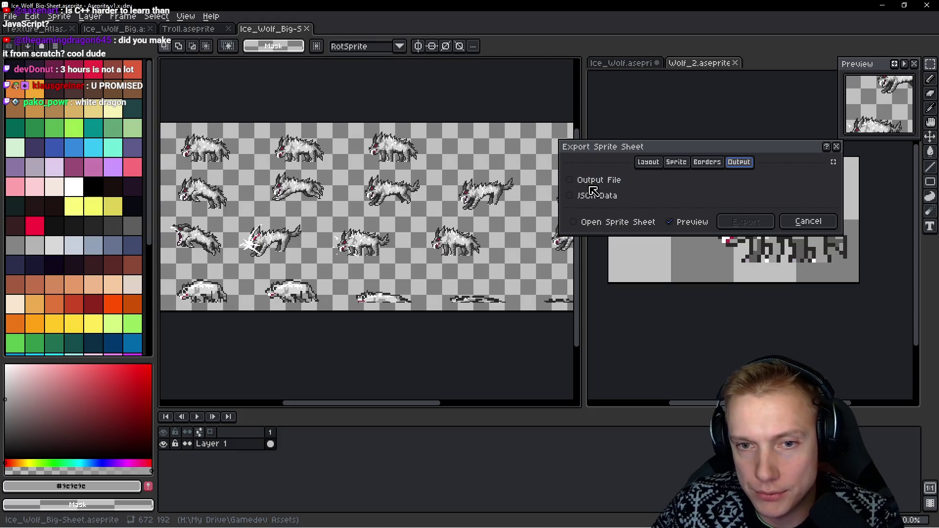
{"action": "left_click", "coordinate": [591, 185]}
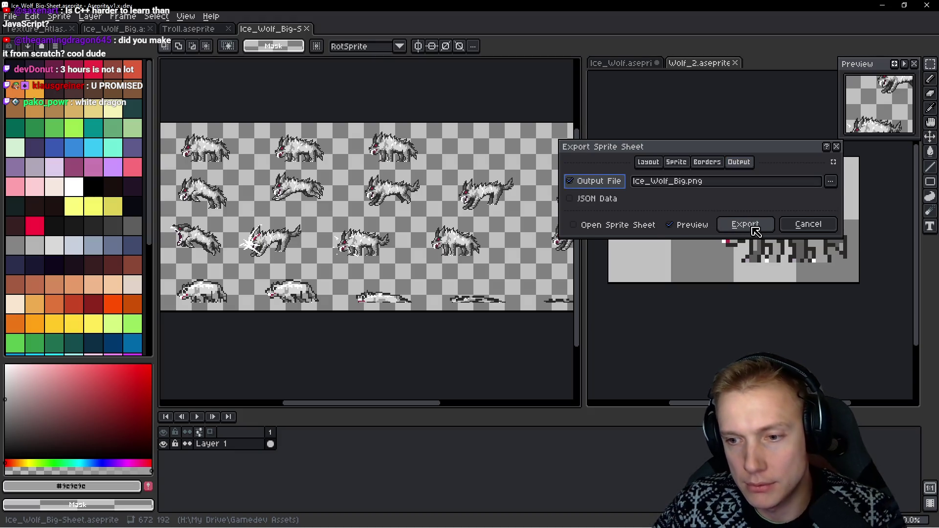
{"action": "left_click", "coordinate": [753, 227]}
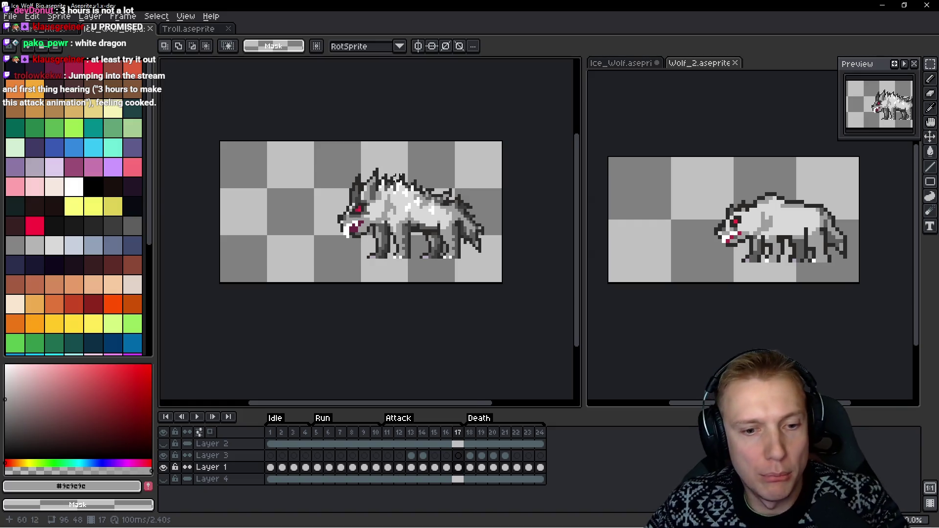
Select Layer 1 frames 1–24 and replace the eye's bright red with cyan index 107 (0cf1ff)
{"action": "left_click", "coordinate": [474, 456]}
{"action": "left_click_drag", "start_coordinate": [429, 460], "coordinate": [411, 458]}
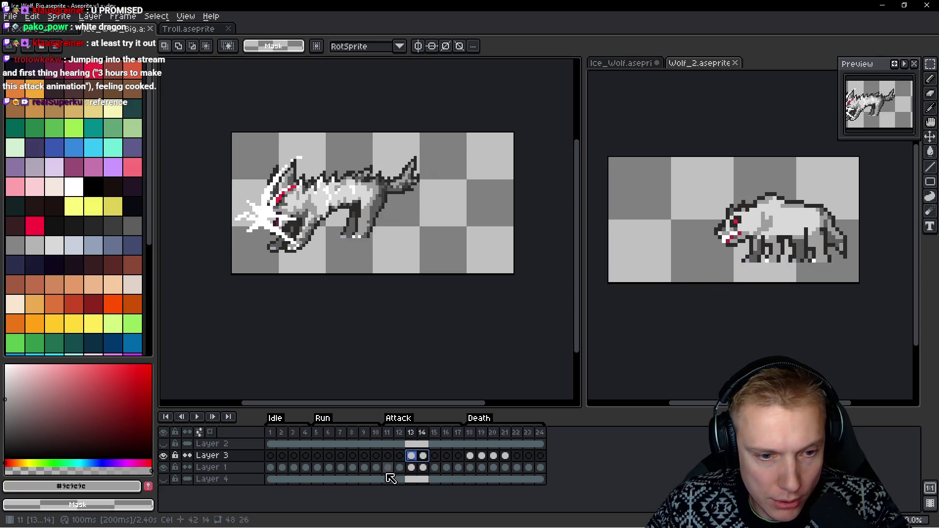
{"action": "mouse_move", "coordinate": [273, 471]}
{"action": "left_mouse_down"}
{"action": "mouse_move", "coordinate": [556, 469]}
{"action": "mouse_move", "coordinate": [271, 469]}
{"action": "left_mouse_up"}
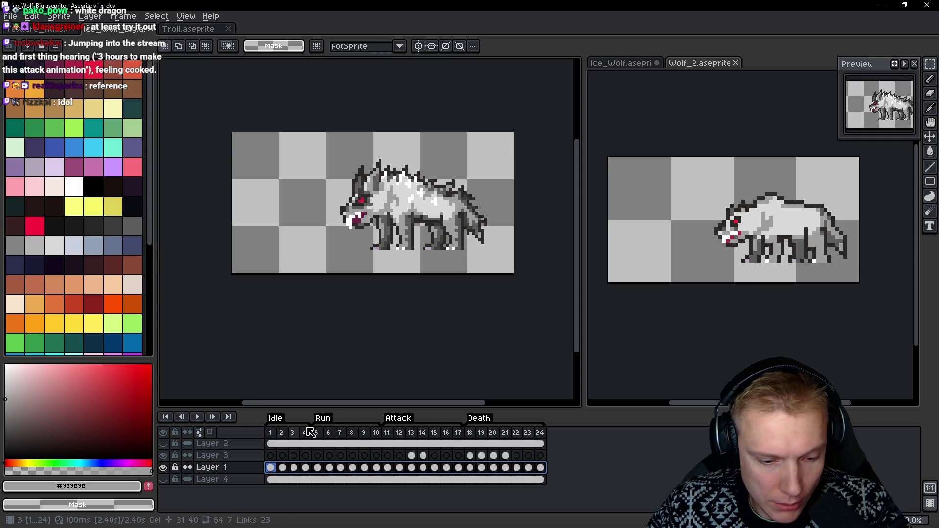
{"action": "key", "text": "shift+r"}
{"action": "scroll", "coordinate": [361, 208], "scroll_direction": "up", "scroll_amount": 3}
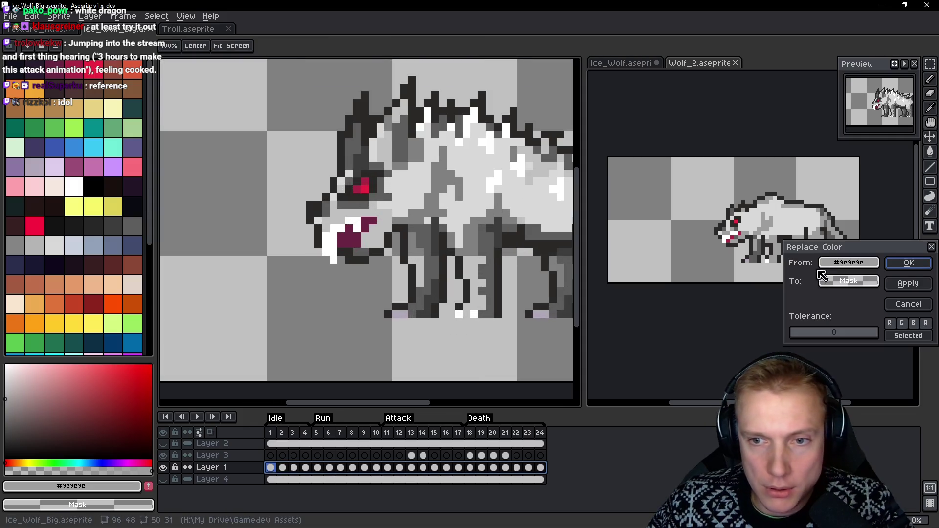
{"action": "mouse_move", "coordinate": [833, 264]}
{"action": "left_mouse_down"}
{"action": "mouse_move", "coordinate": [418, 287]}
{"action": "mouse_move", "coordinate": [363, 187]}
{"action": "left_mouse_up"}
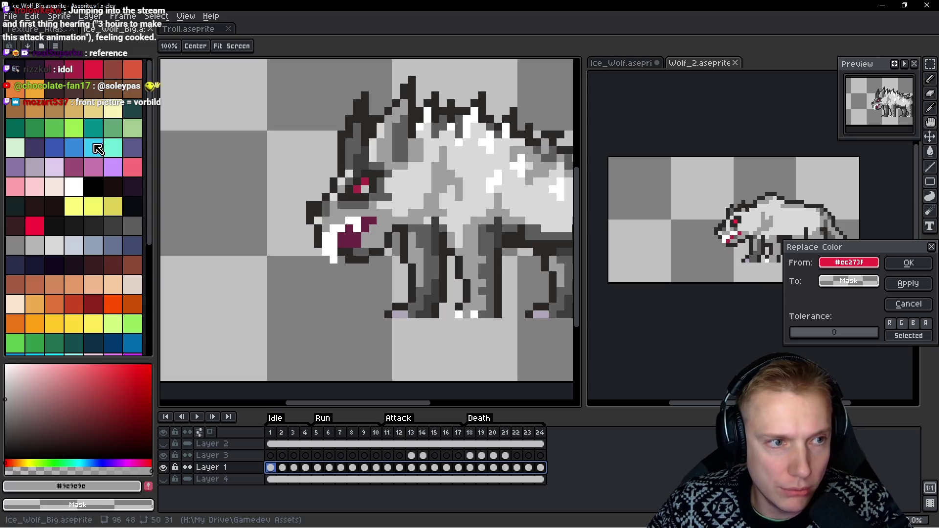
{"action": "mouse_move", "coordinate": [849, 281]}
{"action": "left_mouse_down"}
{"action": "mouse_move", "coordinate": [587, 244]}
{"action": "mouse_move", "coordinate": [371, 189]}
{"action": "left_mouse_up"}
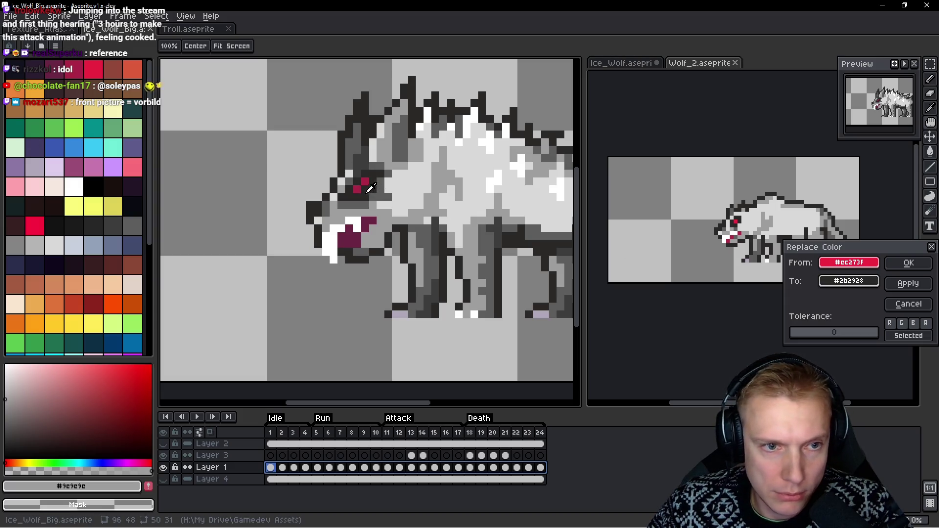
{"action": "left_click_drag", "start_coordinate": [294, 179], "coordinate": [98, 145]}
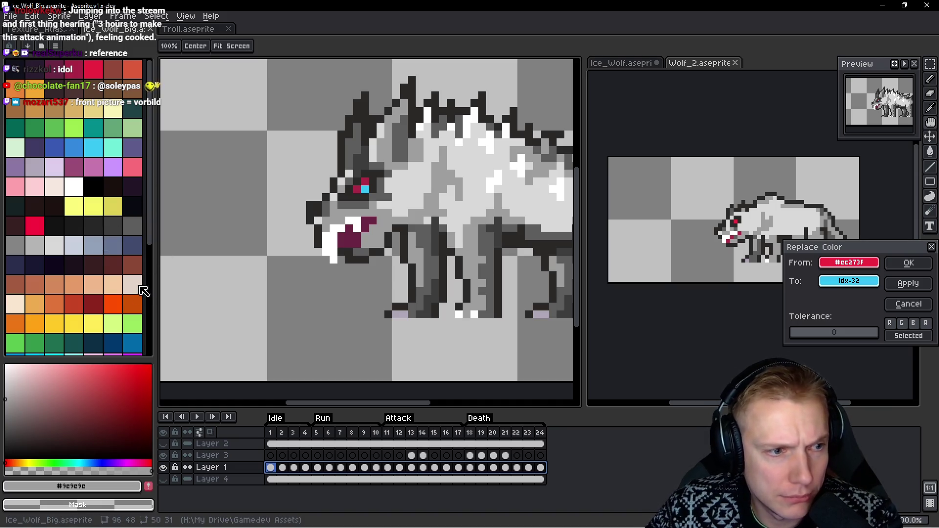
{"action": "left_click", "coordinate": [852, 282]}
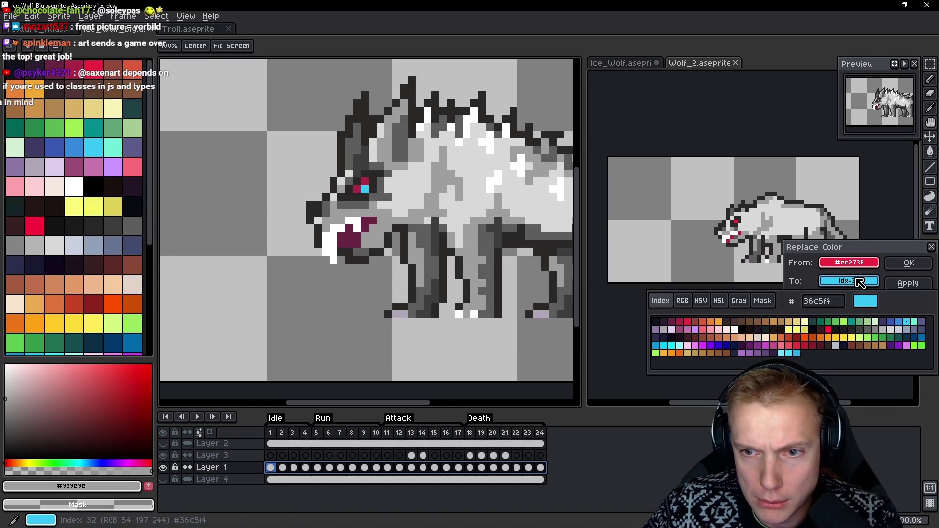
{"action": "left_click", "coordinate": [675, 348]}
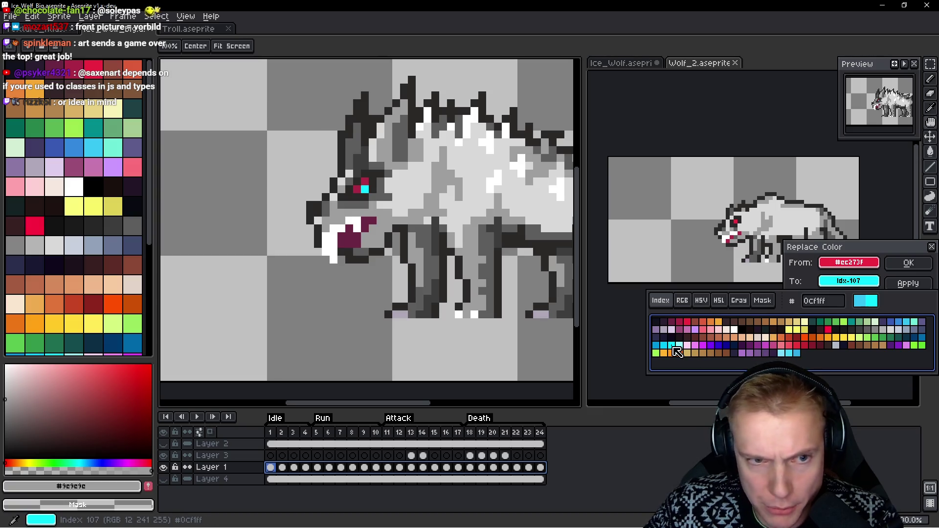
{"action": "left_click", "coordinate": [908, 264]}
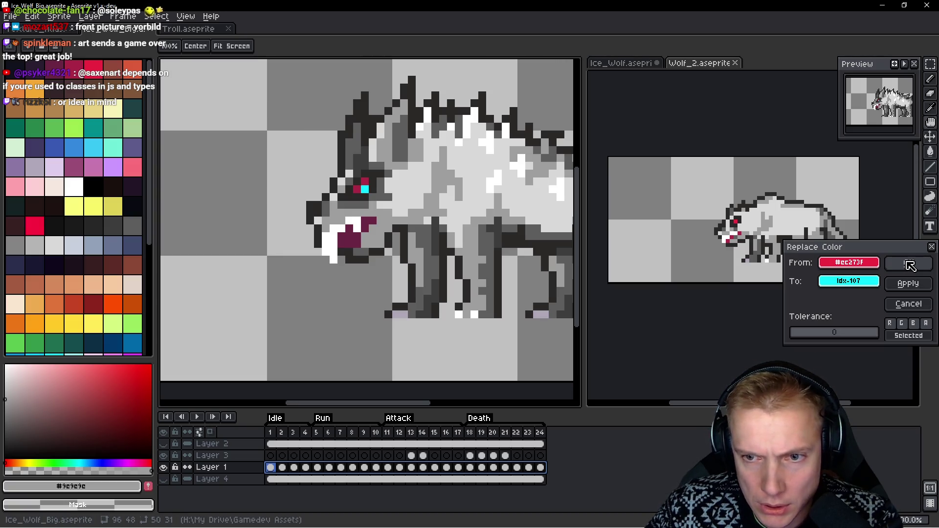
{"action": "left_click", "coordinate": [909, 265]}
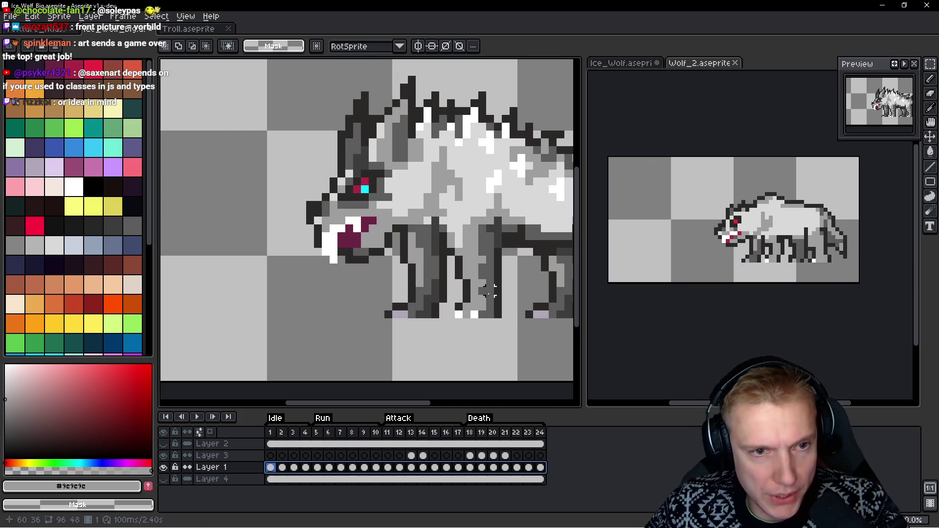
Select Layer 1 frames 1–24 and replace dark red #ac2847 with cyan Idx-32
{"action": "scroll", "coordinate": [467, 213], "scroll_direction": "right", "scroll_amount": 1}
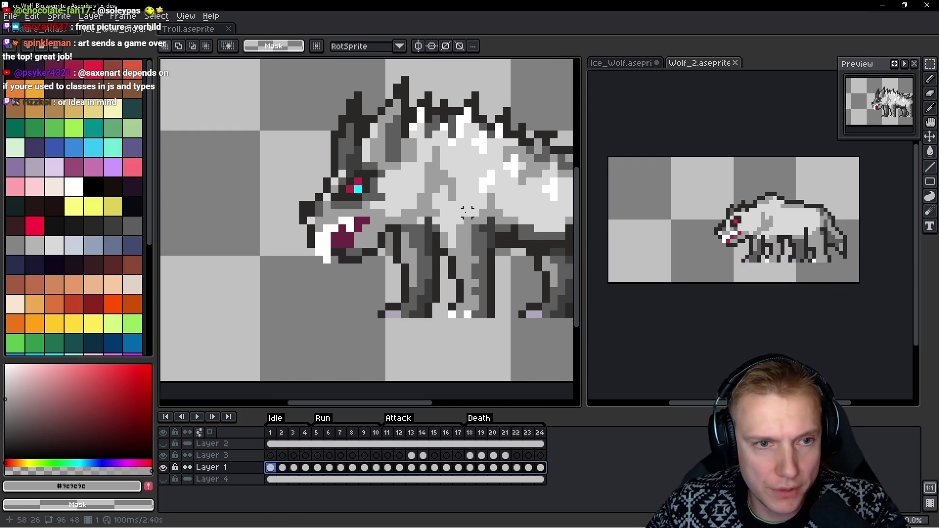
{"action": "left_click_drag", "start_coordinate": [543, 469], "coordinate": [276, 473]}
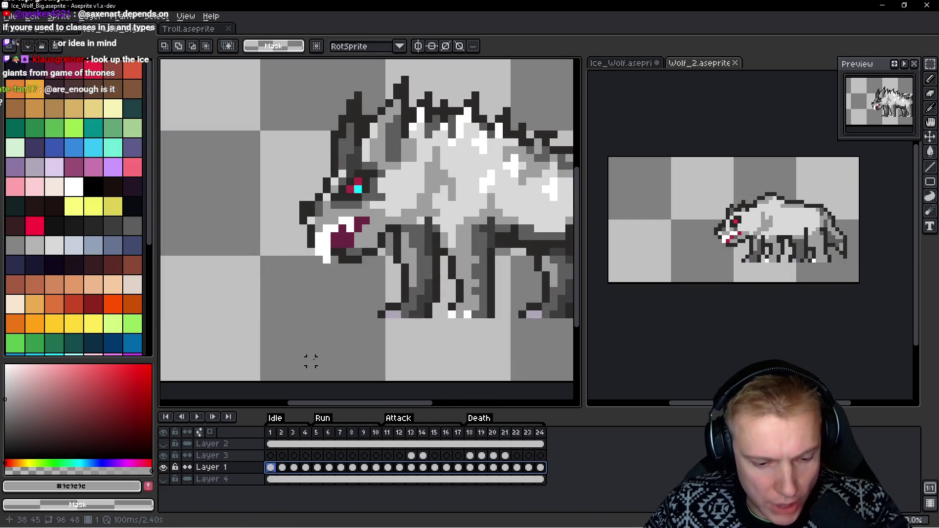
{"action": "key", "text": "shift+r"}
{"action": "mouse_move", "coordinate": [860, 269]}
{"action": "left_mouse_down"}
{"action": "mouse_move", "coordinate": [272, 151]}
{"action": "mouse_move", "coordinate": [357, 177]}
{"action": "left_mouse_up"}
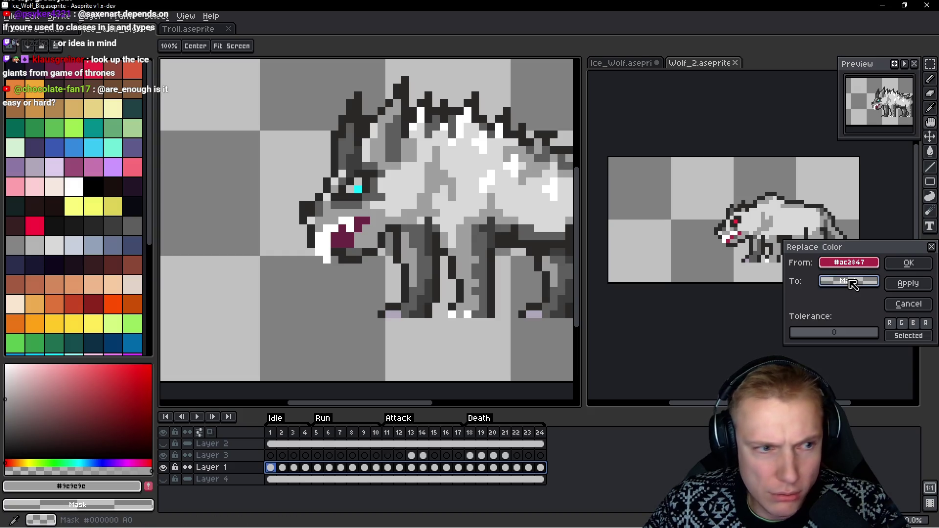
{"action": "left_click_drag", "start_coordinate": [447, 271], "coordinate": [97, 164]}
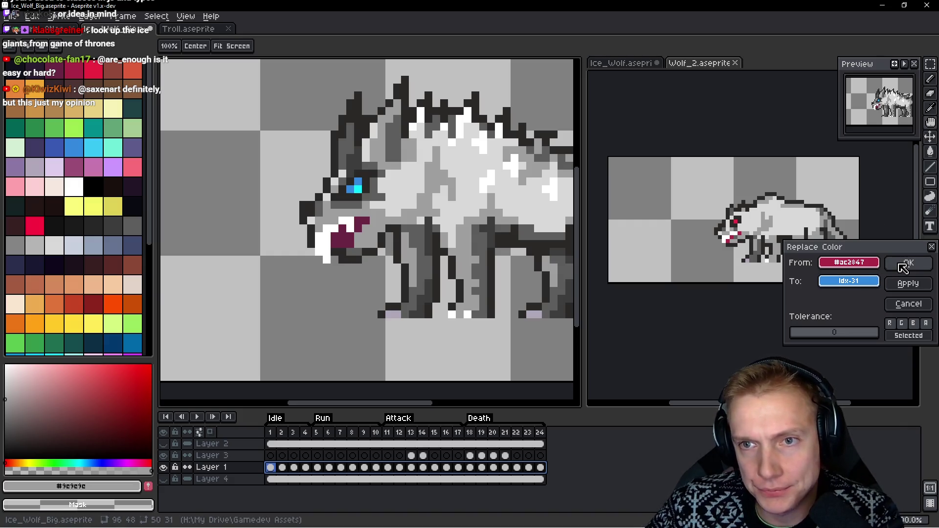
{"action": "mouse_move", "coordinate": [849, 281]}
{"action": "left_mouse_down"}
{"action": "mouse_move", "coordinate": [861, 283]}
{"action": "mouse_move", "coordinate": [93, 142]}
{"action": "left_mouse_up"}
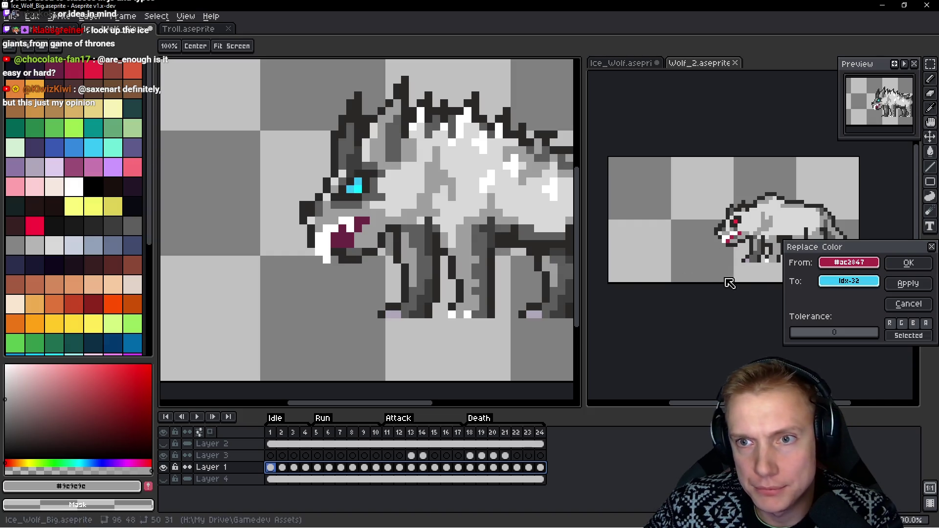
{"action": "left_click", "coordinate": [908, 263]}
Centre the wolf in view and play the animation to check the cyan eye
{"action": "scroll", "coordinate": [434, 183], "scroll_direction": "down", "scroll_amount": 3}
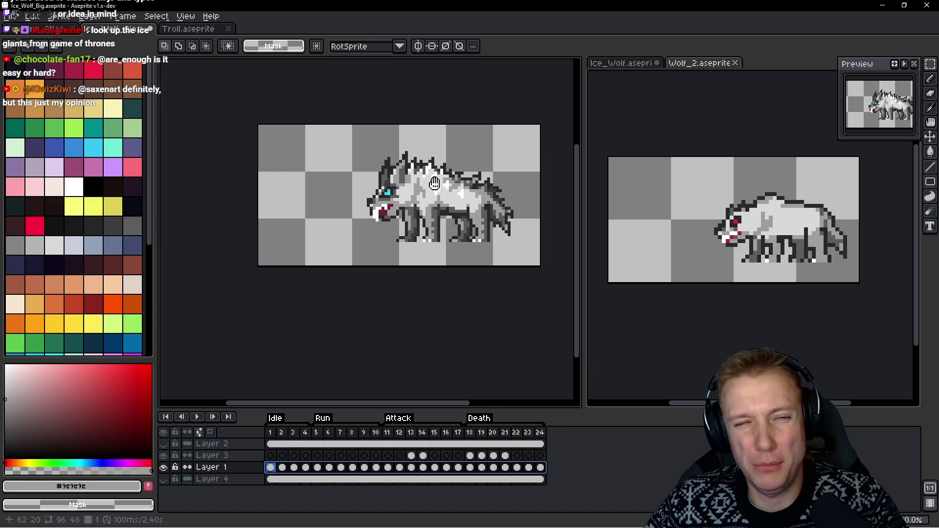
{"action": "scroll", "coordinate": [435, 183], "scroll_direction": "right", "scroll_amount": 3}
{"action": "key", "text": "Return"}
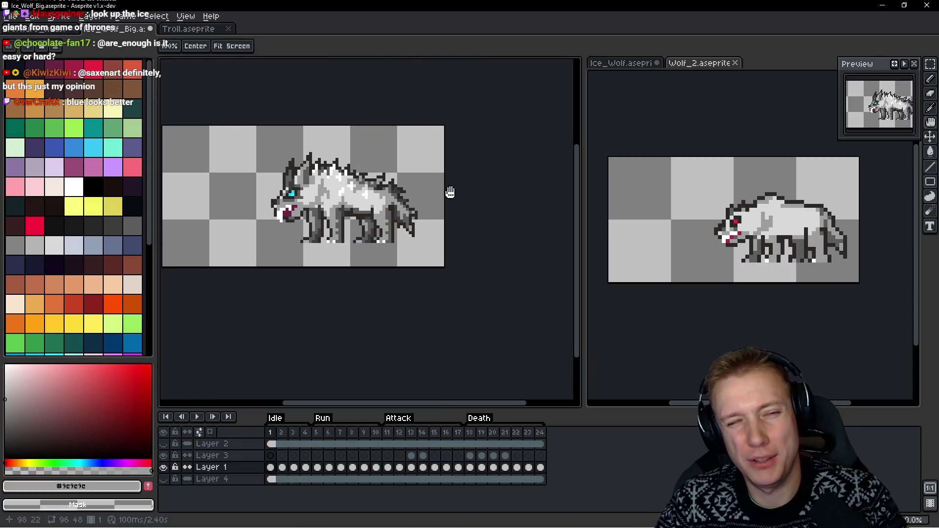
{"action": "key", "text": "m"}
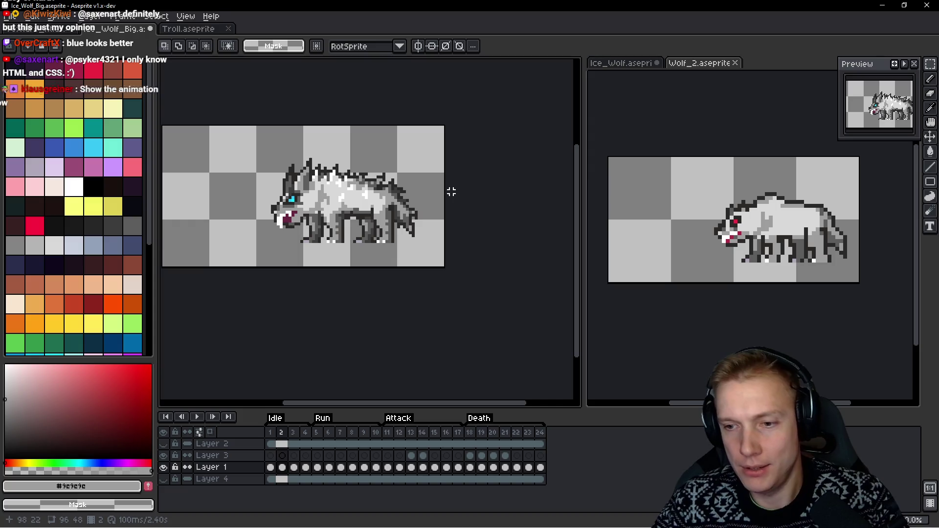
{"action": "key", "text": "Return"}
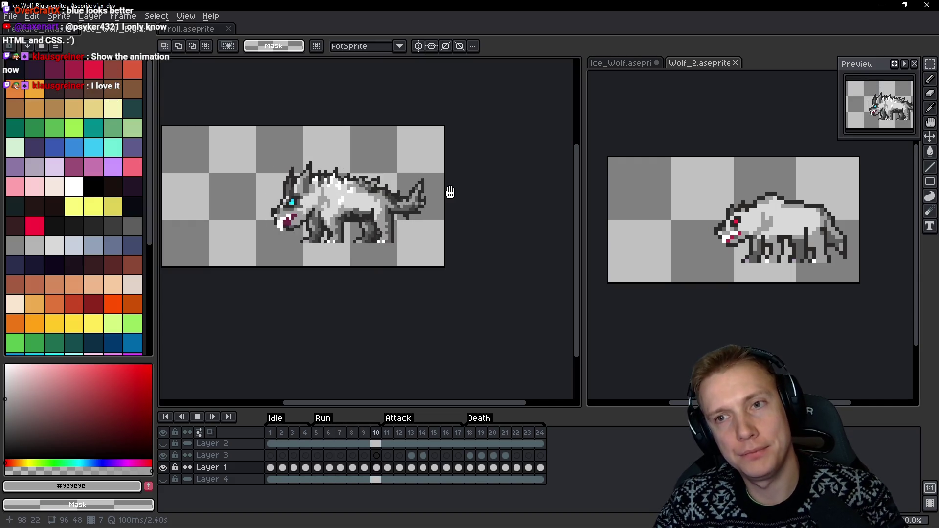
Stop playback and save the blue-eyed Ice_Wolf_Big
{"action": "key", "text": "Return"}
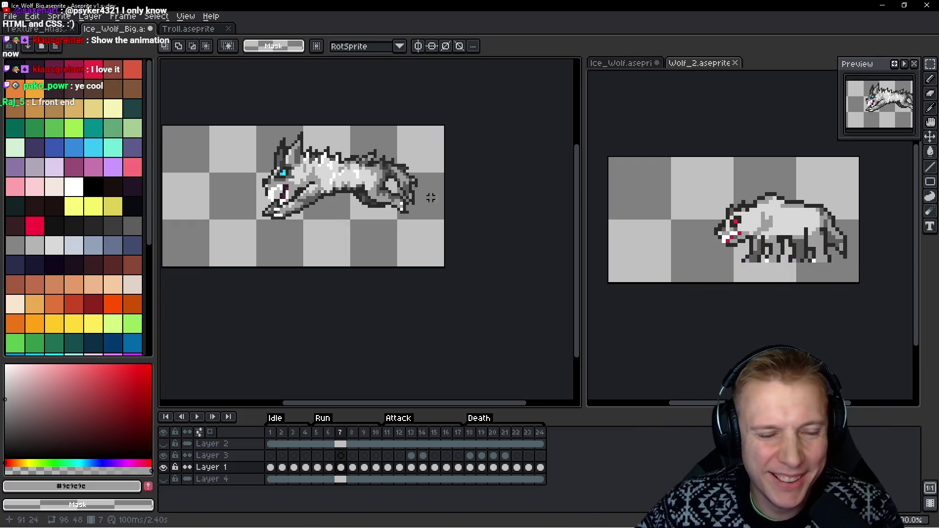
{"action": "scroll", "coordinate": [288, 168], "scroll_direction": "up", "scroll_amount": 2}
{"action": "left_click_drag", "start_coordinate": [347, 185], "coordinate": [308, 196]}
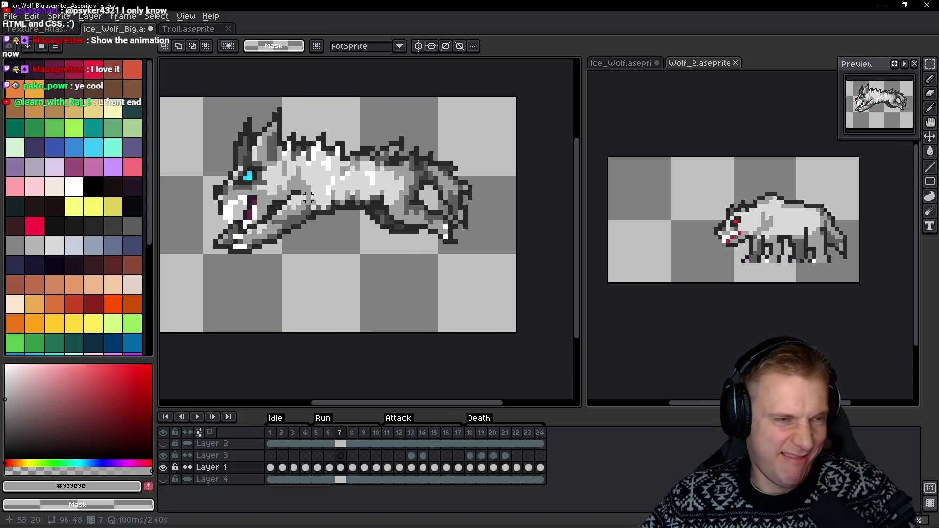
{"action": "key", "text": "ctrl+s"}
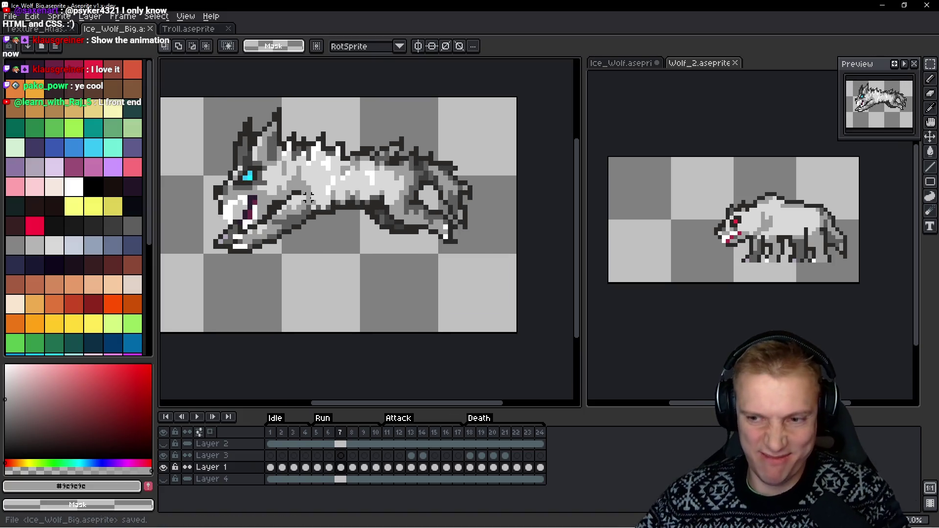
Re-export the sheet as Ice_Wolf_Big.png, open it from recent files, and switch to Texture_Atlas
{"action": "key", "text": "ctrl+e"}
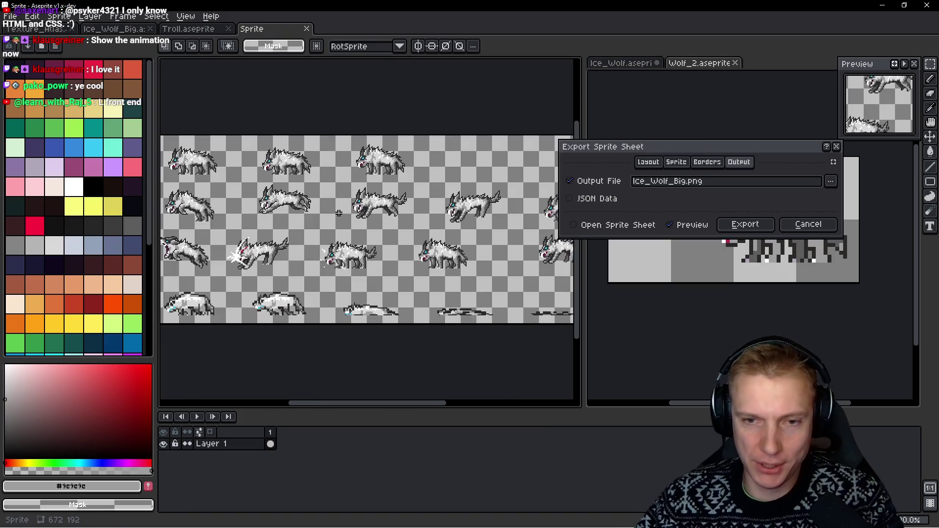
{"action": "left_click", "coordinate": [768, 229]}
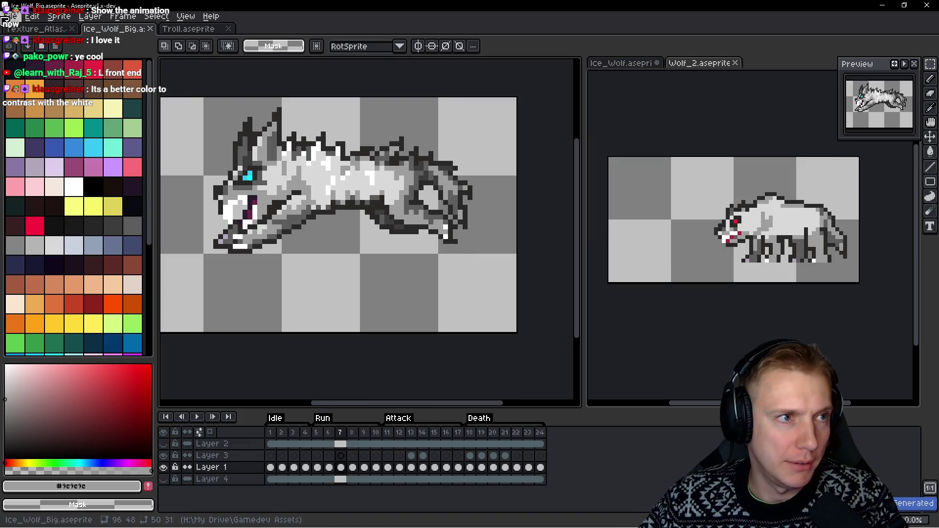
{"action": "left_click", "coordinate": [10, 16]}
{"action": "mouse_move", "coordinate": [55, 55]}
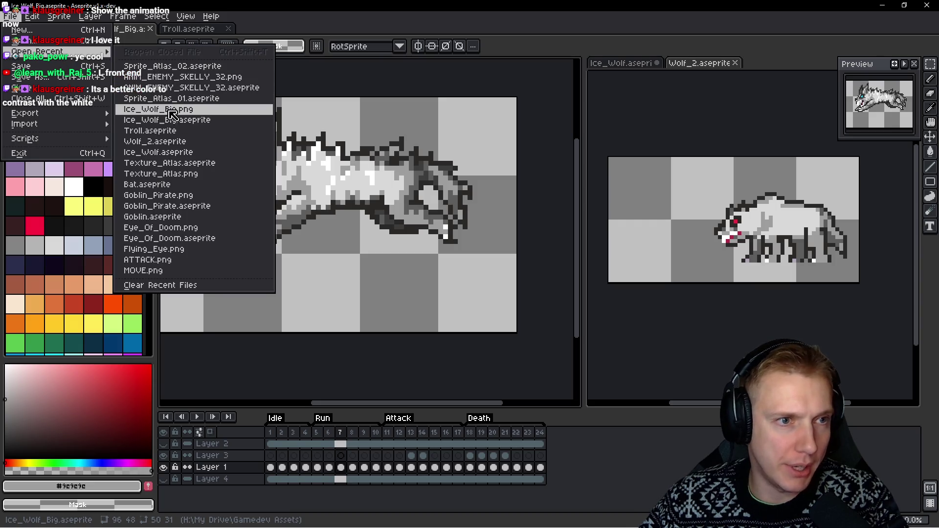
{"action": "left_click", "coordinate": [220, 108]}
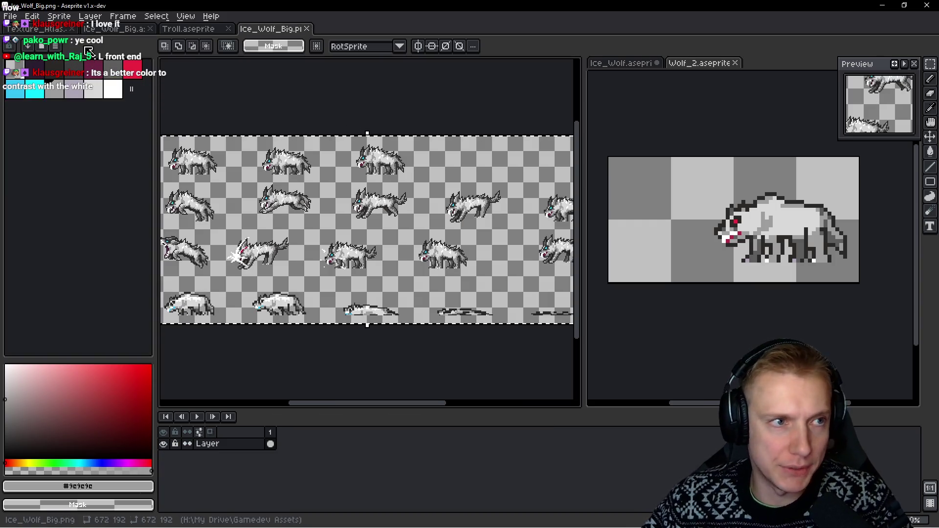
{"action": "key", "text": "ctrl+Tab"}
Pan around the Texture_Atlas looking for free space near the bat sprite rows
{"action": "scroll", "coordinate": [298, 109], "scroll_direction": "down", "scroll_amount": 3}
{"action": "left_click_drag", "start_coordinate": [299, 109], "coordinate": [414, 171]}
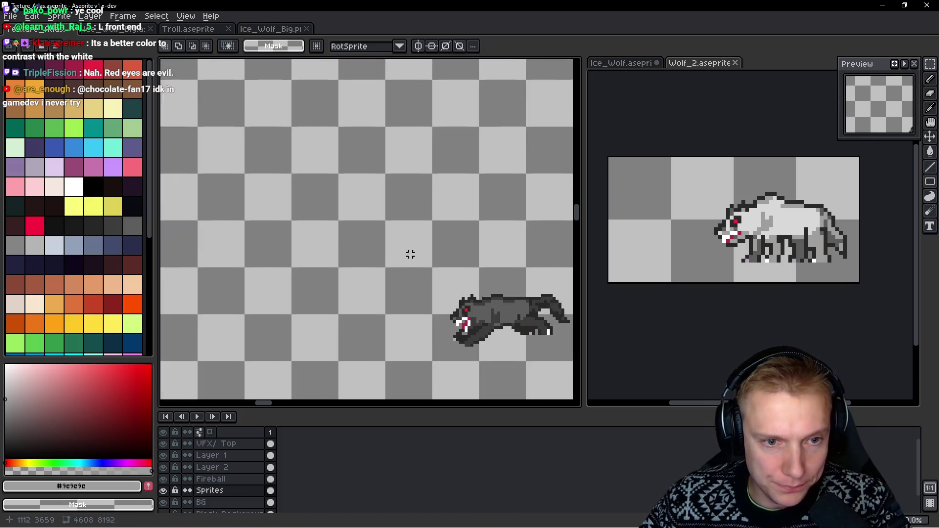
{"action": "mouse_move", "coordinate": [503, 195]}
{"action": "left_mouse_down"}
{"action": "mouse_move", "coordinate": [391, 313]}
{"action": "mouse_move", "coordinate": [509, 313]}
{"action": "left_mouse_up"}
{"action": "key", "text": "ctrl+d"}
{"action": "mouse_move", "coordinate": [521, 219]}
{"action": "left_mouse_down"}
{"action": "mouse_move", "coordinate": [447, 200]}
{"action": "mouse_move", "coordinate": [350, 292]}
{"action": "mouse_move", "coordinate": [482, 201]}
{"action": "left_mouse_up"}
{"action": "scroll", "coordinate": [483, 201], "scroll_direction": "down", "scroll_amount": 1}
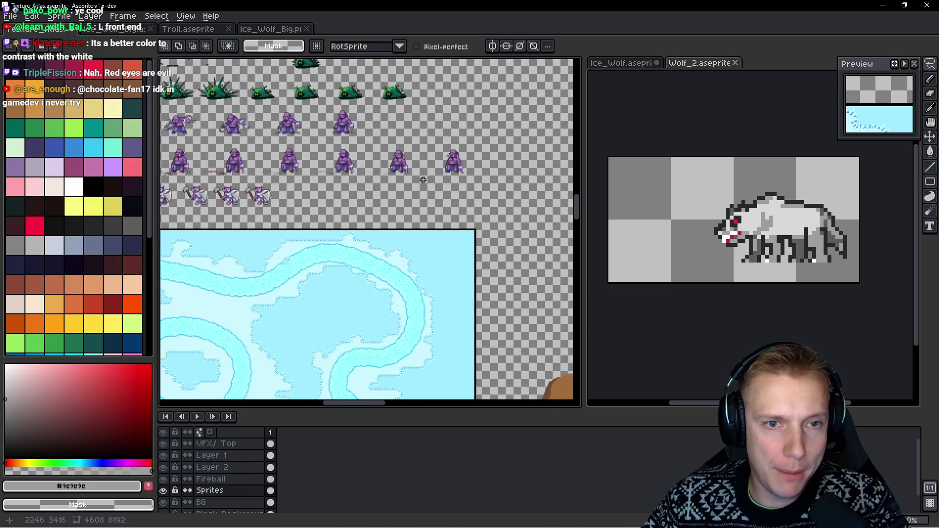
{"action": "left_click_drag", "start_coordinate": [282, 201], "coordinate": [274, 175]}
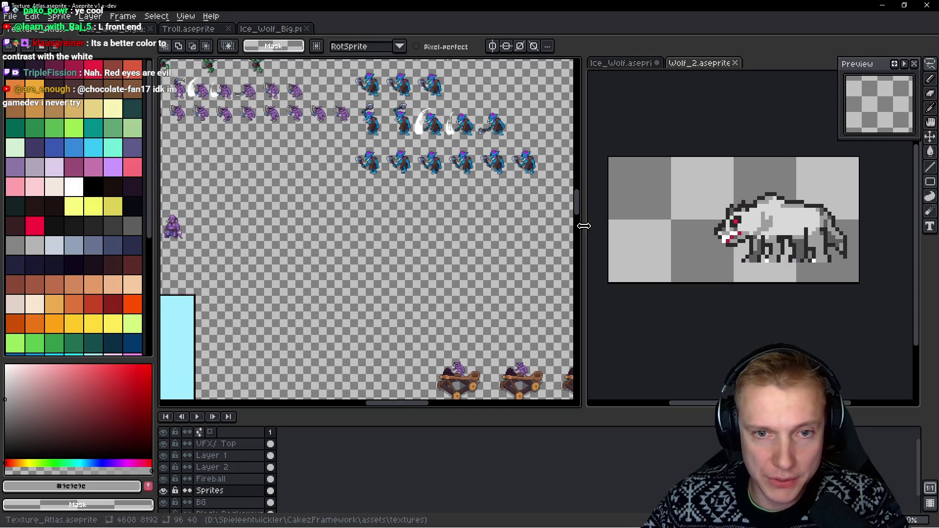
{"action": "left_click_drag", "start_coordinate": [584, 226], "coordinate": [767, 227]}
{"action": "mouse_move", "coordinate": [507, 241]}
{"action": "left_mouse_down"}
{"action": "mouse_move", "coordinate": [571, 315]}
{"action": "mouse_move", "coordinate": [583, 358]}
{"action": "left_mouse_up"}
{"action": "left_click_drag", "start_coordinate": [521, 203], "coordinate": [479, 282]}
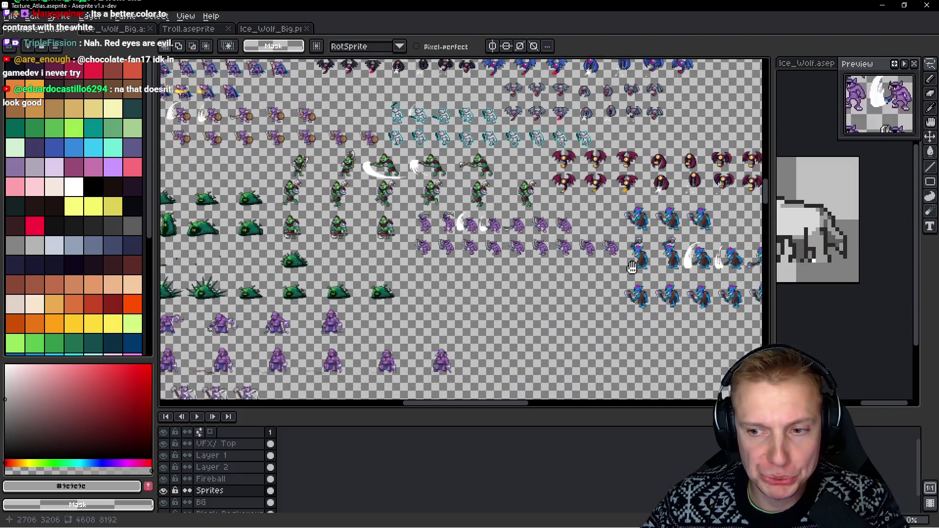
{"action": "left_click_drag", "start_coordinate": [632, 267], "coordinate": [582, 184]}
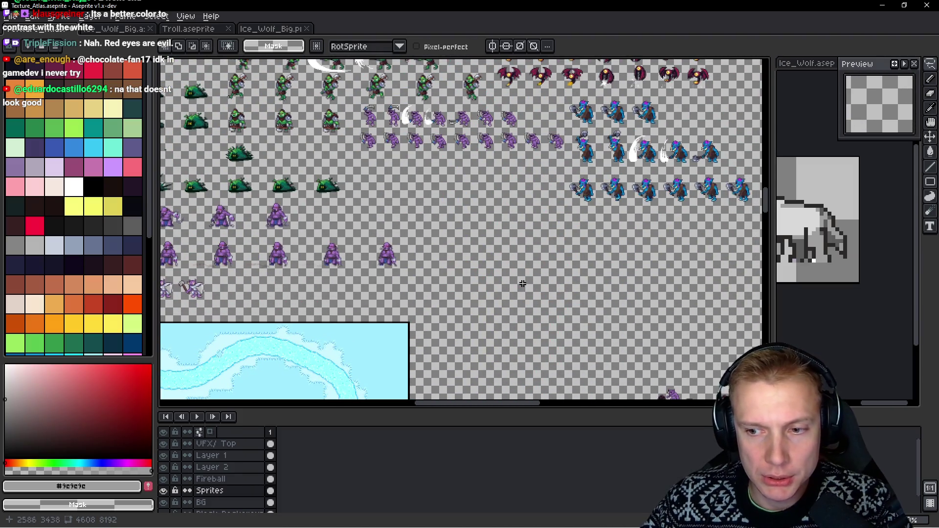
{"action": "left_click_drag", "start_coordinate": [522, 284], "coordinate": [518, 240]}
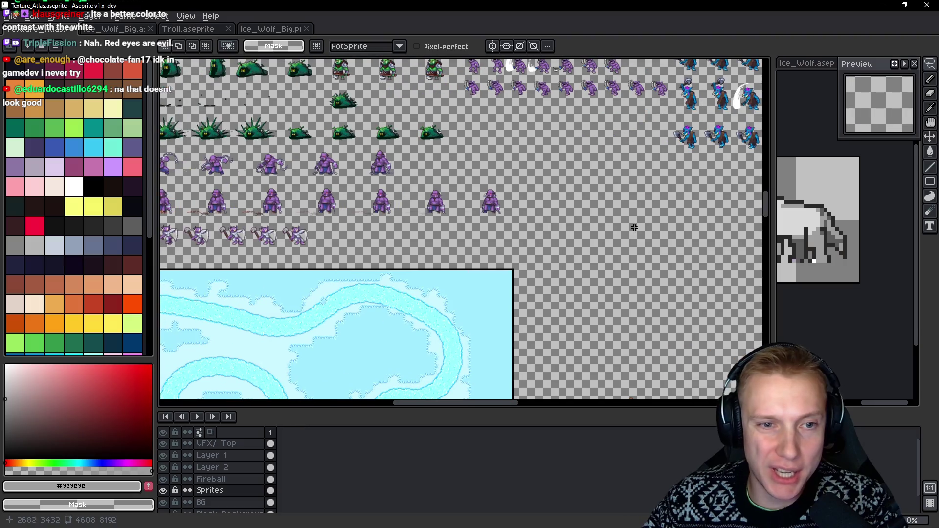
Scroll to the eyeball-bat rows and paste the wolf sprite sheet into the atlas
{"action": "scroll", "coordinate": [634, 228], "scroll_direction": "up", "scroll_amount": 1}
{"action": "scroll", "coordinate": [552, 217], "scroll_direction": "left", "scroll_amount": 5}
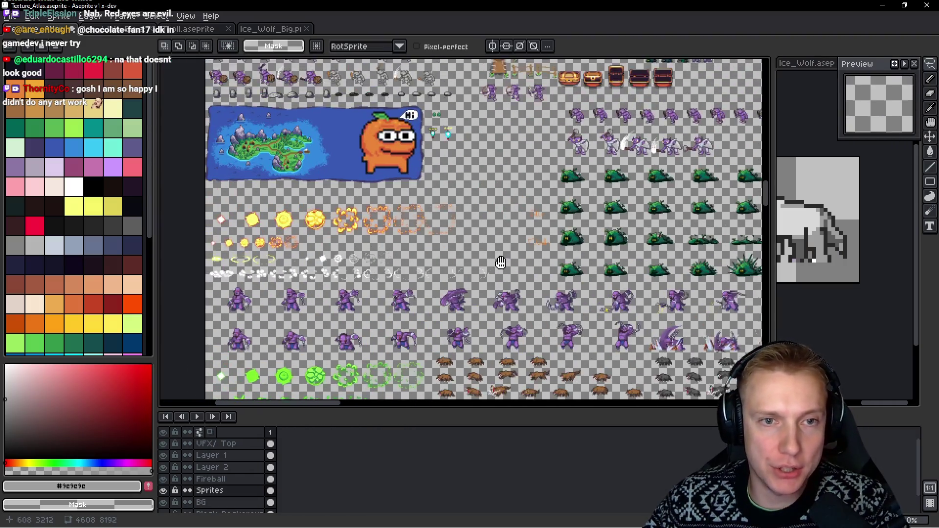
{"action": "scroll", "coordinate": [472, 220], "scroll_direction": "down", "scroll_amount": 10}
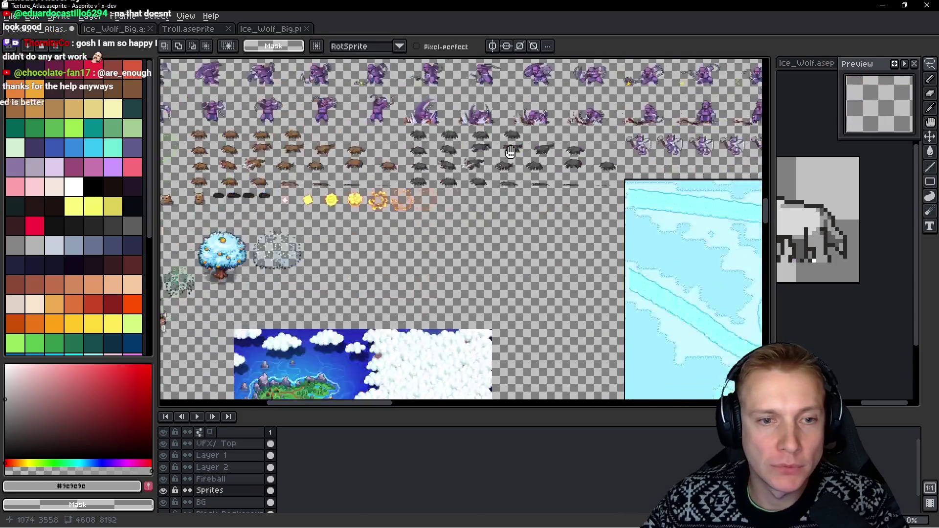
{"action": "scroll", "coordinate": [564, 113], "scroll_direction": "down", "scroll_amount": 10}
{"action": "scroll", "coordinate": [518, 157], "scroll_direction": "left", "scroll_amount": 3}
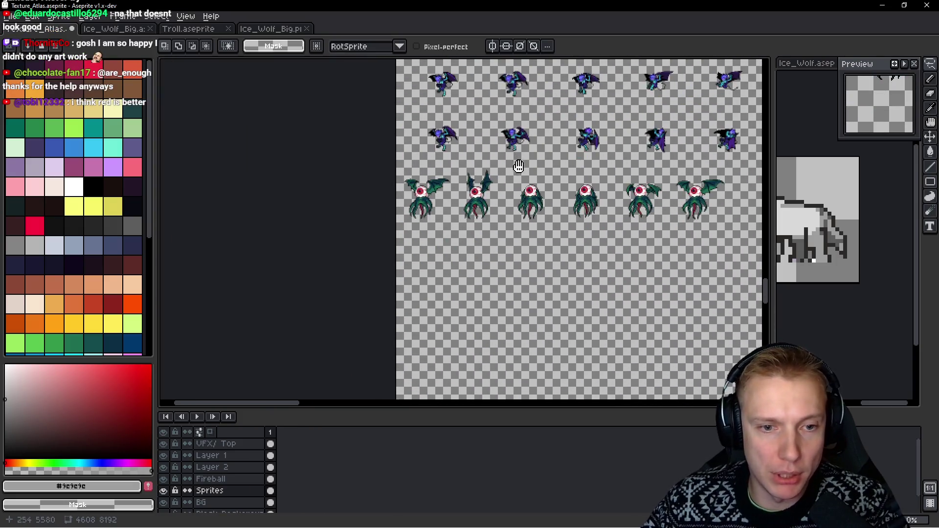
{"action": "scroll", "coordinate": [473, 204], "scroll_direction": "down", "scroll_amount": 2}
{"action": "scroll", "coordinate": [501, 195], "scroll_direction": "down", "scroll_amount": 2}
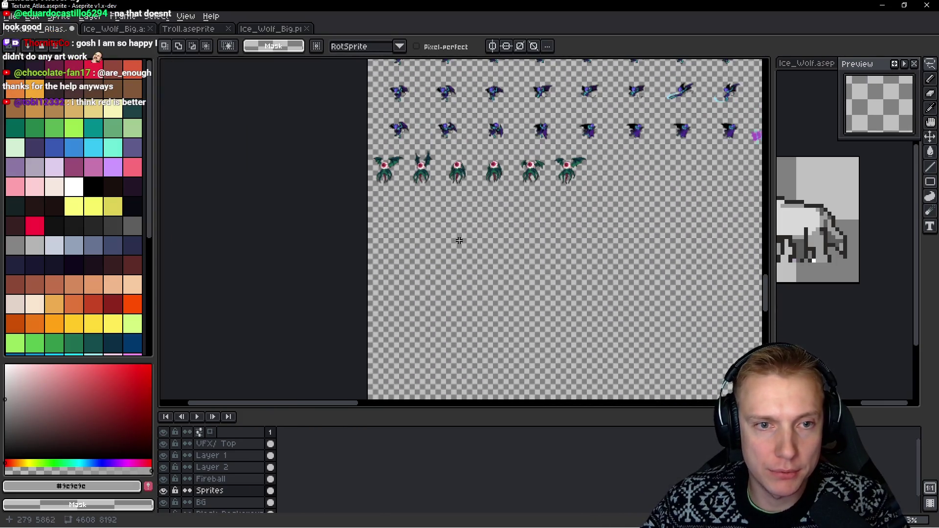
{"action": "left_click_drag", "start_coordinate": [572, 212], "coordinate": [451, 215]}
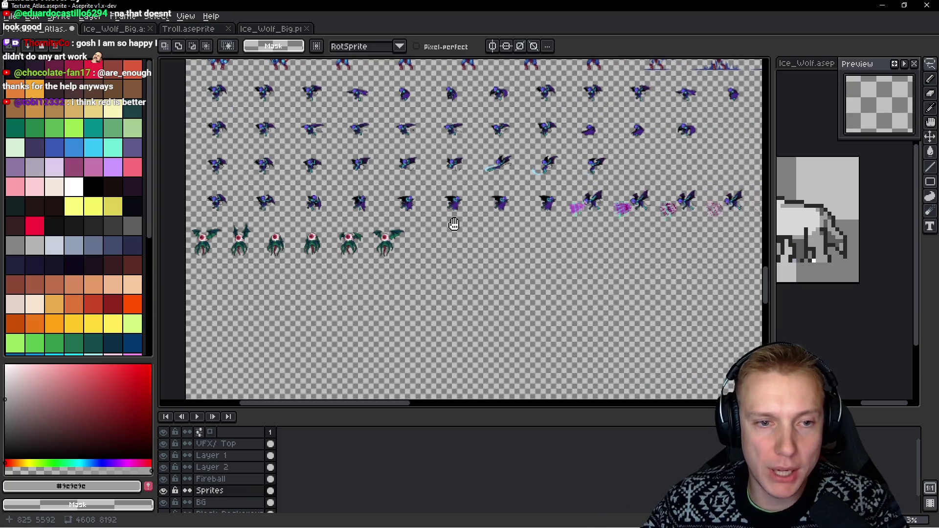
{"action": "scroll", "coordinate": [457, 247], "scroll_direction": "up", "scroll_amount": 1}
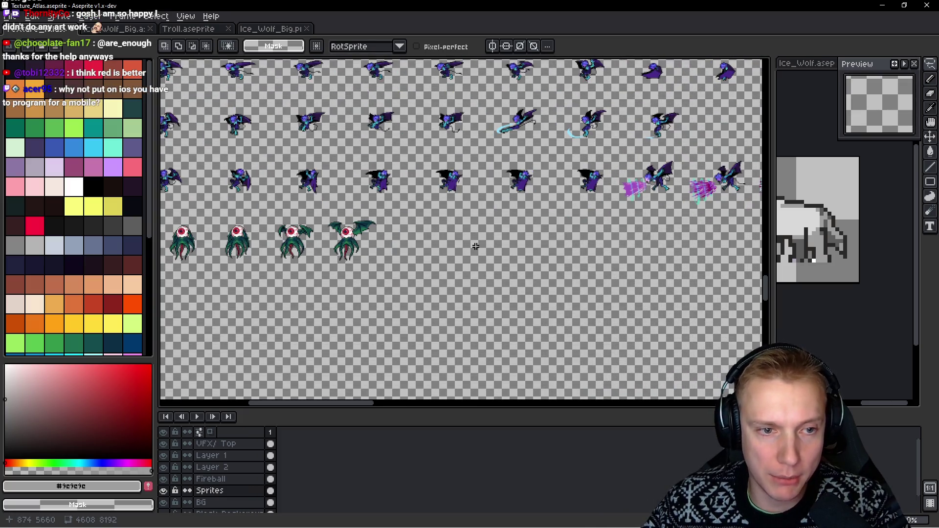
{"action": "scroll", "coordinate": [443, 255], "scroll_direction": "up", "scroll_amount": 1}
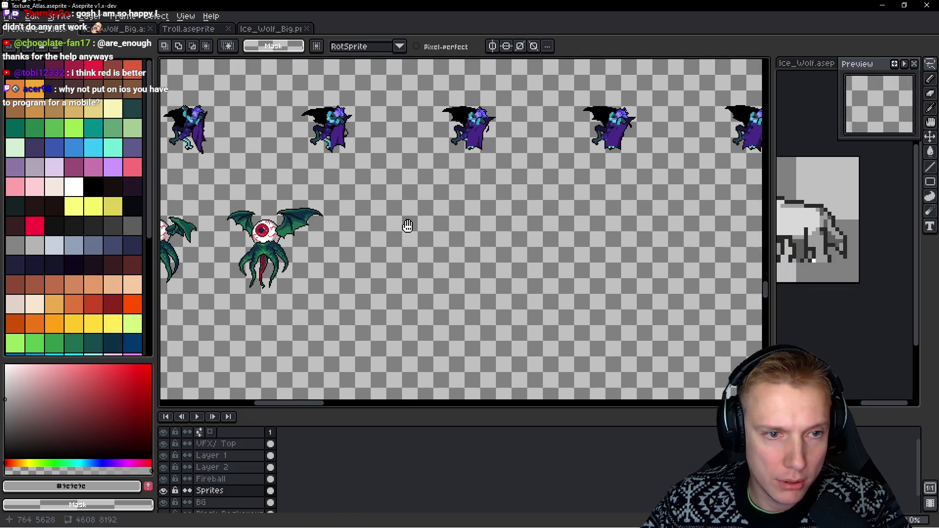
{"action": "key", "text": "ctrl+v"}
{"action": "left_click_drag", "start_coordinate": [406, 248], "coordinate": [609, 281]}
Drag the pasted wolf sheet beside the eyeball-bat sprites under the bats
{"action": "left_click_drag", "start_coordinate": [317, 227], "coordinate": [522, 233]}
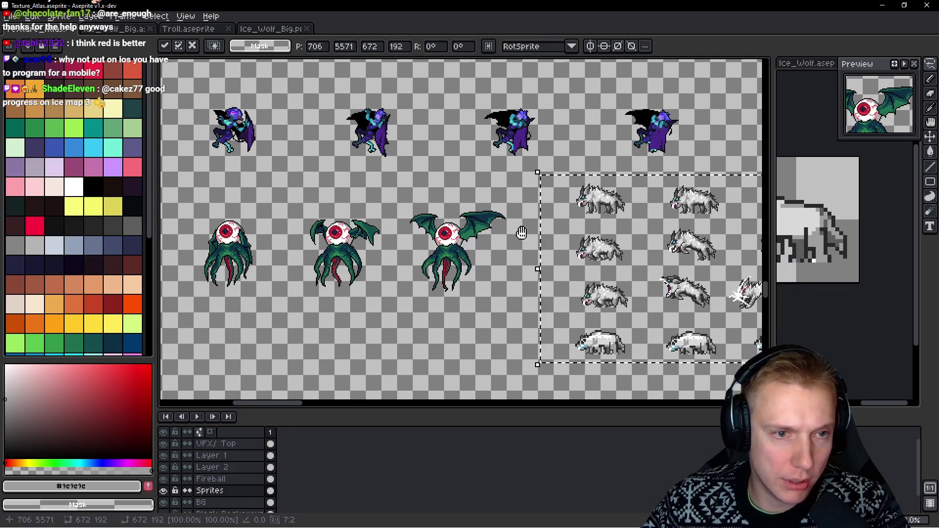
{"action": "left_click_drag", "start_coordinate": [244, 225], "coordinate": [693, 214]}
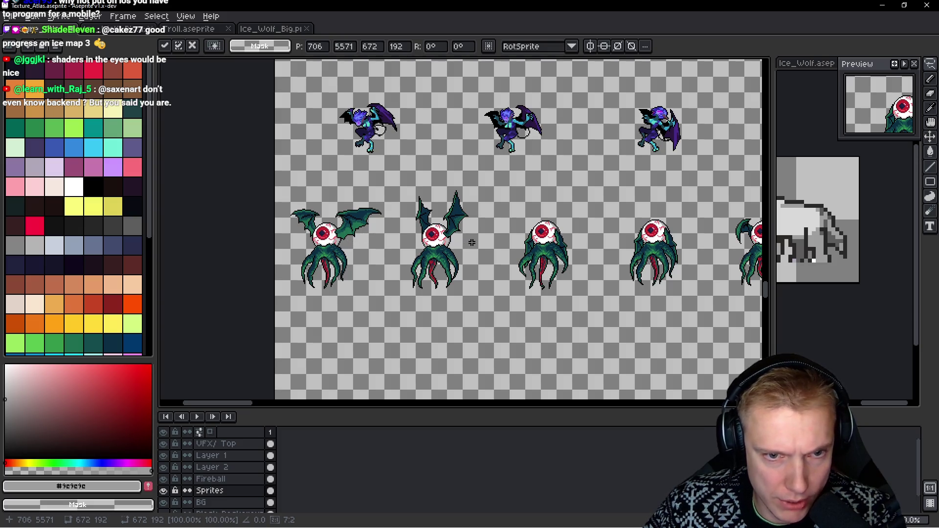
{"action": "scroll", "coordinate": [472, 242], "scroll_direction": "right", "scroll_amount": 10}
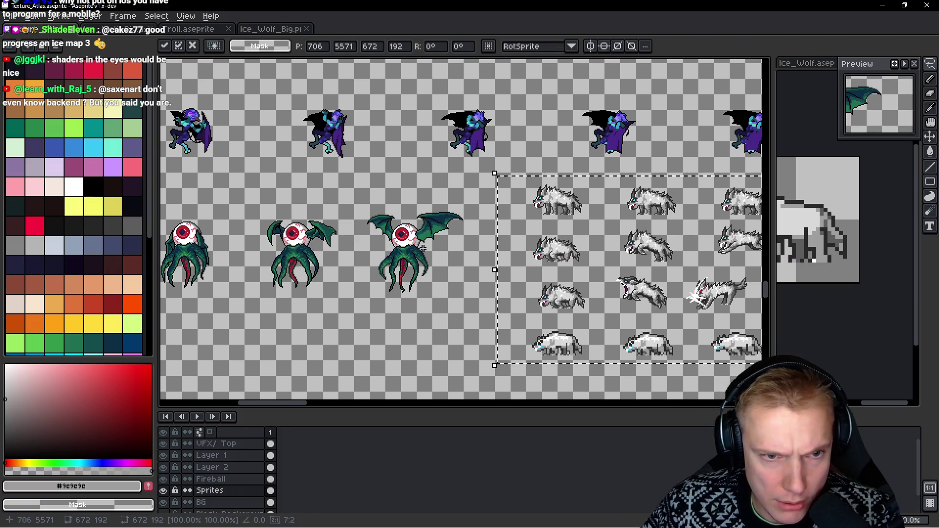
{"action": "scroll", "coordinate": [460, 237], "scroll_direction": "up", "scroll_amount": 2}
{"action": "mouse_move", "coordinate": [608, 248]}
{"action": "left_mouse_down"}
{"action": "mouse_move", "coordinate": [524, 245]}
{"action": "mouse_move", "coordinate": [524, 232]}
{"action": "mouse_move", "coordinate": [537, 250]}
{"action": "mouse_move", "coordinate": [478, 306]}
{"action": "left_mouse_up"}
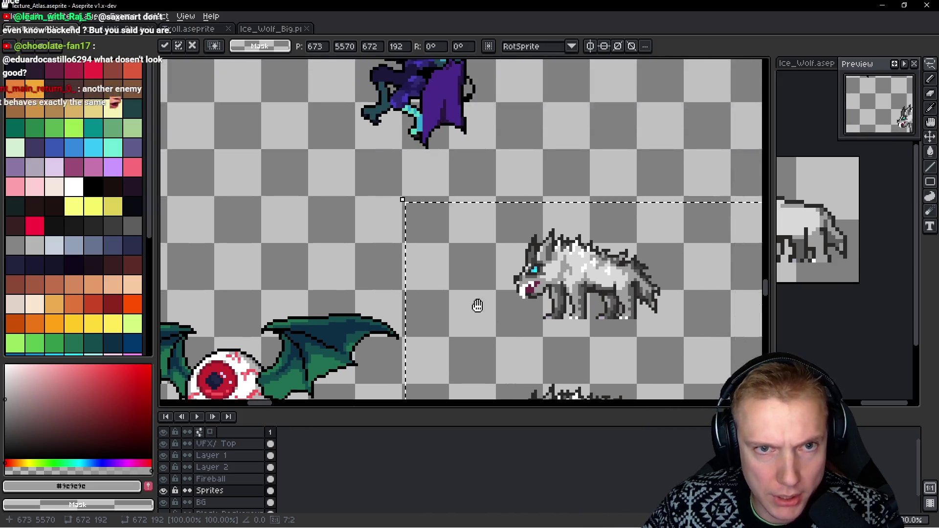
Fine-tune the wolf sheet's position, nudging it down a few pixels and one pixel left
{"action": "scroll", "coordinate": [477, 306], "scroll_direction": "down", "scroll_amount": 3}
{"action": "scroll", "coordinate": [617, 245], "scroll_direction": "up", "scroll_amount": 2}
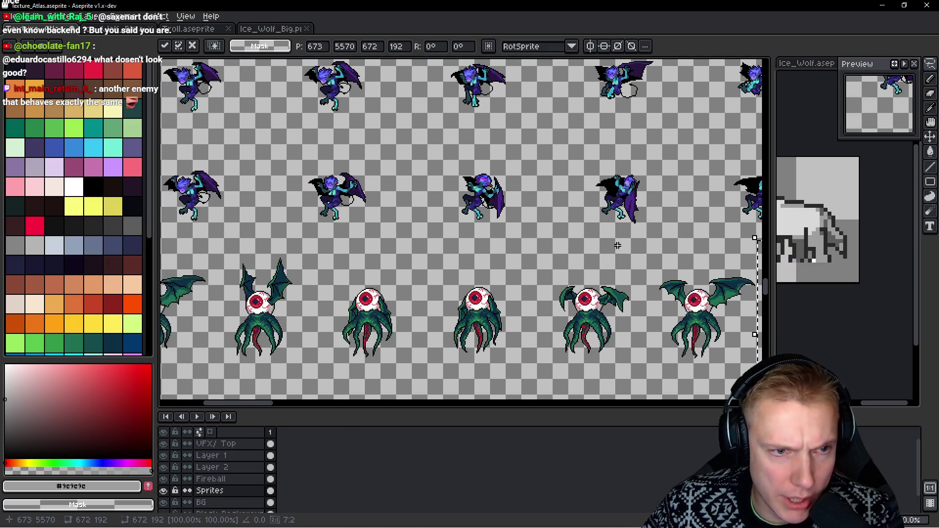
{"action": "scroll", "coordinate": [465, 246], "scroll_direction": "down", "scroll_amount": 2}
{"action": "scroll", "coordinate": [465, 246], "scroll_direction": "up", "scroll_amount": 2}
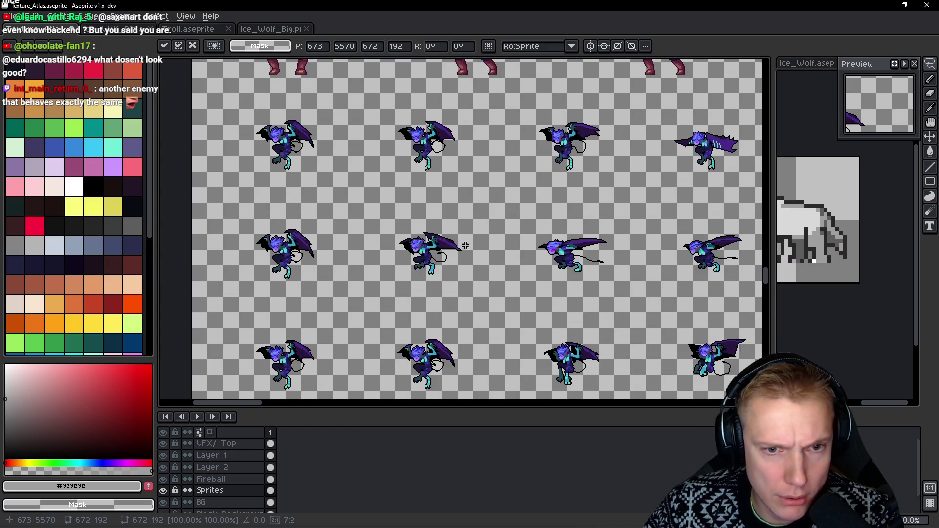
{"action": "scroll", "coordinate": [465, 245], "scroll_direction": "down", "scroll_amount": 5}
{"action": "scroll", "coordinate": [624, 204], "scroll_direction": "down", "scroll_amount": 3}
{"action": "scroll", "coordinate": [594, 235], "scroll_direction": "up", "scroll_amount": 2}
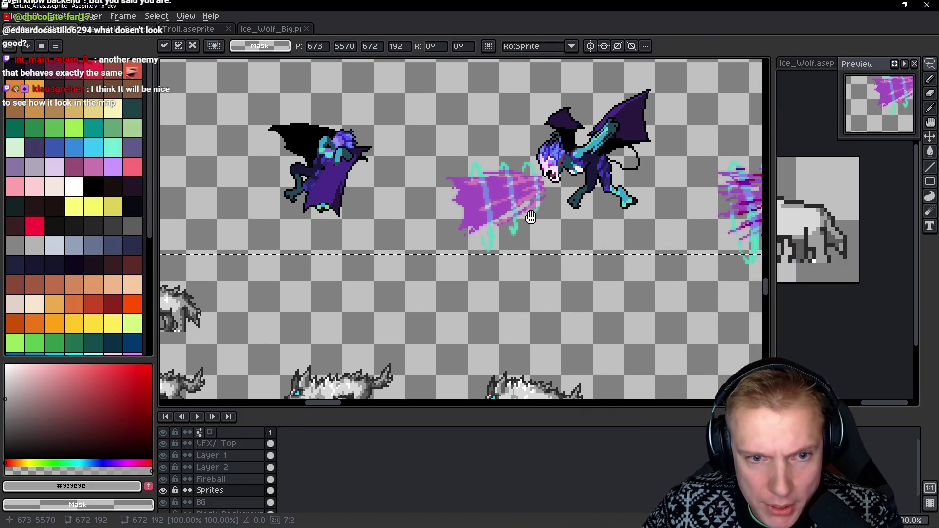
{"action": "scroll", "coordinate": [398, 273], "scroll_direction": "right", "scroll_amount": 3}
{"action": "scroll", "coordinate": [220, 258], "scroll_direction": "down", "scroll_amount": 4}
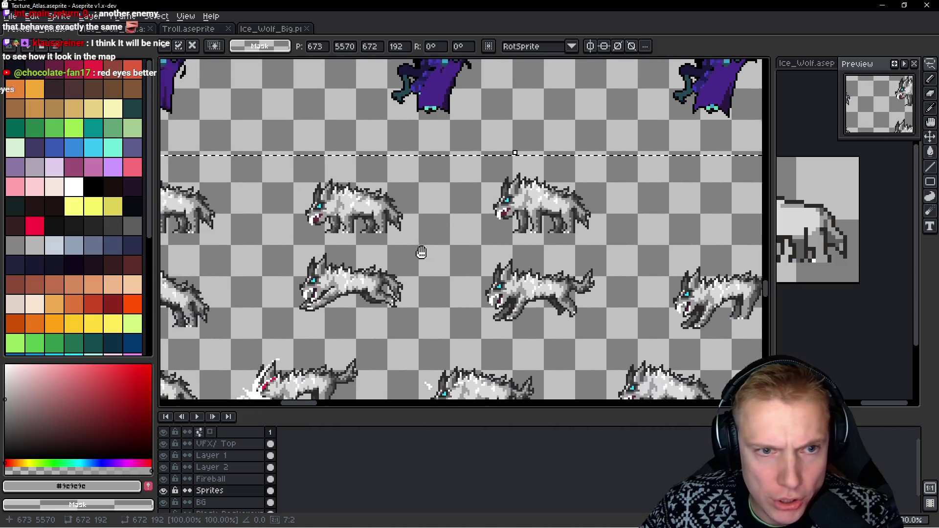
{"action": "scroll", "coordinate": [440, 250], "scroll_direction": "down", "scroll_amount": 2}
{"action": "scroll", "coordinate": [464, 247], "scroll_direction": "left", "scroll_amount": 5}
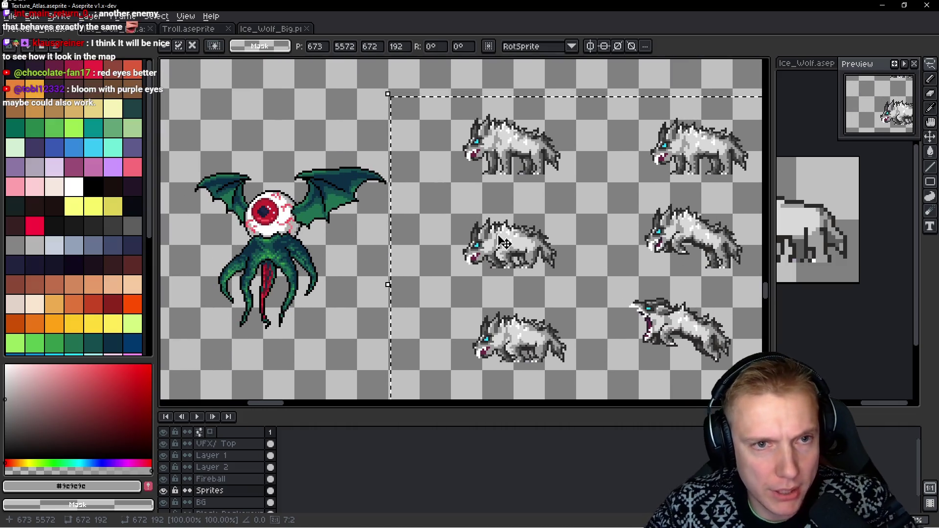
{"action": "key", "text": "Down"}
{"action": "key", "text": "Down"}
{"action": "key", "text": "Down"}
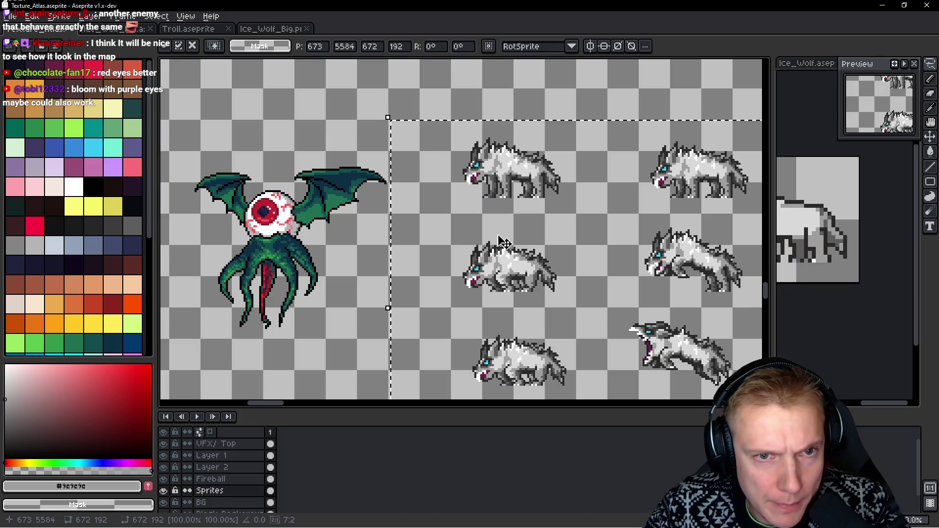
{"action": "key", "text": "Left"}
{"action": "scroll", "coordinate": [514, 242], "scroll_direction": "down", "scroll_amount": 2}
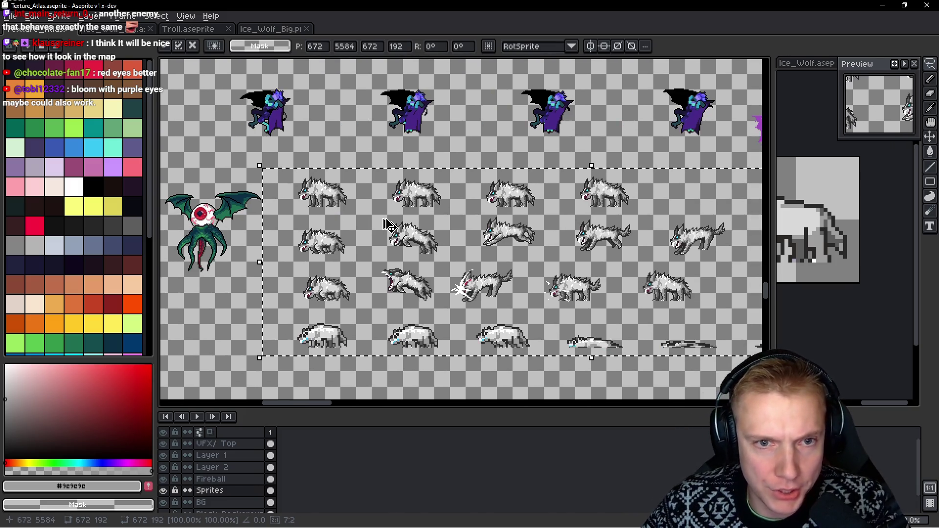
Save the atlas, re-export it as Texture_Atlas.png, and create a new sprite sized to the wolf sheet
{"action": "key", "text": "ctrl+s"}
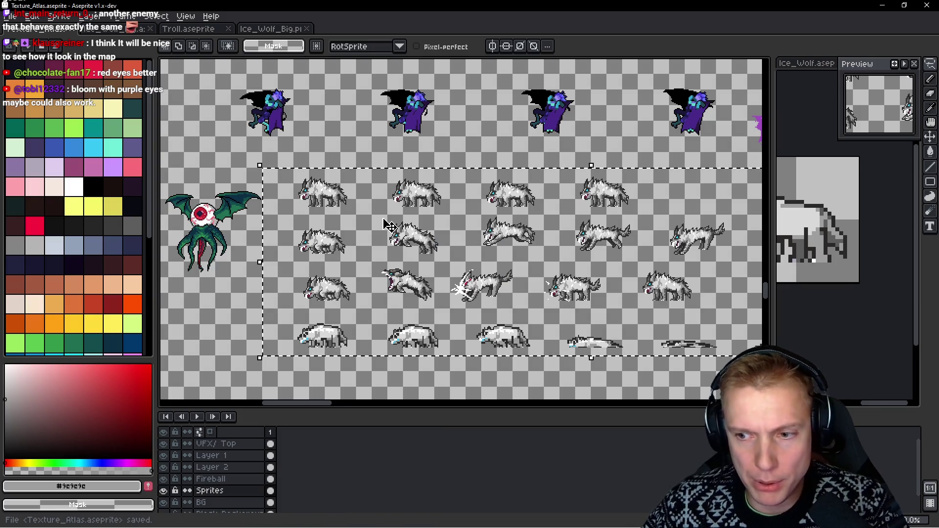
{"action": "key", "text": "ctrl+e"}
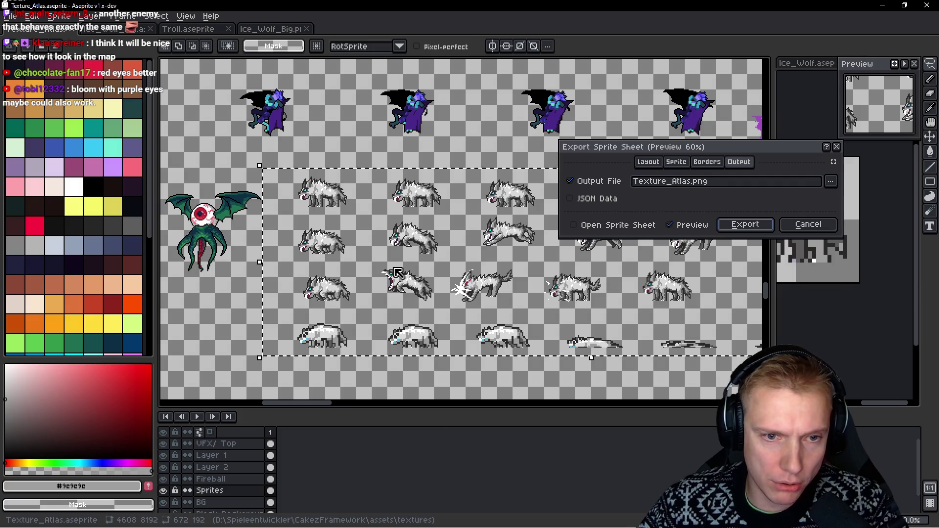
{"action": "left_click", "coordinate": [744, 223]}
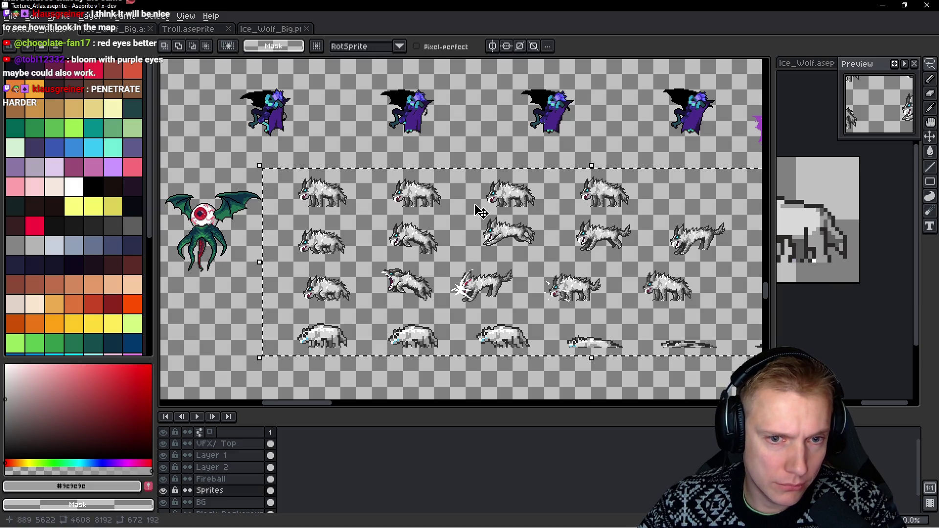
{"action": "scroll", "coordinate": [474, 201], "scroll_direction": "down", "scroll_amount": 2}
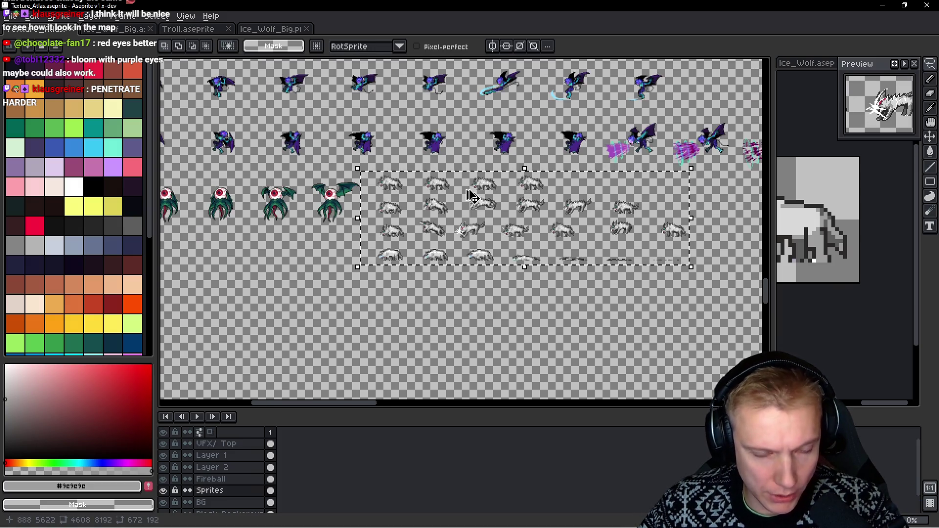
{"action": "key", "text": "ctrl+n"}
{"action": "key", "text": "Return"}
Paste the wolf sheet into the new sprite and select every cyan eye pixel with non-contiguous Magic Wand
{"action": "key", "text": "ctrl+v"}
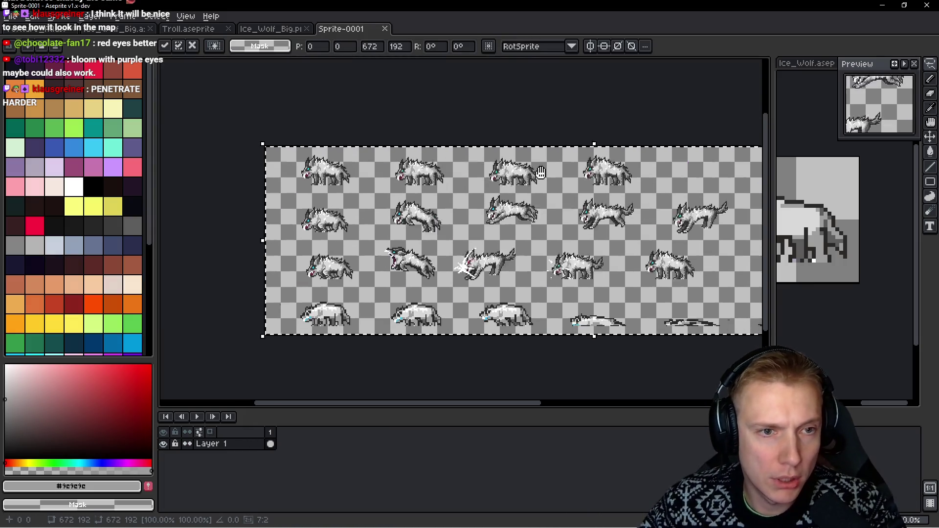
{"action": "key", "text": "Return"}
{"action": "scroll", "coordinate": [390, 176], "scroll_direction": "up", "scroll_amount": 5}
{"action": "key", "text": "w"}
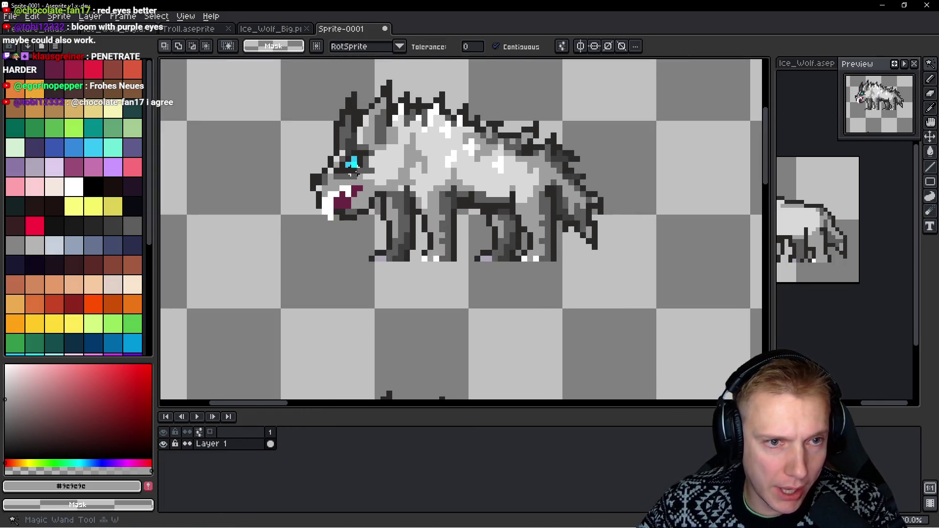
{"action": "left_click", "coordinate": [354, 163]}
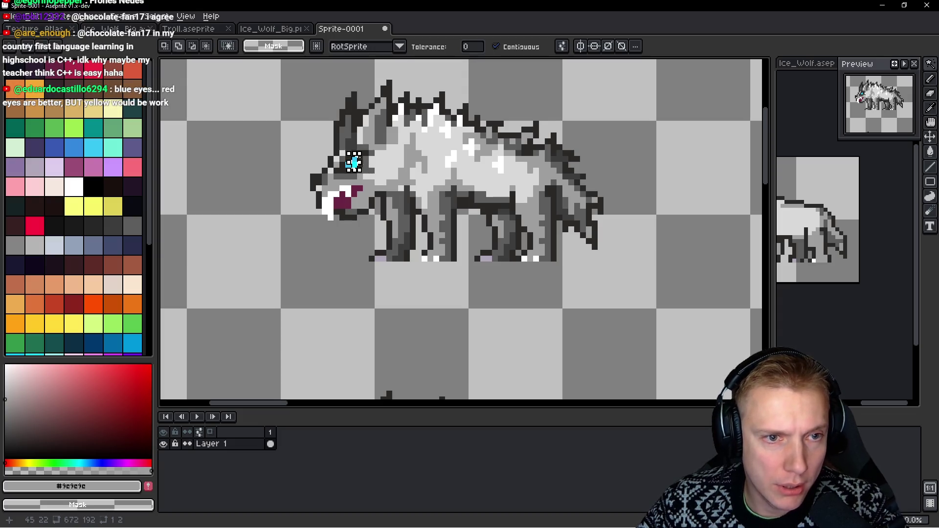
{"action": "left_click", "coordinate": [495, 46]}
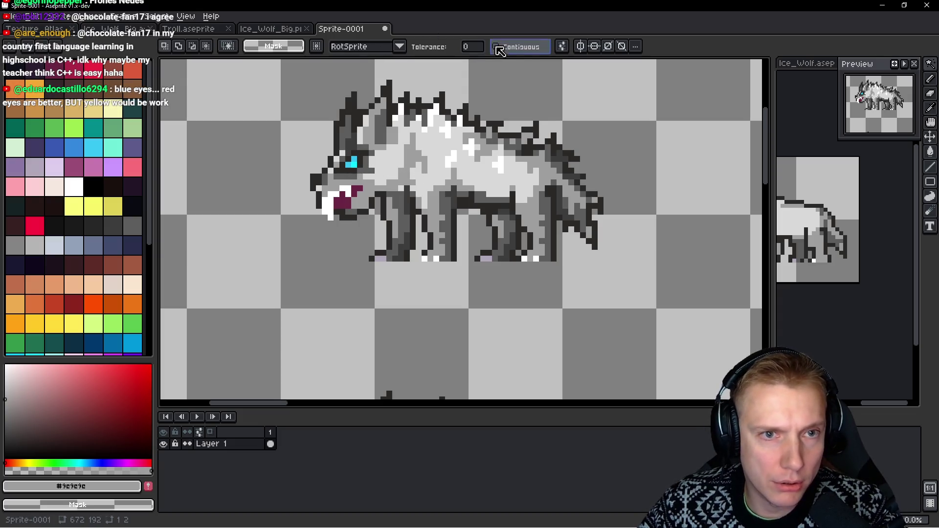
{"action": "scroll", "coordinate": [334, 181], "scroll_direction": "up", "scroll_amount": 2}
{"action": "left_click", "coordinate": [402, 102]}
Add a new Layer 2 and paste the cyan eye pixels onto it
{"action": "scroll", "coordinate": [403, 101], "scroll_direction": "down", "scroll_amount": 5}
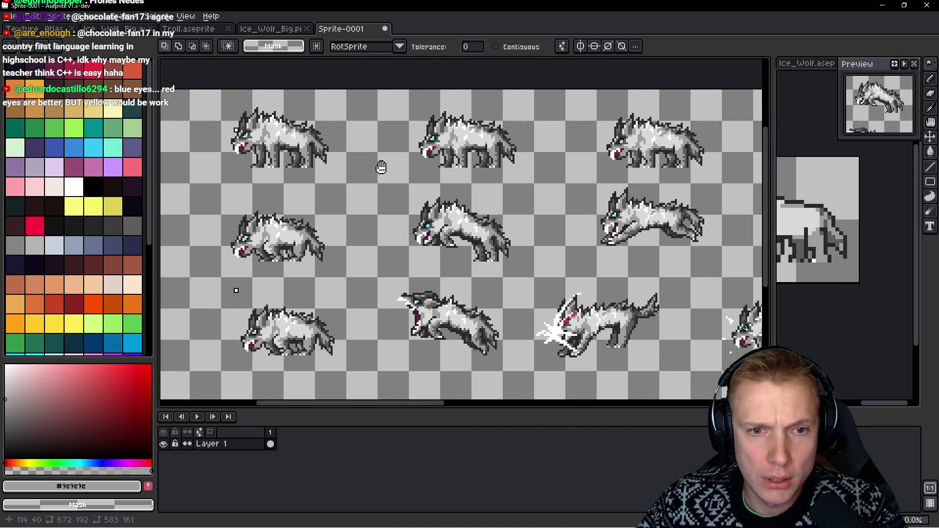
{"action": "scroll", "coordinate": [380, 164], "scroll_direction": "down", "scroll_amount": 2}
{"action": "scroll", "coordinate": [314, 172], "scroll_direction": "up", "scroll_amount": 2}
{"action": "left_click_drag", "start_coordinate": [314, 173], "coordinate": [368, 156]}
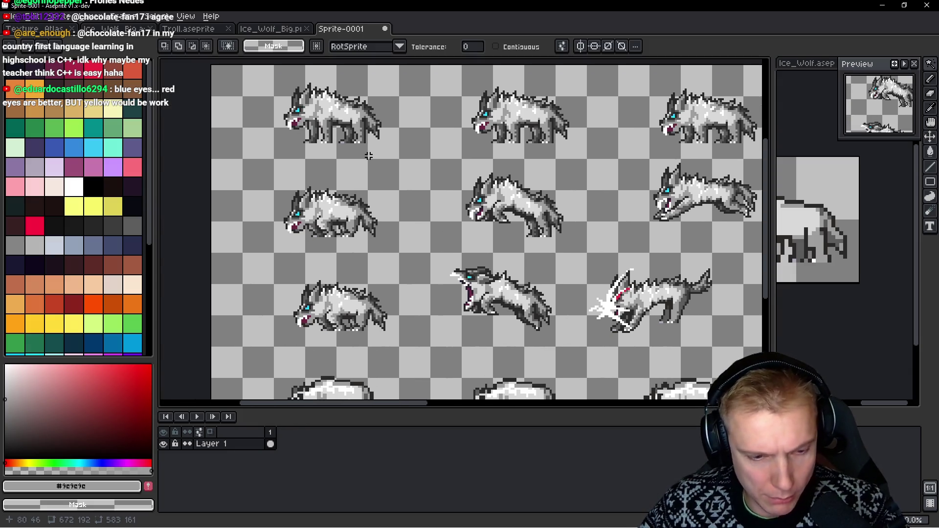
{"action": "key", "text": "shift+n"}
{"action": "key", "text": "ctrl+v"}
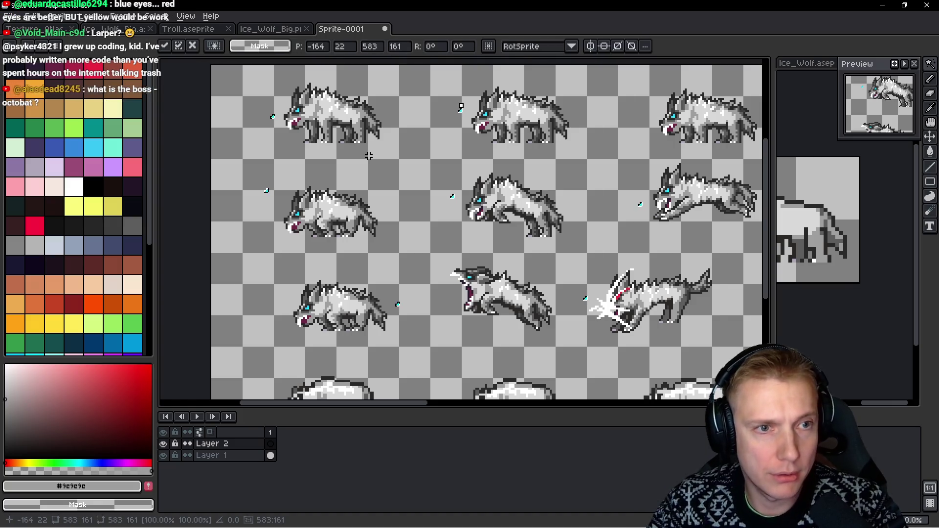
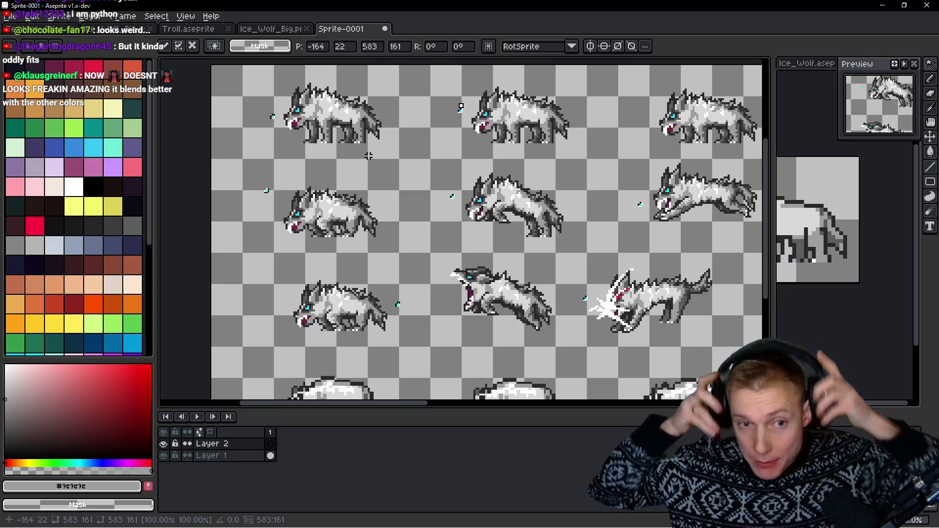
Commit the pending transform and undo the ice wolf sheet back to a single layer
{"action": "mouse_move", "coordinate": [318, 171]}
{"action": "left_mouse_down"}
{"action": "mouse_move", "coordinate": [418, 220]}
{"action": "mouse_move", "coordinate": [490, 209]}
{"action": "mouse_move", "coordinate": [336, 212]}
{"action": "left_mouse_up"}
{"action": "scroll", "coordinate": [490, 209], "scroll_direction": "down", "scroll_amount": 2}
{"action": "scroll", "coordinate": [405, 216], "scroll_direction": "down", "scroll_amount": 2}
{"action": "scroll", "coordinate": [308, 193], "scroll_direction": "up", "scroll_amount": 1}
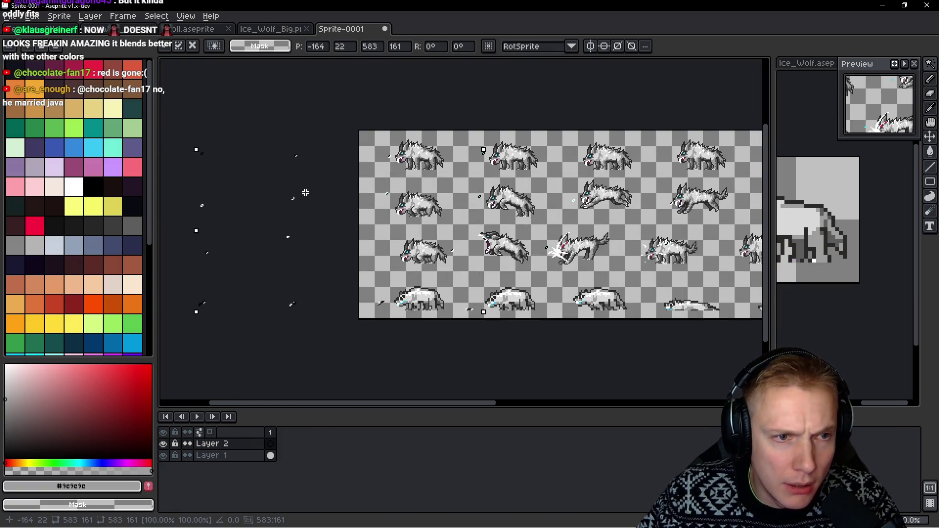
{"action": "key", "text": "Return"}
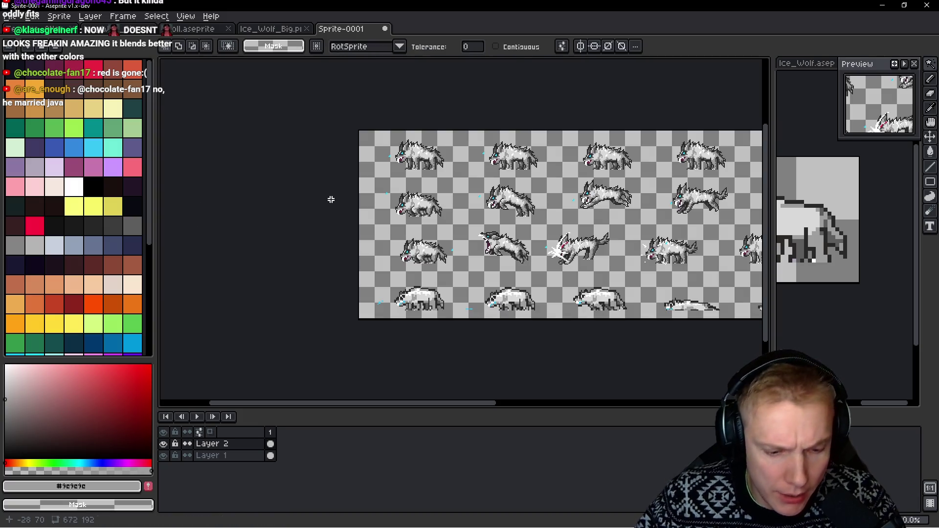
{"action": "key", "text": "m"}
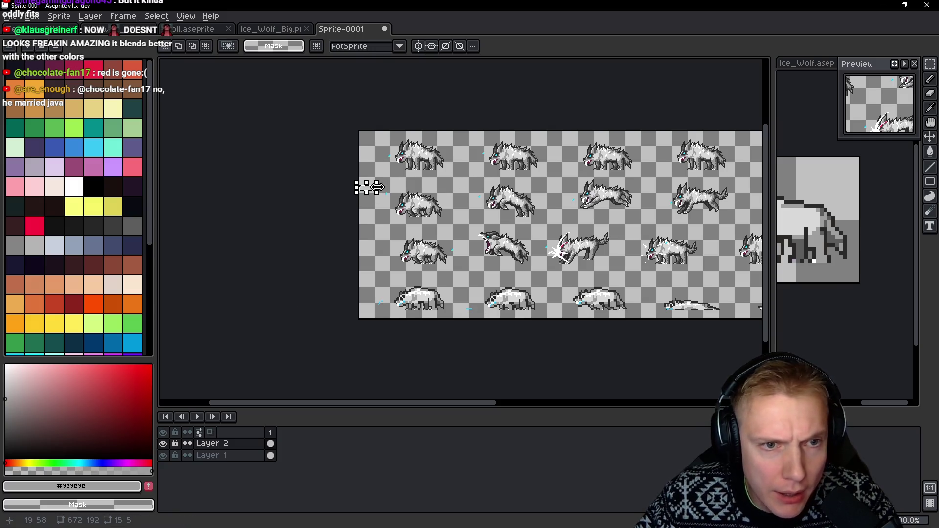
{"action": "key", "text": "ctrl+z"}
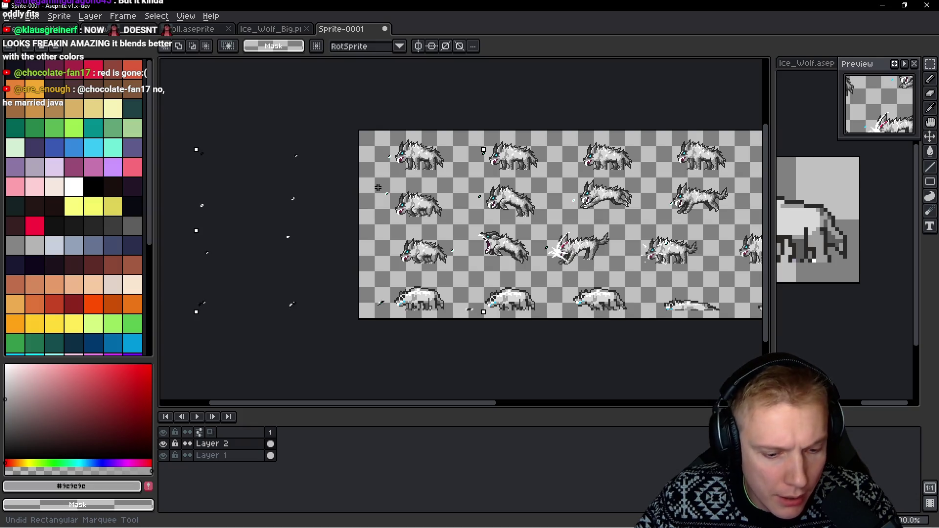
{"action": "key", "text": "ctrl+a"}
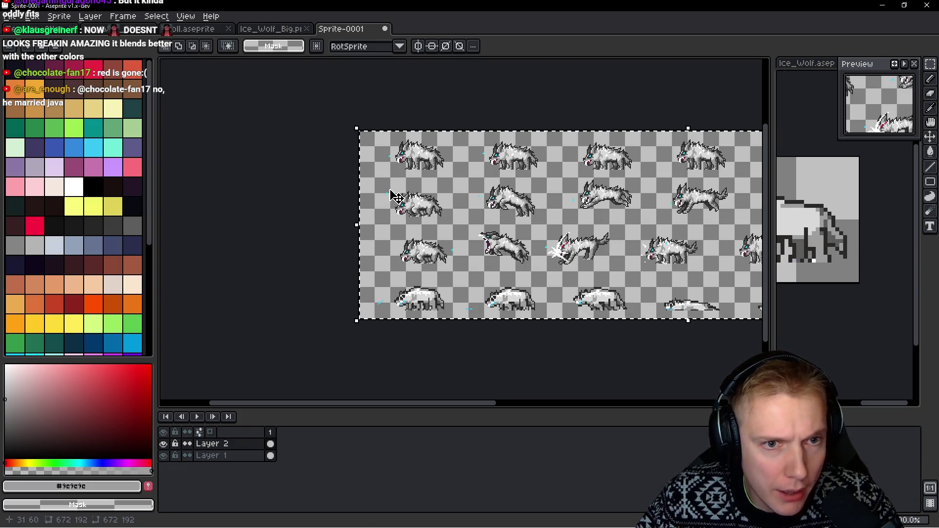
{"action": "key", "text": "ctrl+d"}
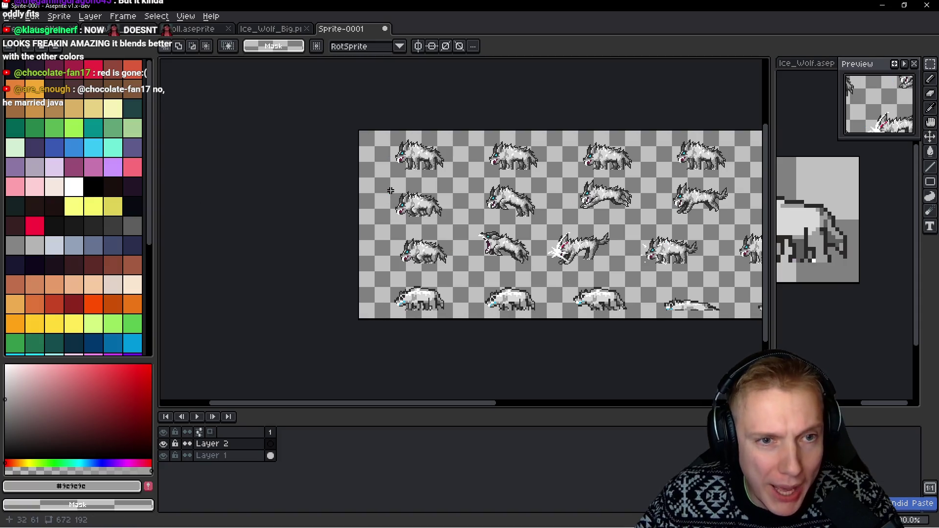
{"action": "scroll", "coordinate": [396, 191], "scroll_direction": "up", "scroll_amount": 3}
{"action": "key", "text": "ctrl+z"}
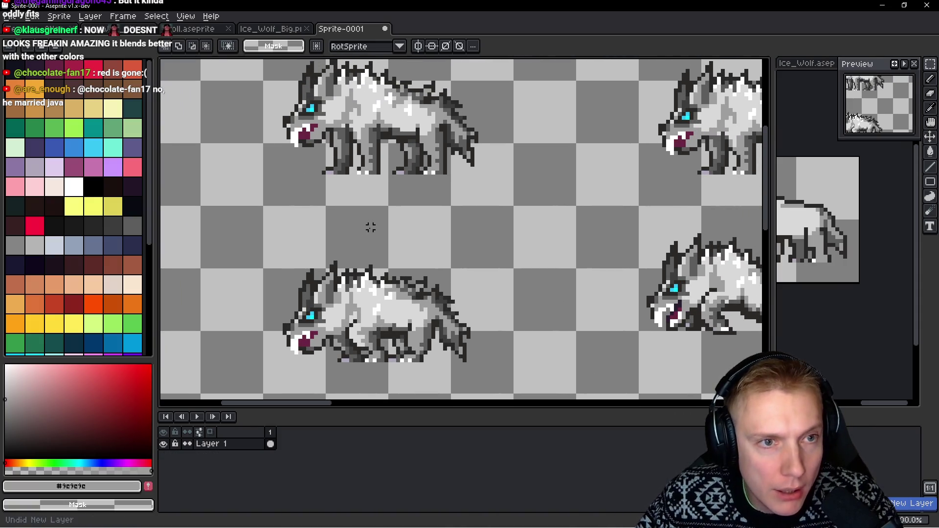
Reselect the wolf frames, shift them right, and paste them into Texture_Atlas.aseprite
{"action": "scroll", "coordinate": [371, 229], "scroll_direction": "down", "scroll_amount": 1}
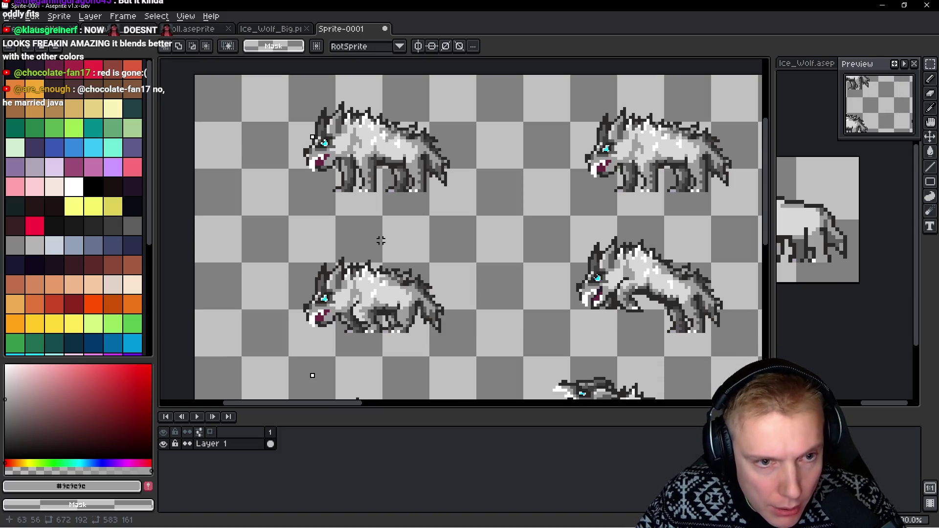
{"action": "key", "text": "ctrl+t"}
{"action": "scroll", "coordinate": [384, 240], "scroll_direction": "down", "scroll_amount": 2}
{"action": "mouse_move", "coordinate": [371, 239]}
{"action": "left_mouse_down"}
{"action": "mouse_move", "coordinate": [508, 208]}
{"action": "mouse_move", "coordinate": [207, 202]}
{"action": "mouse_move", "coordinate": [499, 218]}
{"action": "left_mouse_up"}
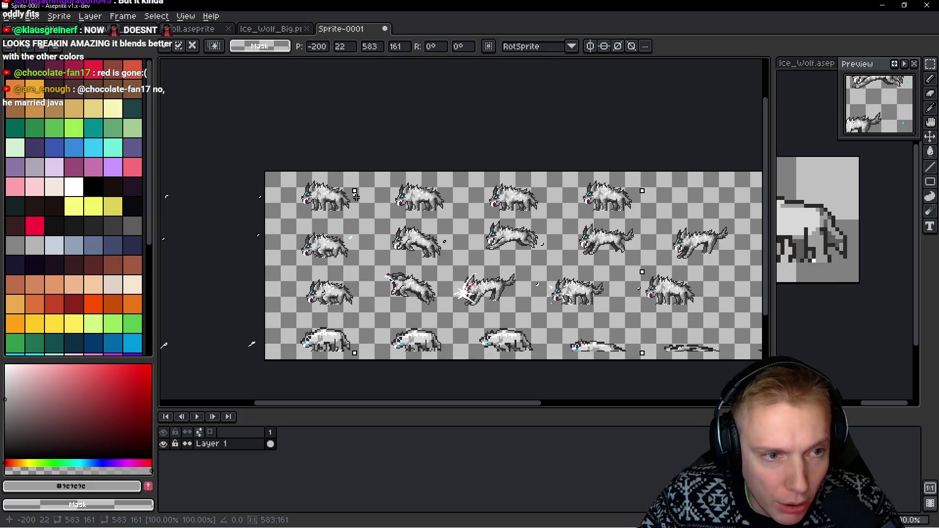
{"action": "key", "text": "Right"}
{"action": "key", "text": "Right"}
{"action": "key", "text": "Right"}
{"action": "key", "text": "Right"}
{"action": "key", "text": "Right"}
{"action": "key", "text": "Right"}
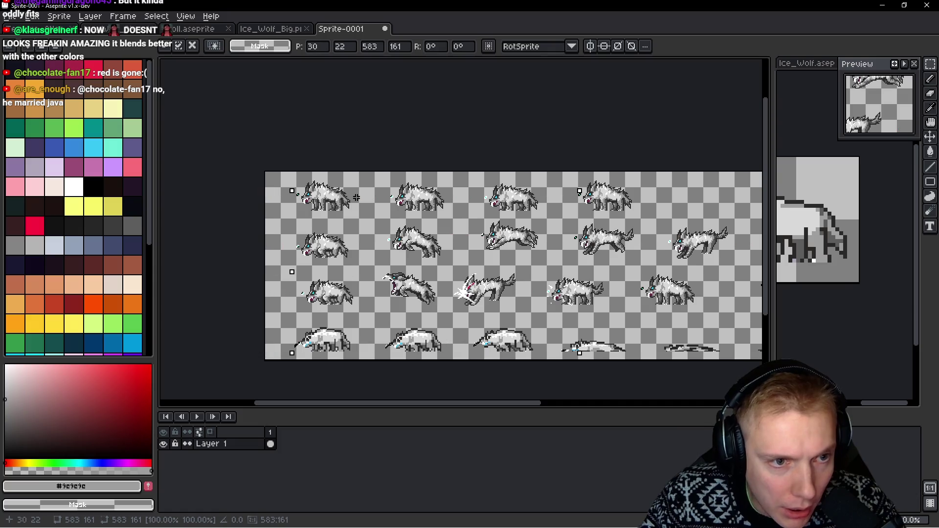
{"action": "key", "text": "ctrl+Tab"}
{"action": "key", "text": "ctrl+v"}
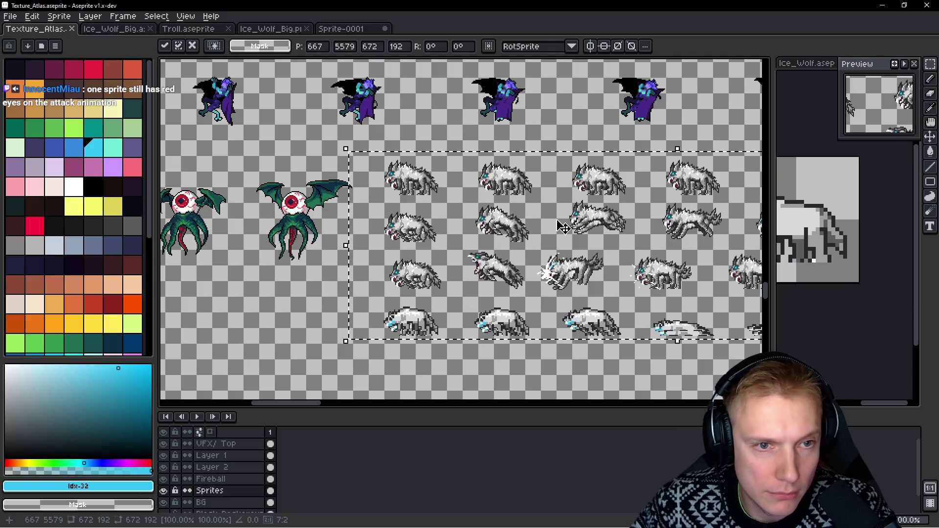
Nudge the pasted wolf sheet into line with the eye monsters and commit it
{"action": "key", "text": "Right"}
{"action": "key", "text": "Right"}
{"action": "key", "text": "Down"}
{"action": "key", "text": "Down"}
{"action": "key", "text": "Down"}
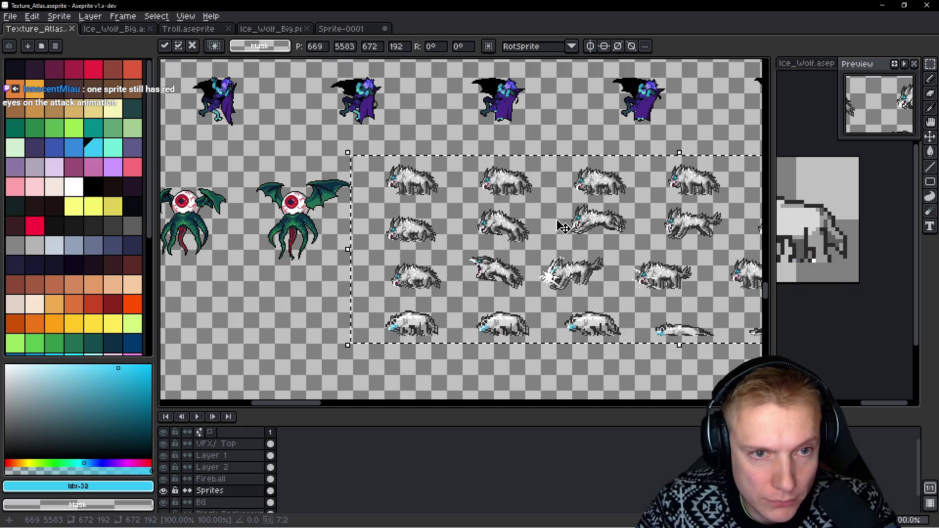
{"action": "key", "text": "Right"}
{"action": "key", "text": "Right"}
{"action": "key", "text": "Right"}
{"action": "scroll", "coordinate": [444, 203], "scroll_direction": "up", "scroll_amount": 3}
{"action": "left_click_drag", "start_coordinate": [444, 204], "coordinate": [495, 284]}
{"action": "key", "text": "ctrl+d"}
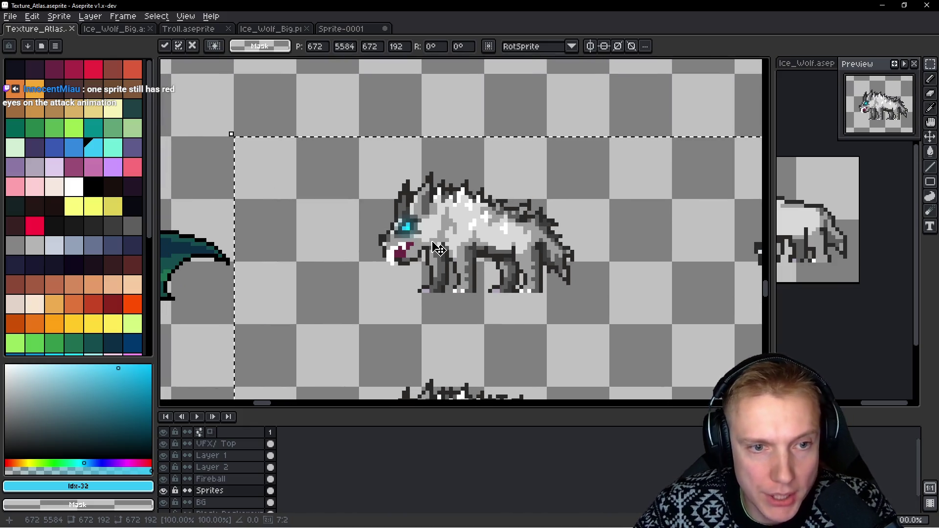
{"action": "scroll", "coordinate": [635, 179], "scroll_direction": "down", "scroll_amount": 1}
{"action": "scroll", "coordinate": [635, 179], "scroll_direction": "down", "scroll_amount": 2}
{"action": "left_click_drag", "start_coordinate": [635, 179], "coordinate": [464, 202]}
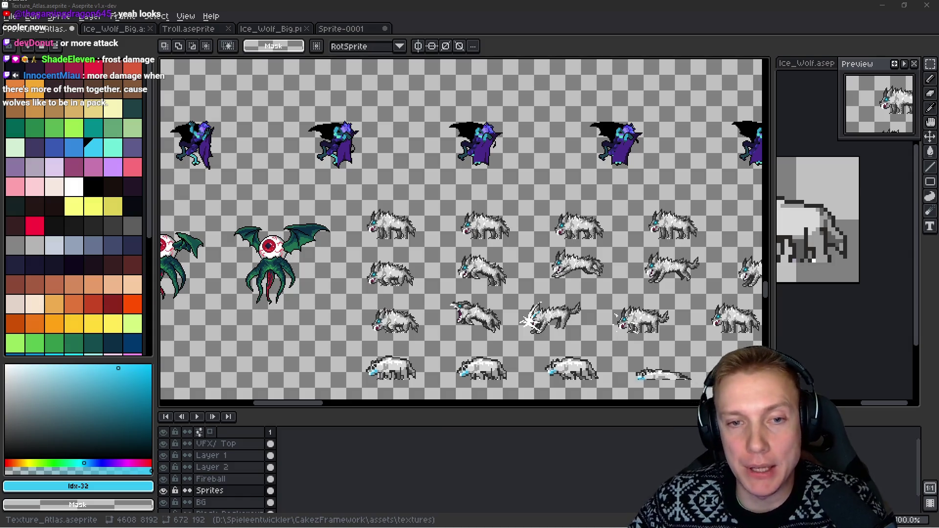
Save Texture_Atlas.aseprite and export it as the Texture_Atlas.png sprite sheet
{"action": "left_click_drag", "start_coordinate": [553, 361], "coordinate": [528, 338]}
{"action": "key", "text": "ctrl+s"}
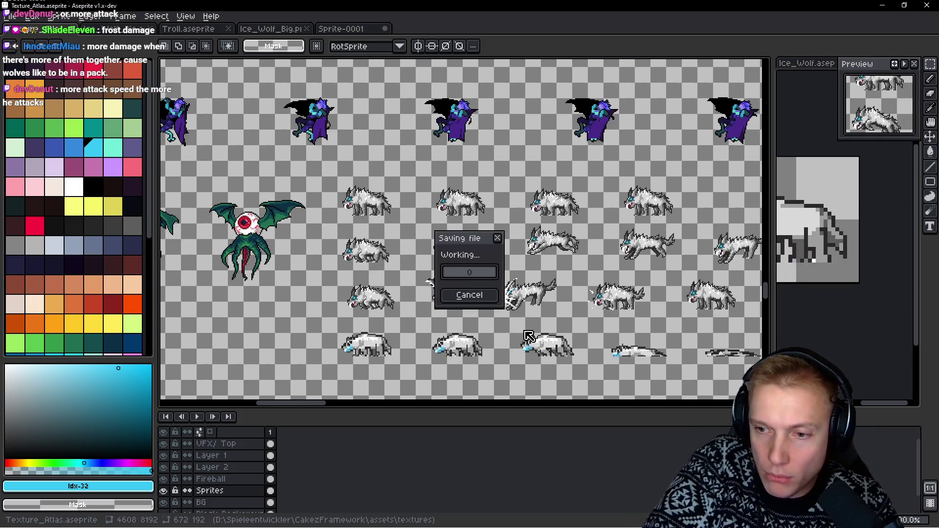
{"action": "key", "text": "ctrl+e"}
{"action": "left_click", "coordinate": [741, 224]}
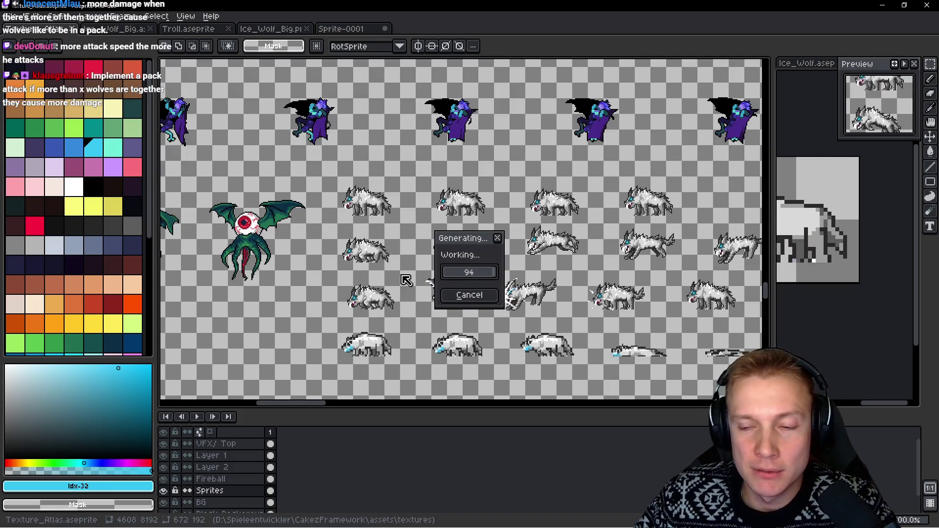
{"action": "key", "text": "i"}
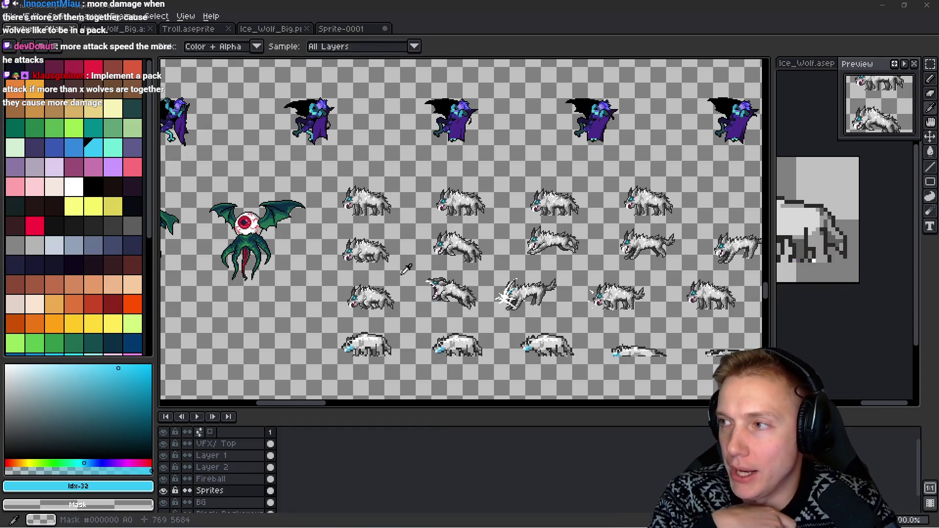
{"action": "key", "text": "alt+Tab"}
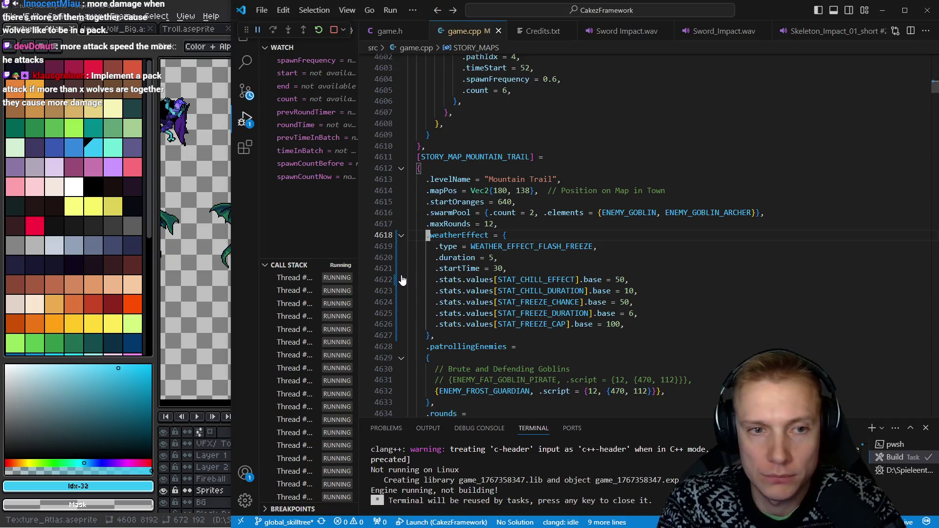
Duplicate the ENEMY_WORG line in the EnemyTypeID enum and rename the copy ENEMY_WINTER_WOLF
{"action": "key", "text": "ctrl+Tab"}
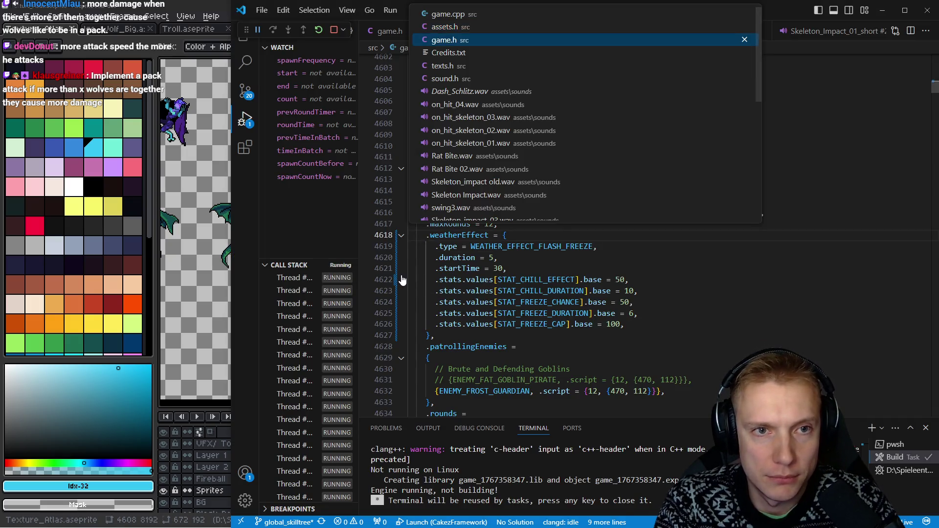
{"action": "key", "text": "ctrl+z"}
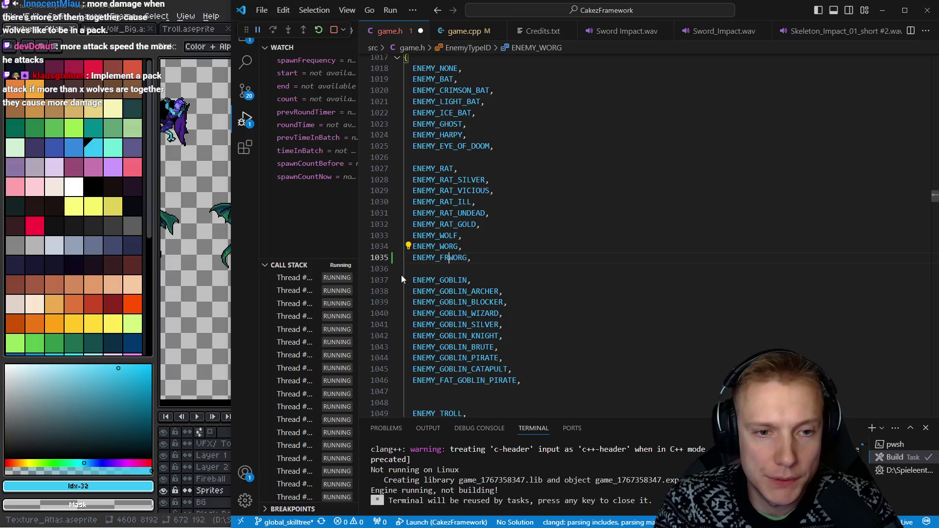
{"action": "key", "text": "BackSpace"}
{"action": "type", "text": "WINTER_"}
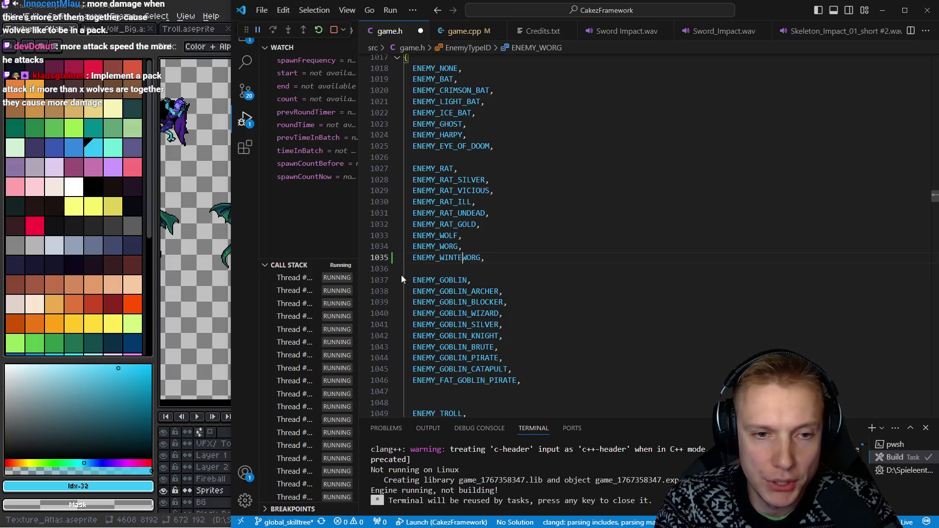
{"action": "key", "text": "Escape"}
{"action": "key", "text": "l"}
{"action": "key", "text": "l"}
{"action": "type", "text": "cw"}
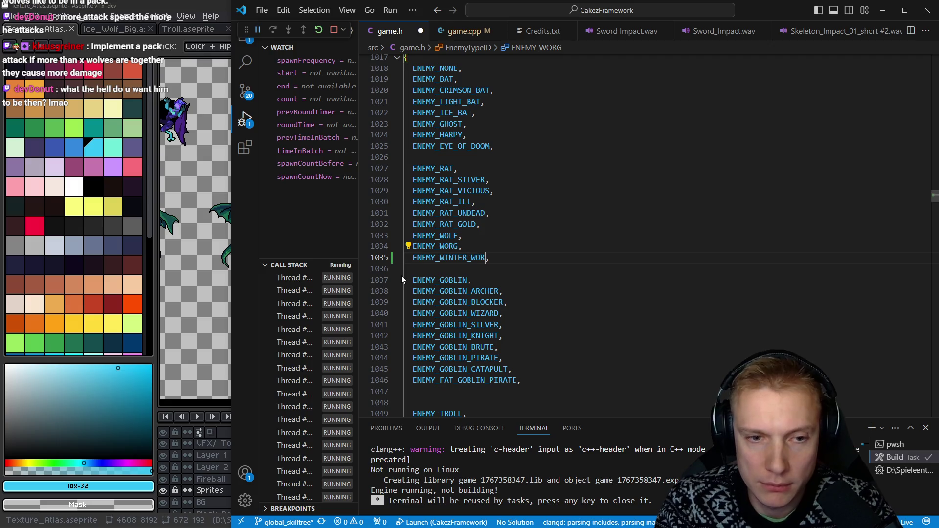
{"action": "type", "text": "LF"}
{"action": "key", "text": "Escape"}
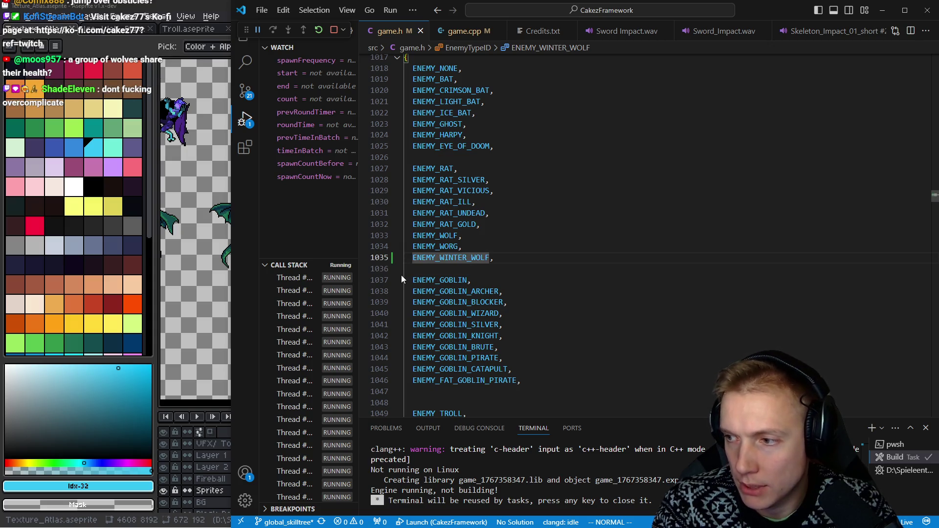
{"action": "key", "text": "Escape"}
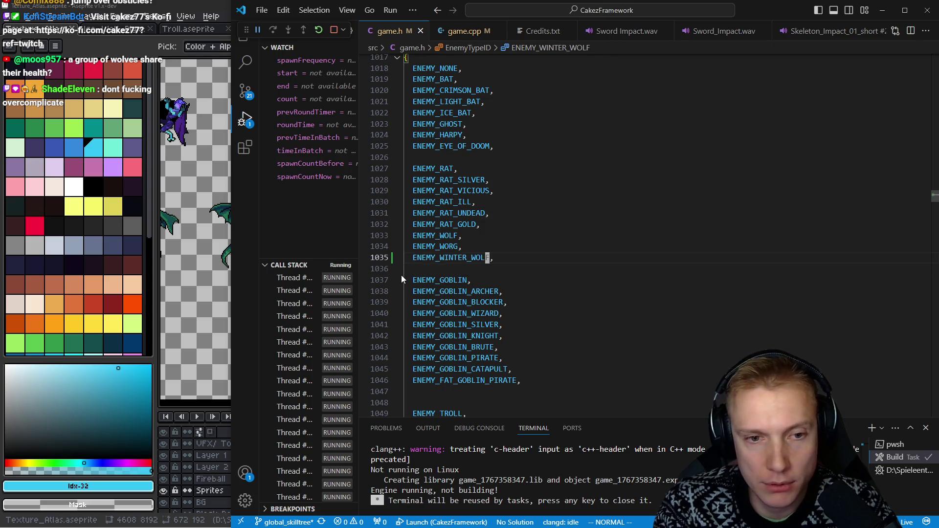
{"action": "key", "text": "ctrl+p"}
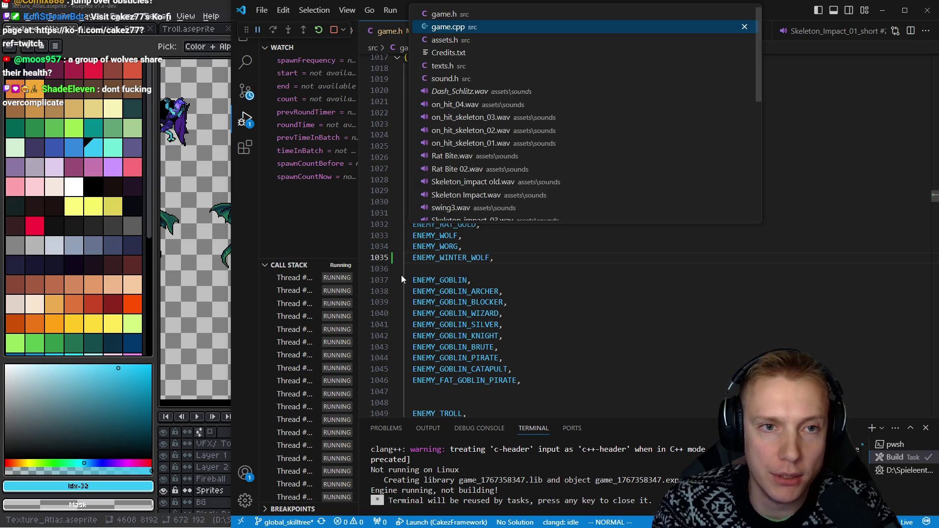
Add a case ENEMY_WINTER_WOLF block in game.cpp, copied from the ENEMY_WORG setup
{"action": "key", "text": "Return"}
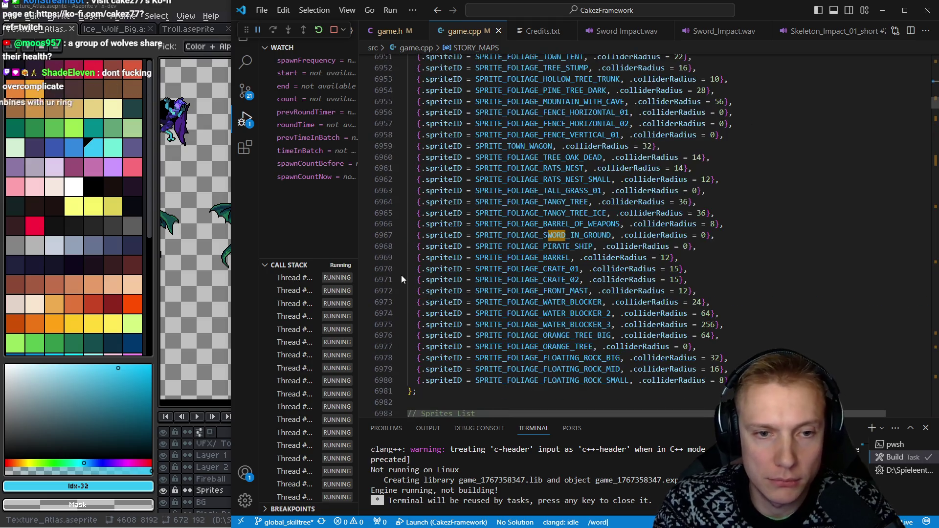
{"action": "key", "text": "ctrl+o"}
{"action": "key", "text": "ctrl+o"}
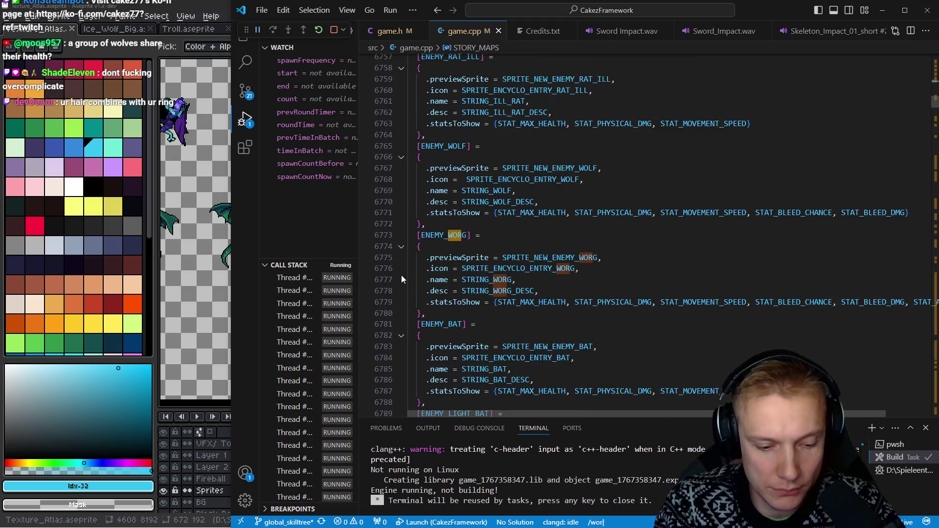
{"action": "key", "text": "u"}
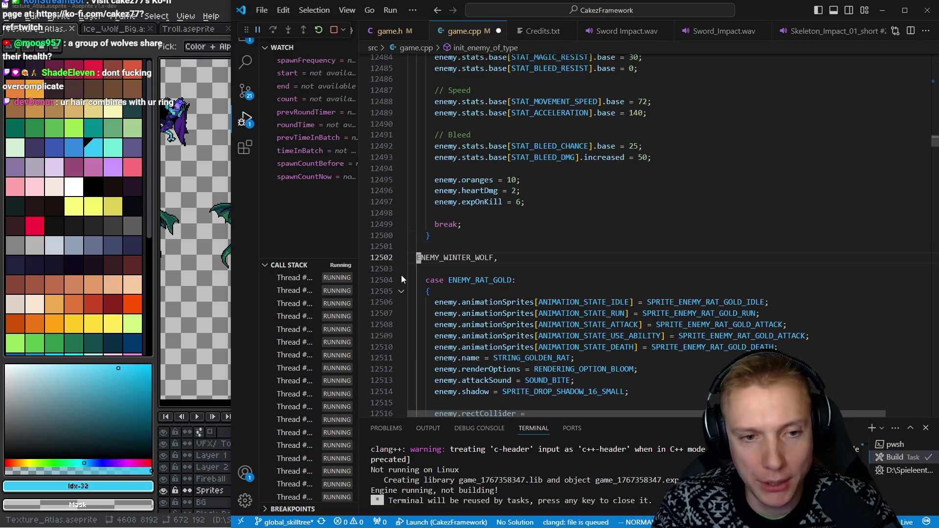
{"action": "key", "text": "V"}
{"action": "key", "text": "Escape"}
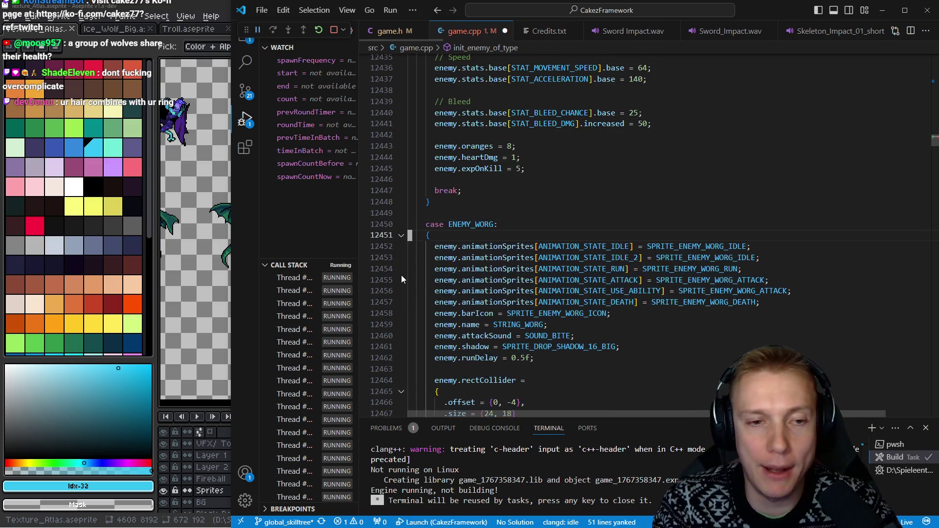
{"action": "key", "text": "u"}
{"action": "key", "text": "u"}
{"action": "key", "text": "u"}
{"action": "key", "text": "u"}
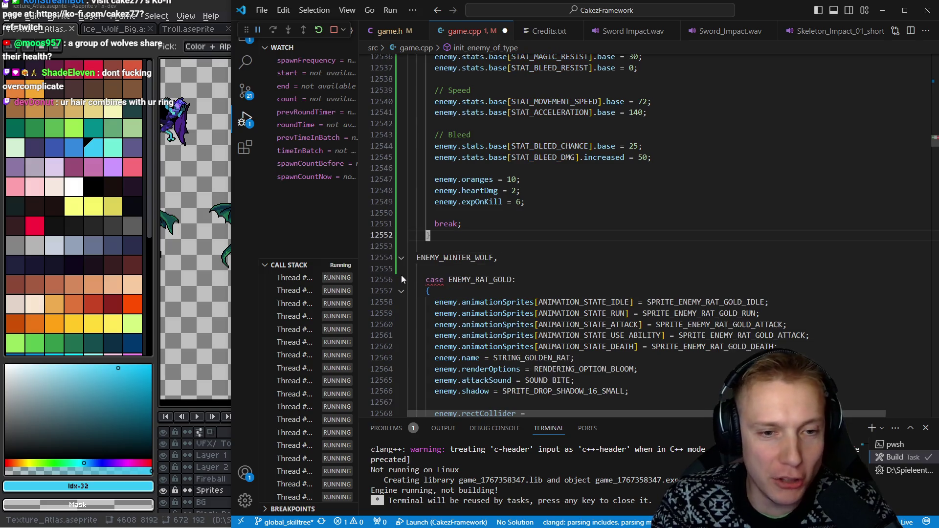
{"action": "key", "text": "ctrl+r"}
{"action": "key", "text": "u"}
{"action": "key", "text": "u"}
{"action": "key", "text": "u"}
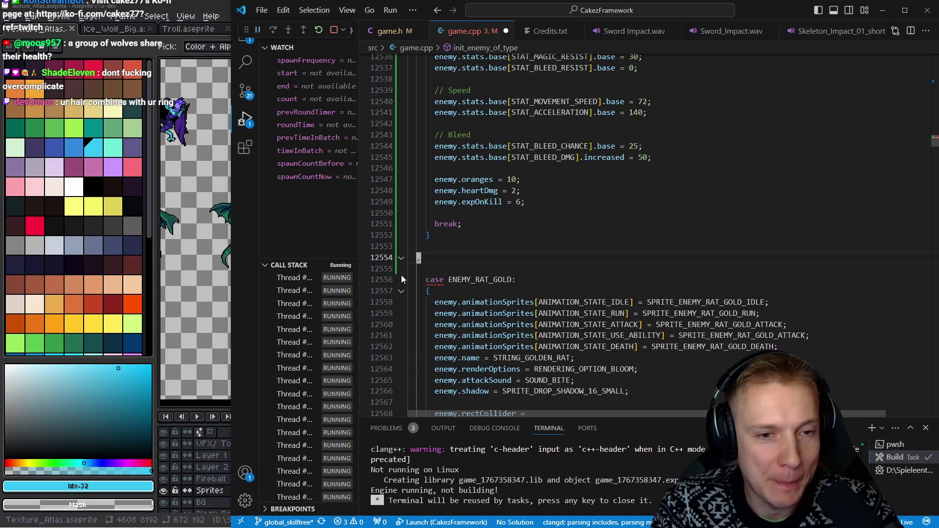
{"action": "key", "text": "u"}
{"action": "key", "text": "u"}
Copy the ENEMY_WINTER_WOLF name and jump to the SPRITE_ENEMY_WORG_IDLE definition in assets.h
{"action": "key", "text": "k"}
{"action": "key", "text": "dollar"}
{"action": "key", "text": "h"}
{"action": "key", "text": "y"}
{"action": "key", "text": "i"}
{"action": "key", "text": "w"}
{"action": "key", "text": "j"}
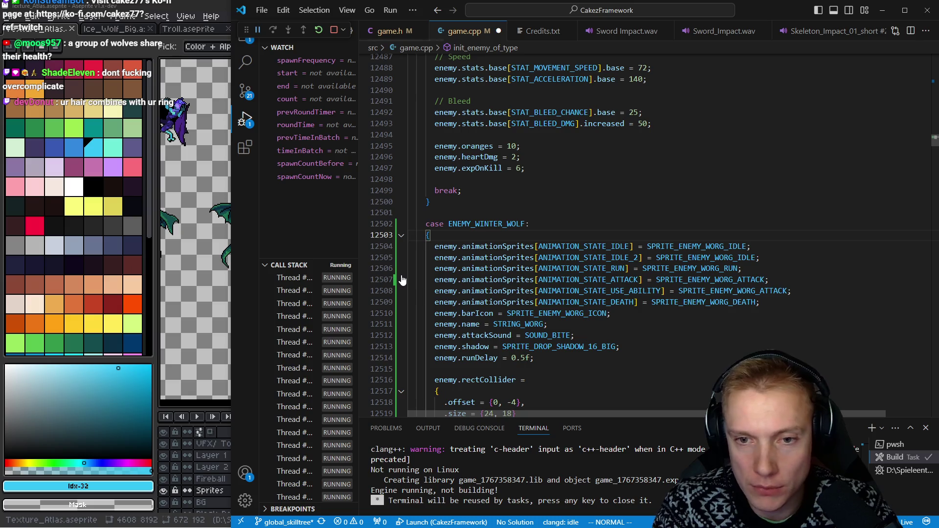
{"action": "key", "text": "dollar"}
{"action": "key", "text": "h"}
{"action": "key", "text": "h"}
{"action": "key", "text": "h"}
{"action": "key", "text": "g"}
{"action": "key", "text": "d"}
{"action": "key", "text": "k"}
{"action": "key", "text": "k"}
{"action": "key", "text": "k"}
{"action": "key", "text": "shift+v"}
Duplicate the seven Worg sprite ID lines below the originals, separated by a blank line
{"action": "key", "text": "j"}
{"action": "key", "text": "j"}
{"action": "key", "text": "j"}
{"action": "key", "text": "j"}
{"action": "key", "text": "j"}
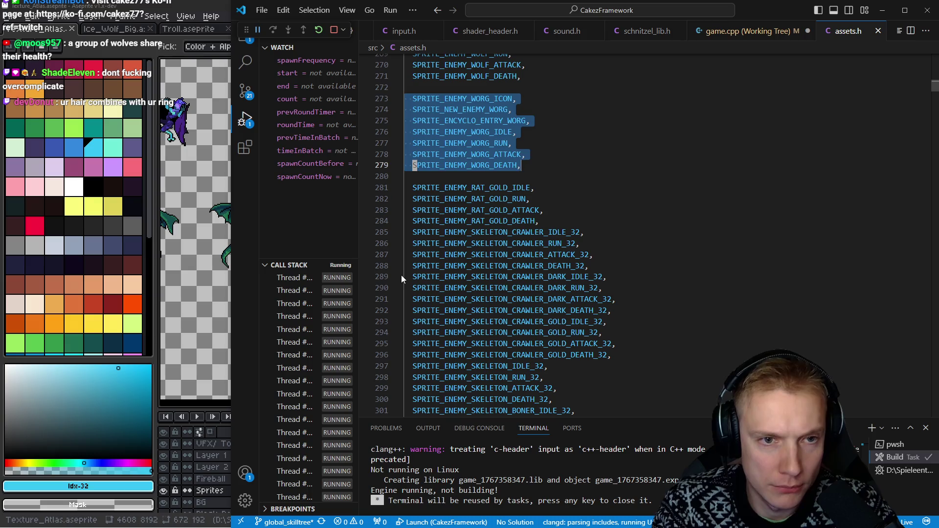
{"action": "key", "text": "y"}
{"action": "key", "text": "j"}
{"action": "key", "text": "j"}
{"action": "key", "text": "j"}
{"action": "key", "text": "p"}
{"action": "key", "text": "o"}
{"action": "key", "text": "Escape"}
{"action": "key", "text": "j"}
Rename the copied icon sprite ID from WORG to WINTER_WOLF
{"action": "key", "text": "f"}
{"action": "key", "text": "_"}
{"action": "key", "text": ";"}
{"action": "key", "text": ";"}
{"action": "key", "text": "c"}
{"action": "key", "text": "T"}
{"action": "key", "text": "_"}
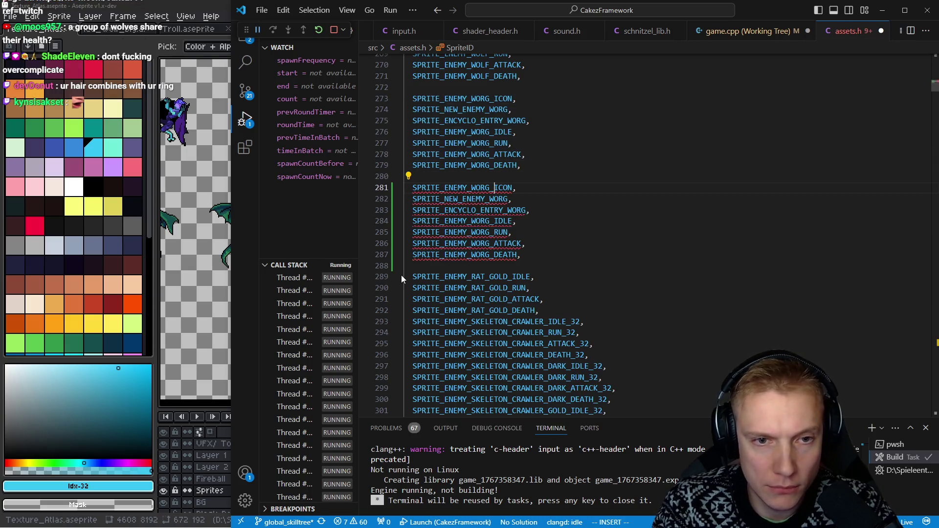
{"action": "type", "text": "WIN"}
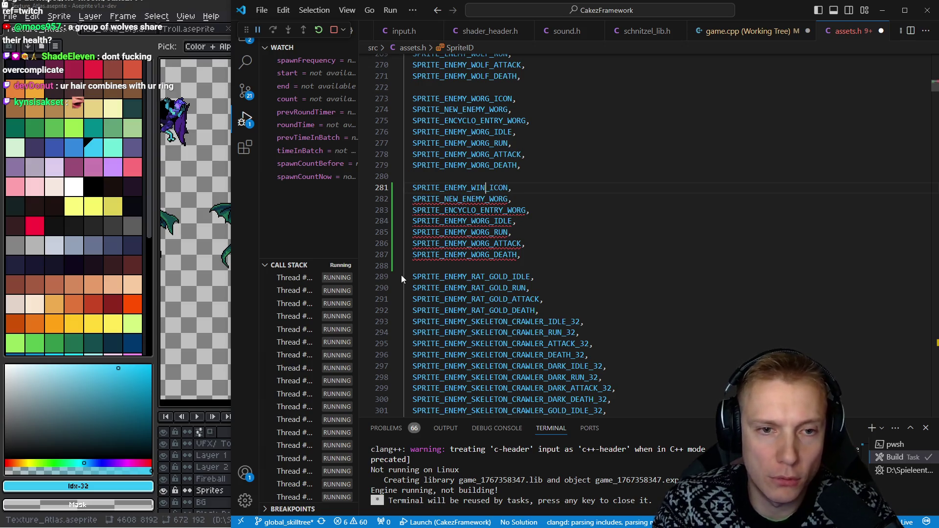
{"action": "type", "text": "TER_WOLF"}
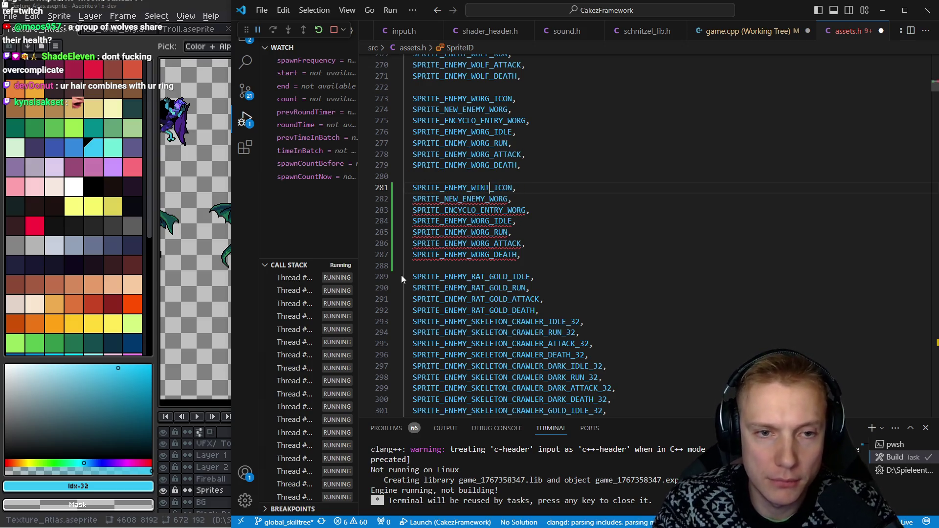
{"action": "key", "text": "Escape"}
Rename the new-enemy and encyclopedia sprite IDs from WORG to WINTER_WOLF
{"action": "key", "text": "j"}
{"action": "key", "text": "h"}
{"action": "key", "text": "h"}
{"action": "key", "text": "h"}
{"action": "key", "text": "e"}
{"action": "key", "text": "a"}
{"action": "key", "text": "BackSpace"}
{"action": "key", "text": "BackSpace"}
{"action": "key", "text": "BackSpace"}
{"action": "type", "text": "INTER_WOLF"}
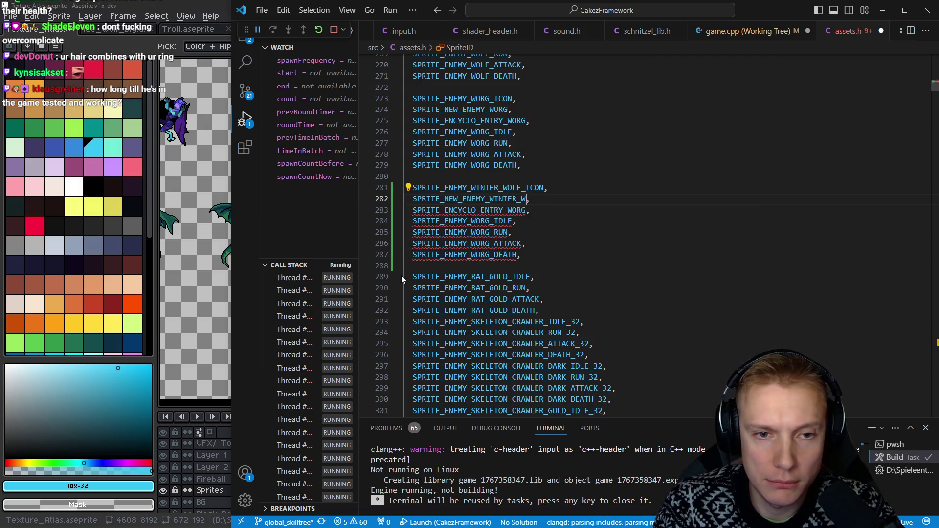
{"action": "key", "text": "Escape"}
{"action": "key", "text": "j"}
{"action": "key", "text": "h"}
{"action": "key", "text": "h"}
{"action": "key", "text": "h"}
{"action": "key", "text": "e"}
{"action": "key", "text": "a"}
{"action": "key", "text": "BackSpace"}
{"action": "key", "text": "BackSpace"}
{"action": "key", "text": "BackSpace"}
{"action": "type", "text": "INTER_"}
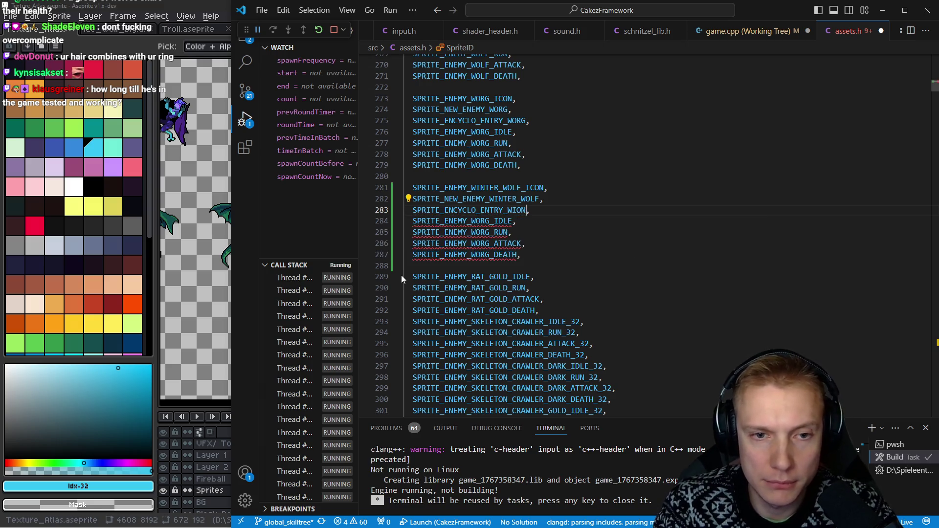
{"action": "type", "text": "WOLF"}
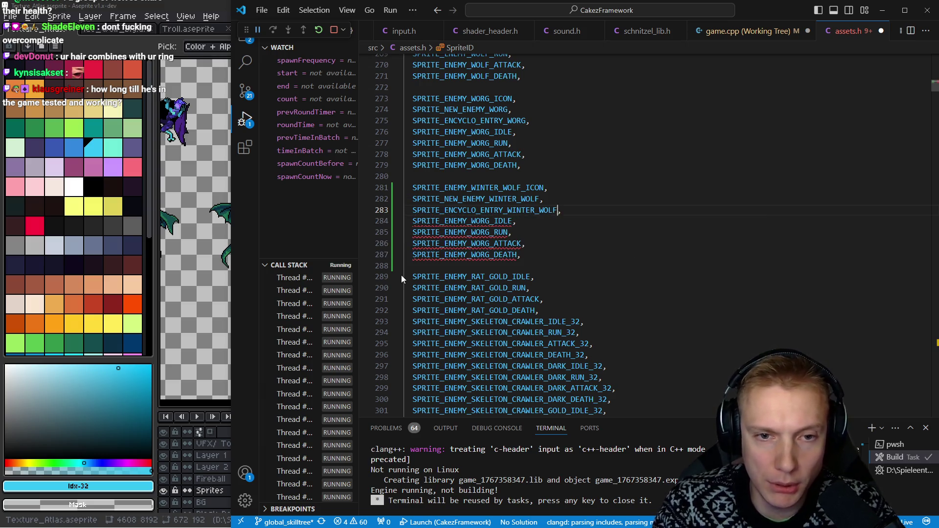
{"action": "key", "text": "Escape"}
Rename the four animation sprite IDs to WINTER_WOLF with a block edit and save assets.h
{"action": "key", "text": "j"}
{"action": "key", "text": "h"}
{"action": "key", "text": "h"}
{"action": "key", "text": "h"}
{"action": "key", "text": "ctrl+v"}
{"action": "key", "text": "e"}
{"action": "key", "text": "j"}
{"action": "key", "text": "j"}
{"action": "key", "text": "j"}
{"action": "type", "text": "cINTER_WOLF"}
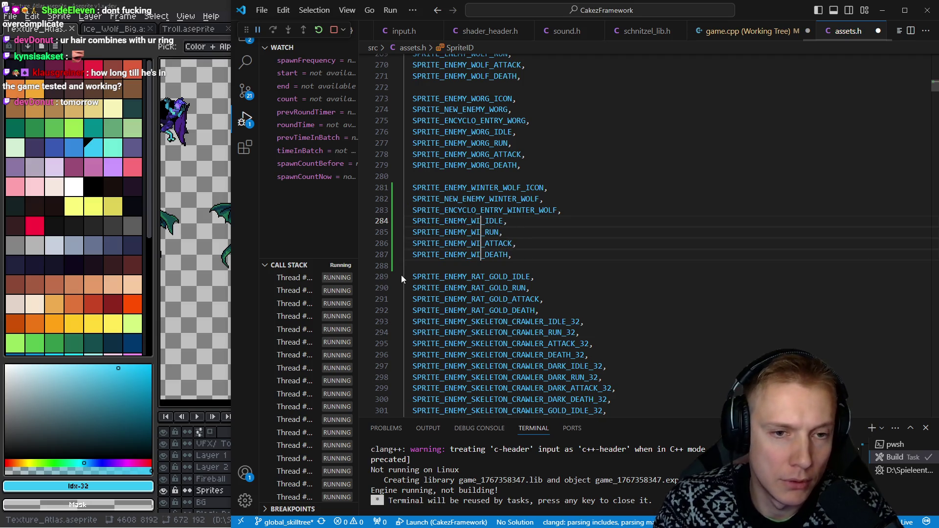
{"action": "key", "text": "Escape"}
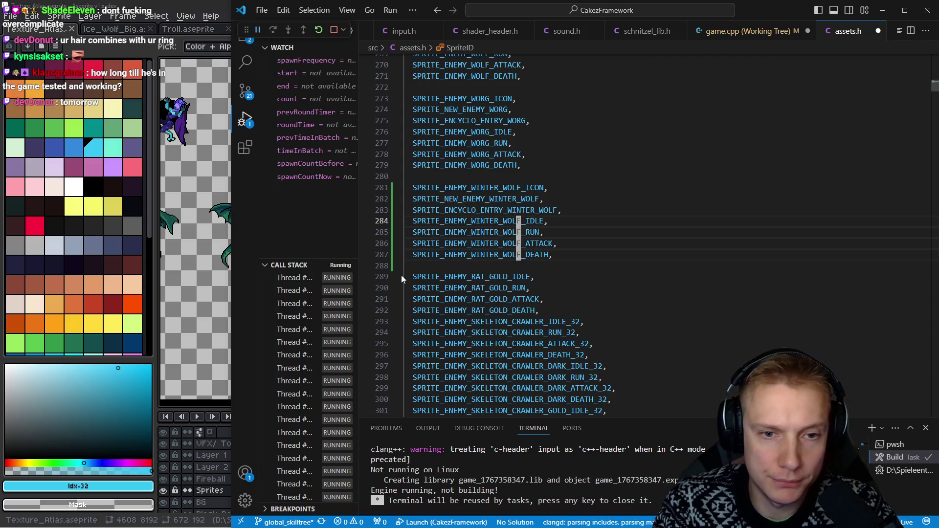
{"action": "key", "text": "Escape"}
{"action": "key", "text": "j"}
{"action": "key", "text": "j"}
{"action": "key", "text": "j"}
{"action": "key", "text": "shift+v"}
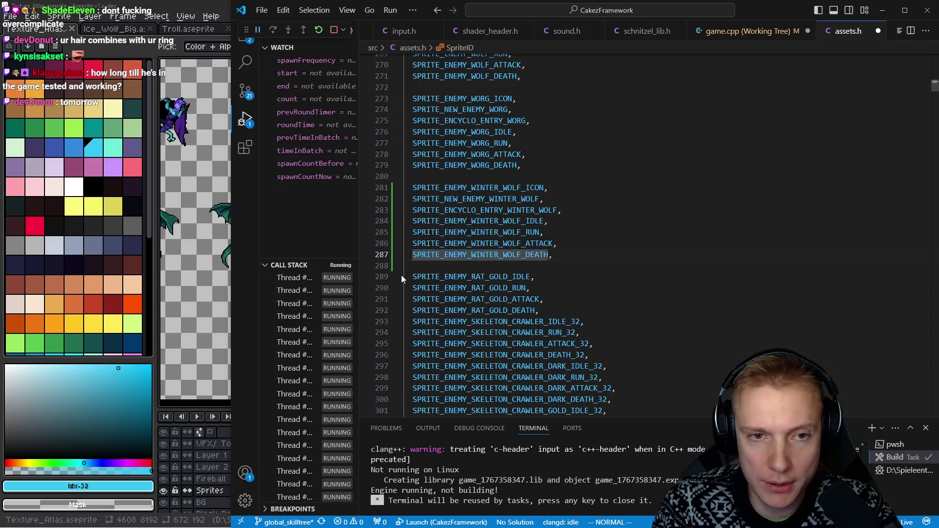
{"action": "key", "text": "ctrl+s"}
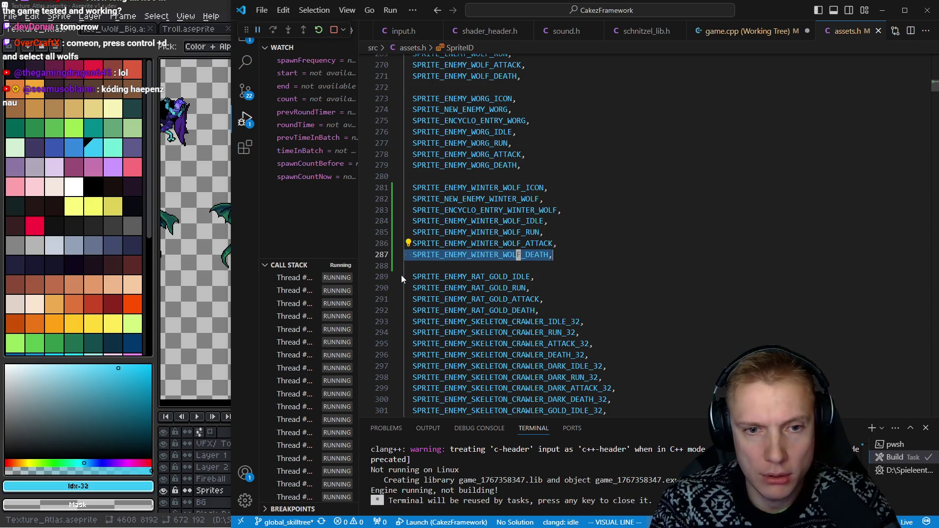
Copy the seven Winter Wolf IDs and search down to the Wolf/Worg sprite table entries
{"action": "key", "text": "k"}
{"action": "key", "text": "k"}
{"action": "key", "text": "k"}
{"action": "key", "text": "k"}
{"action": "key", "text": "Escape"}
{"action": "key", "text": "k"}
{"action": "key", "text": "shift+v"}
{"action": "key", "text": "j"}
{"action": "key", "text": "j"}
{"action": "key", "text": "j"}
{"action": "key", "text": "j"}
{"action": "key", "text": "Escape"}
{"action": "type", "text": "/w"}
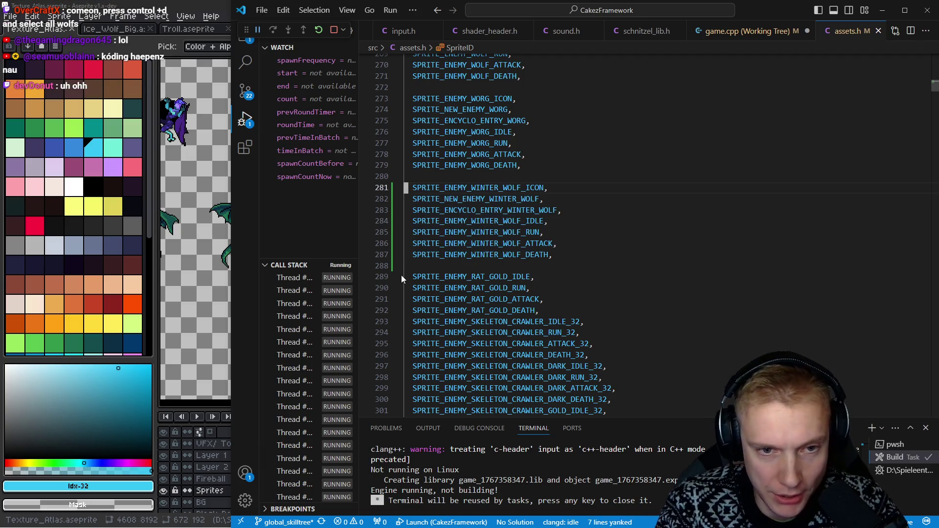
{"action": "key", "text": "Return"}
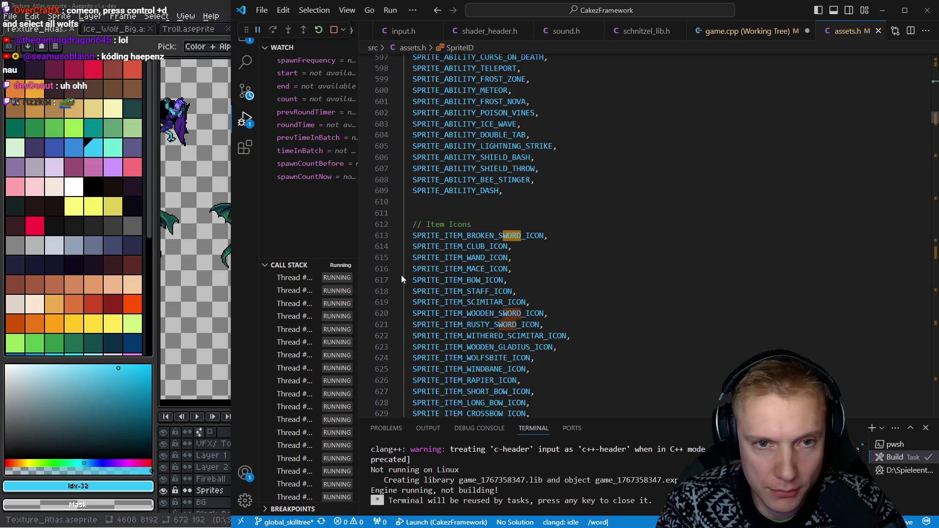
{"action": "type", "text": "/wo"}
{"action": "key", "text": "Return"}
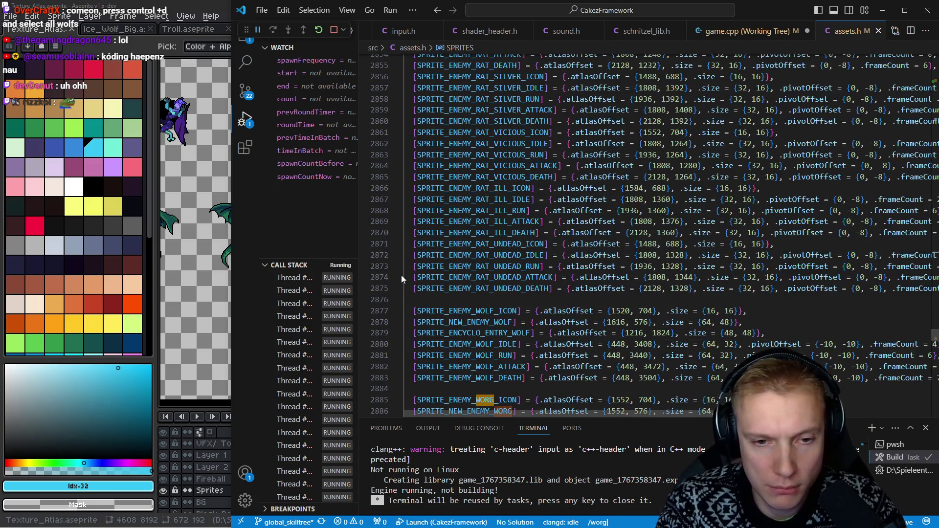
Paste the IDs below the Worg entries as [ID] = {.atlasOffset lines using multi-cursor
{"action": "key", "text": "k"}
{"action": "key", "text": "k"}
{"action": "key", "text": "k"}
{"action": "key", "text": "o"}
{"action": "type", "text": "SPRITE_ENEMY_WINTER_WOLF_ICON, SPRITE_NEW_ENEMY_WINTER_WOLF, SPRITE_ENCYCLO_ENTRY_WINTER_WOLF, SPRITE_ENEMY_WINTER_WOLF_IDLE, SPRITE_ENEMY_WINTER_WOLF_RUN, SPRITE_ENEMY_WINTER_WOLF_ATTACK, SPRITE_ENEMY_WINTER_WOLF_DEATH,"}
{"action": "key", "text": "ctrl+alt+Down"}
{"action": "key", "text": "ctrl+alt+Down"}
{"action": "key", "text": "ctrl+alt+Down"}
{"action": "type", "text": "["}
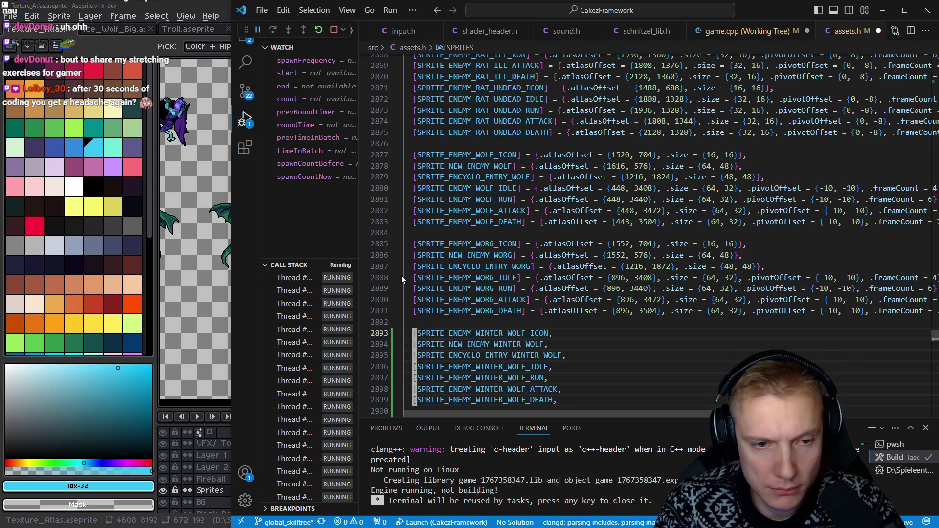
{"action": "key", "text": "Right"}
{"action": "key", "text": "Right"}
{"action": "type", "text": "="}
{"action": "key", "text": "BackSpace"}
{"action": "type", "text": "= {.a"}
{"action": "key", "text": "Tab"}
Give all seven Winter Wolf entries .size = {96, 48}, checking the frame size in Aseprite
{"action": "type", "text": "= {}."}
{"action": "key", "text": "BackSpace"}
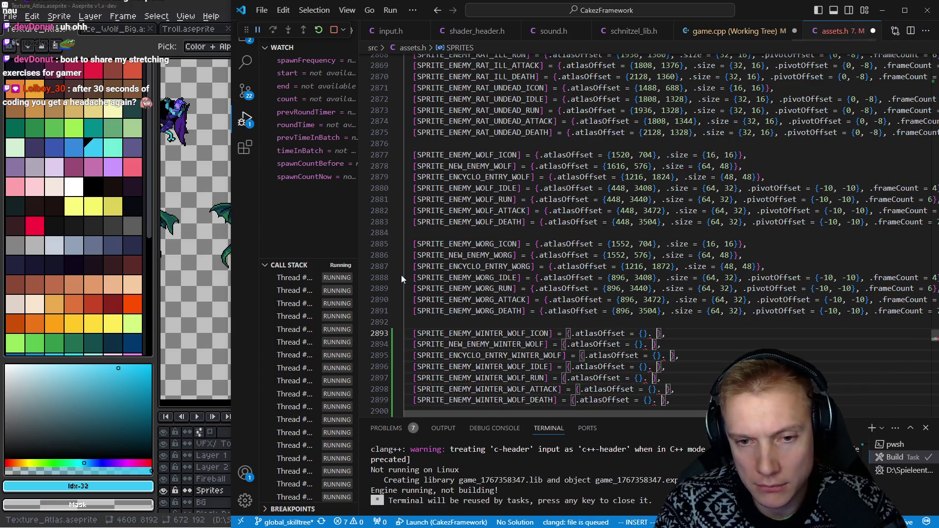
{"action": "type", "text": ", "}
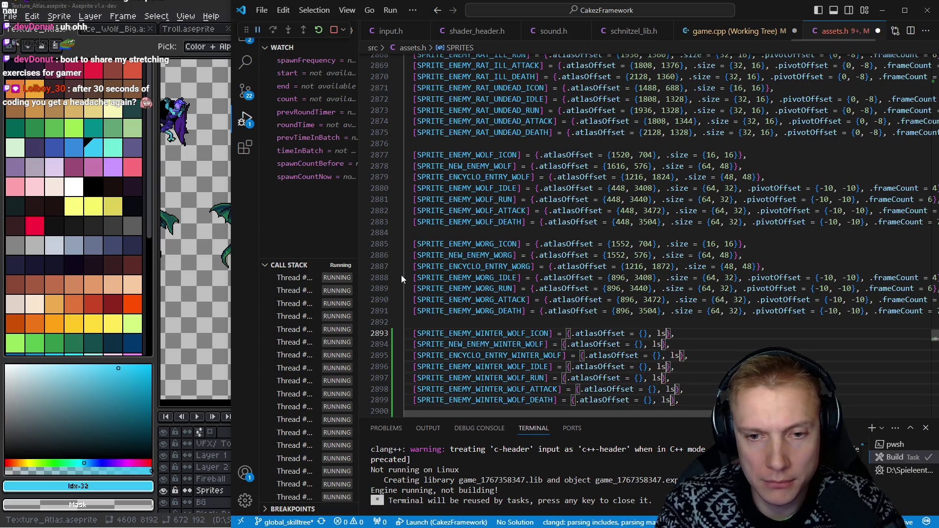
{"action": "type", "text": ".size = {"}
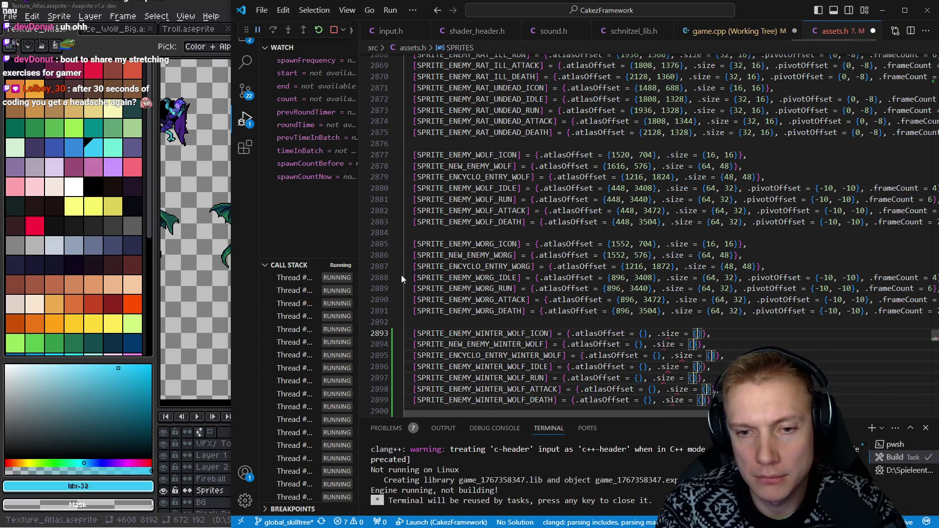
{"action": "left_click", "coordinate": [132, 37]}
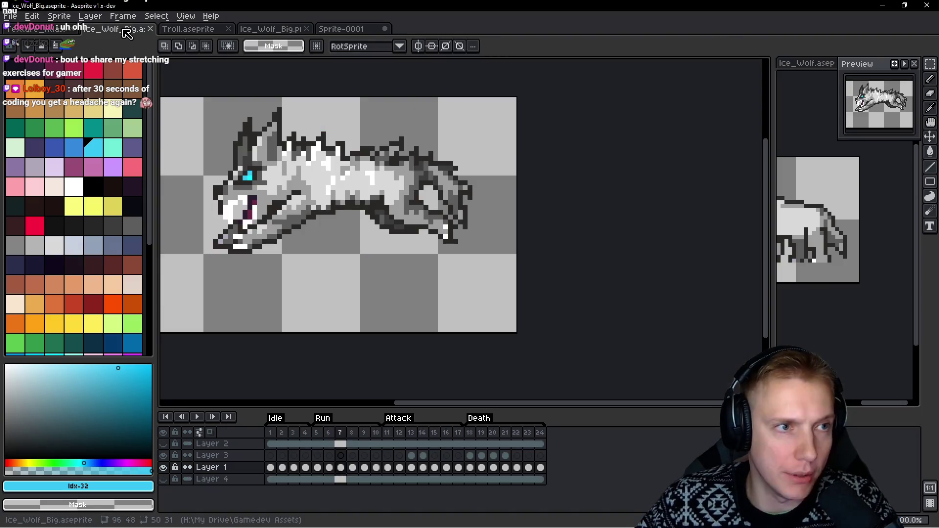
{"action": "left_click_drag", "start_coordinate": [173, 165], "coordinate": [404, 174]}
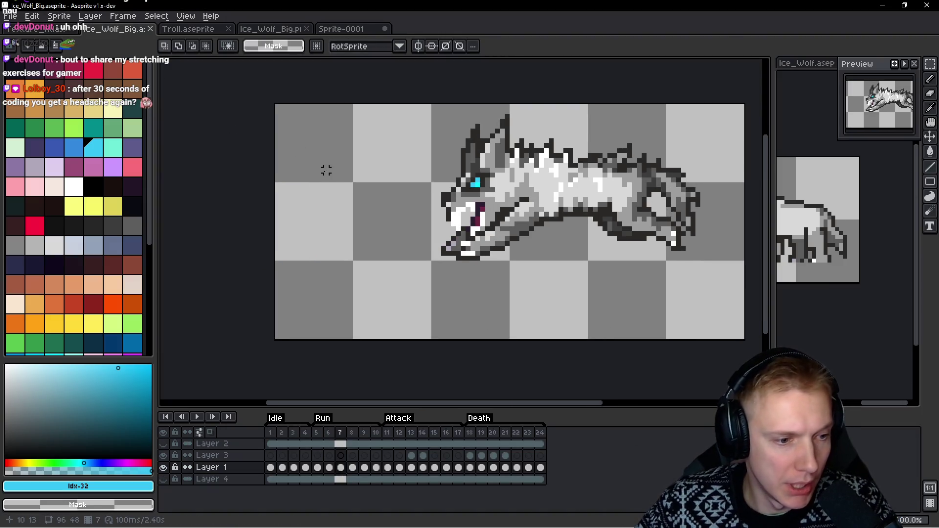
{"action": "key", "text": "alt+Tab"}
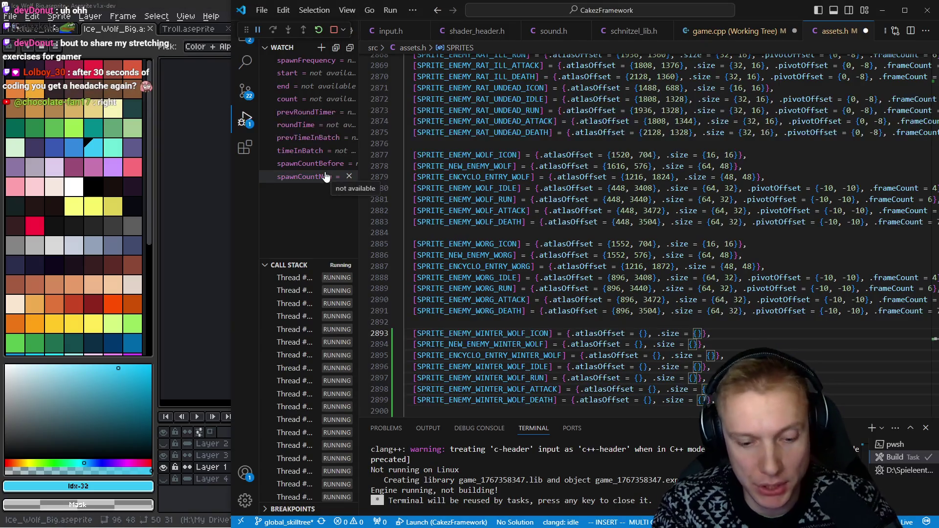
{"action": "type", "text": "96, 48"}
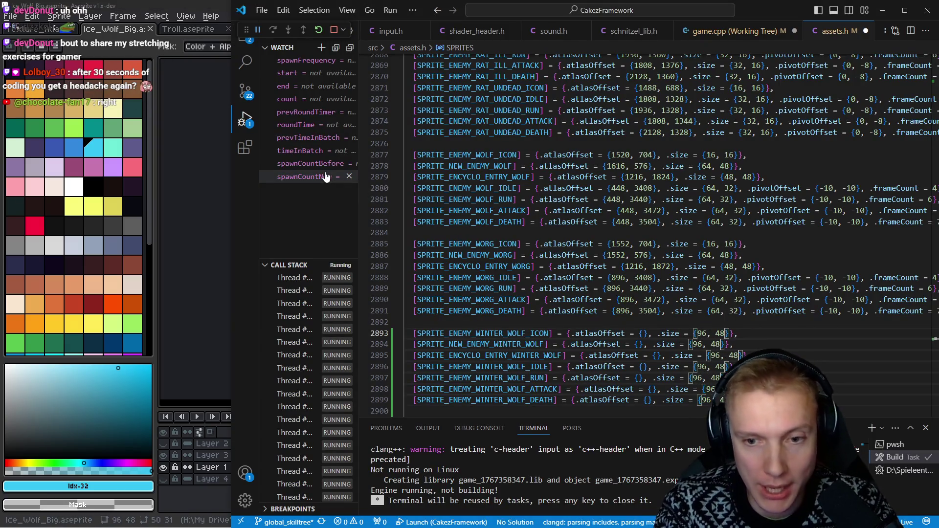
{"action": "key", "text": "Escape"}
Start each entry's .pivotOffset = {- after viewing the first idle wolf frame in Aseprite
{"action": "type", "text": "}, .pivotOffset ="}
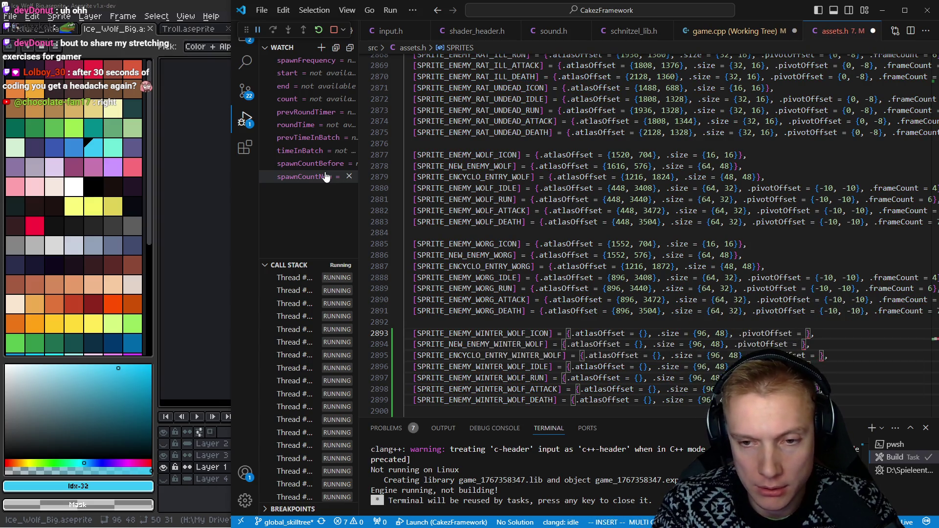
{"action": "key", "text": "alt+Tab"}
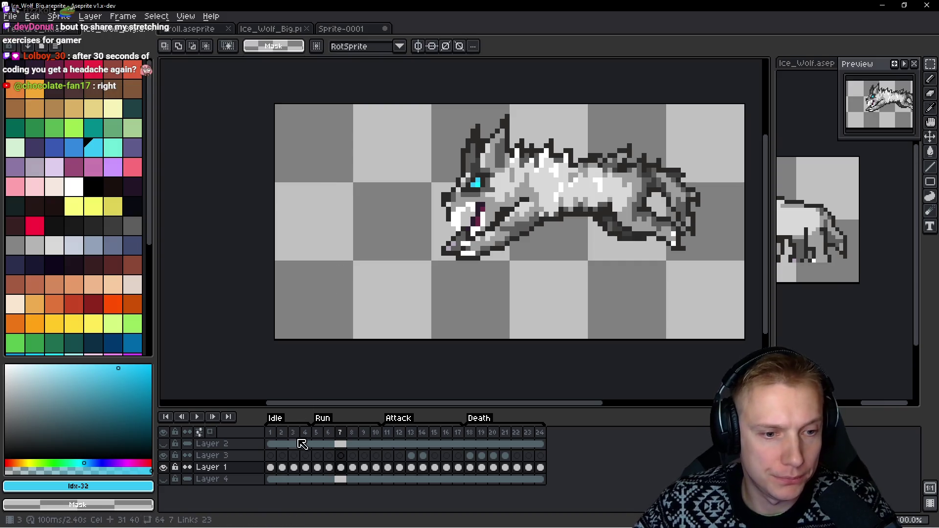
{"action": "left_click", "coordinate": [274, 432]}
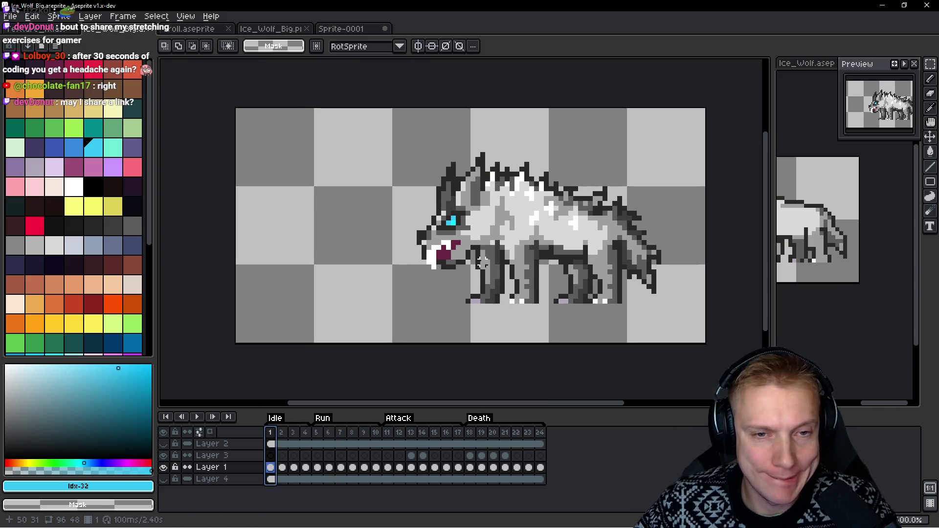
{"action": "key", "text": "alt+Tab"}
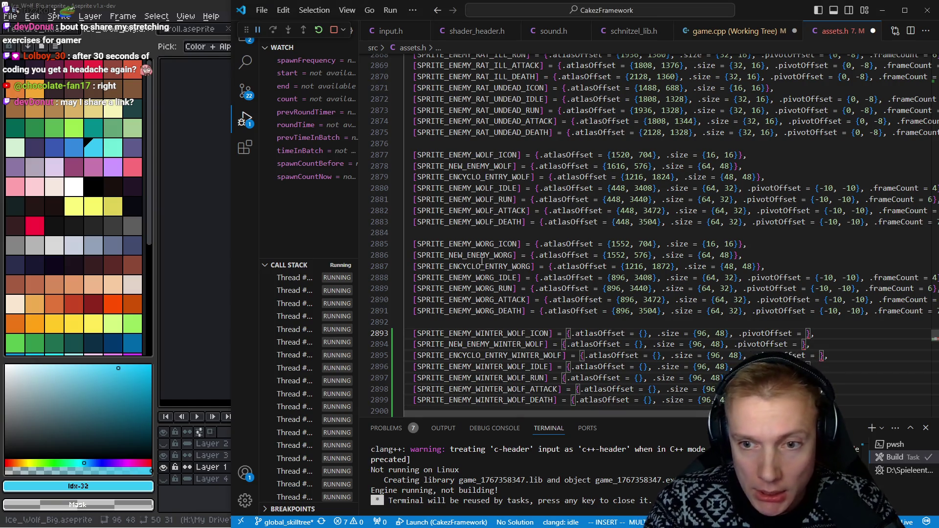
{"action": "type", "text": "{-16"}
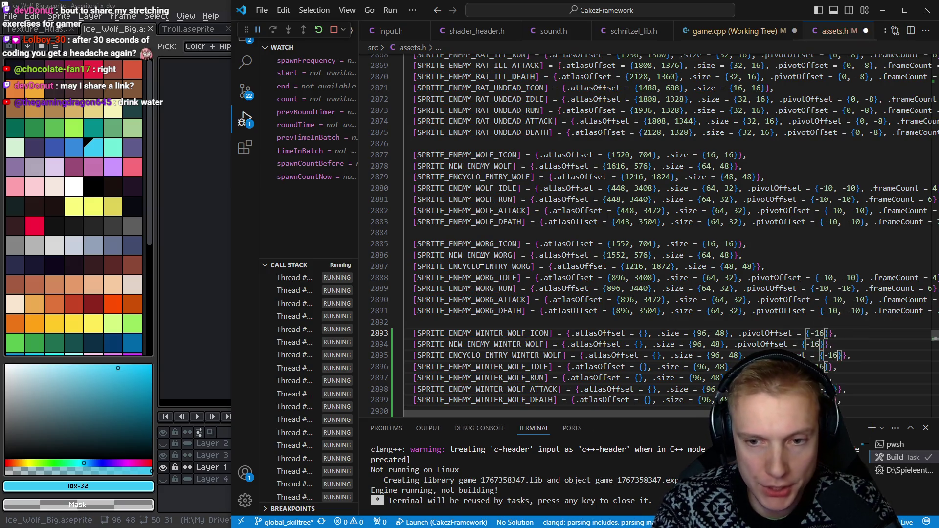
{"action": "key", "text": "alt+Tab"}
{"action": "scroll", "coordinate": [439, 235], "scroll_direction": "up", "scroll_amount": 1}
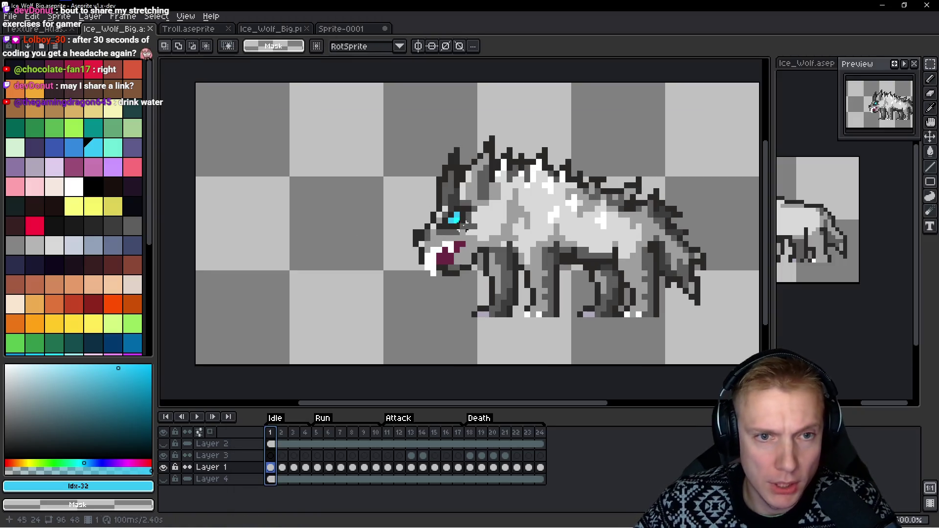
Measure the ice wolf's width and neck-to-feet height with marquee selections in Aseprite
{"action": "left_click_drag", "start_coordinate": [480, 216], "coordinate": [574, 219]}
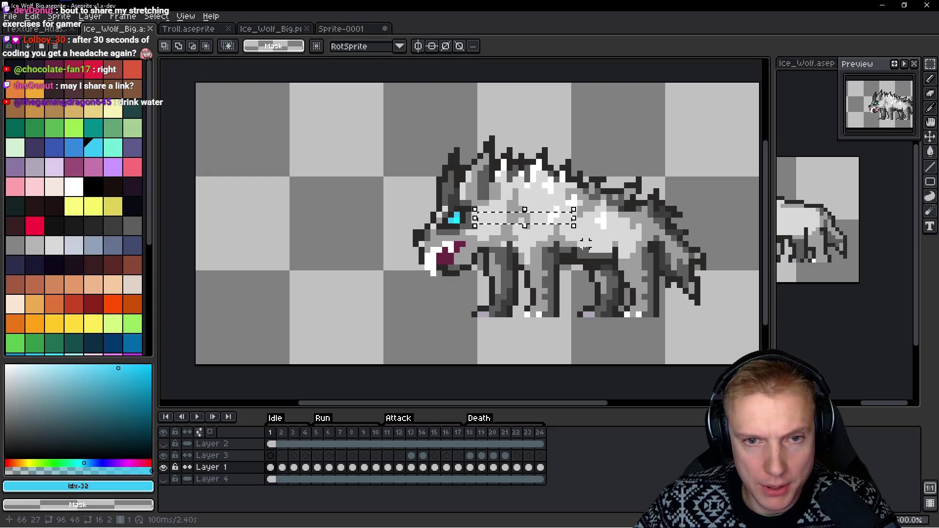
{"action": "key", "text": "alt+Tab"}
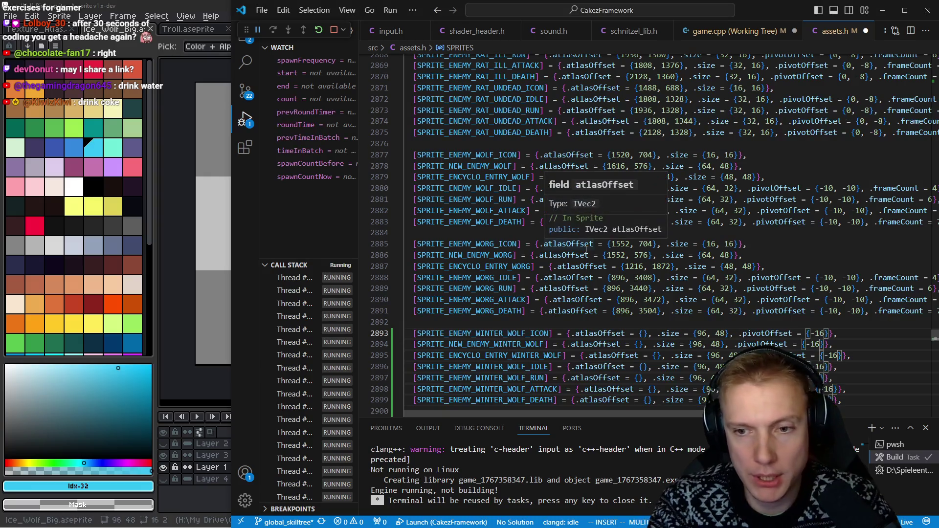
{"action": "key", "text": "alt+Tab"}
{"action": "left_click", "coordinate": [479, 221]}
{"action": "mouse_move", "coordinate": [480, 220]}
{"action": "left_mouse_down"}
{"action": "mouse_move", "coordinate": [491, 238]}
{"action": "mouse_move", "coordinate": [489, 314]}
{"action": "left_mouse_up"}
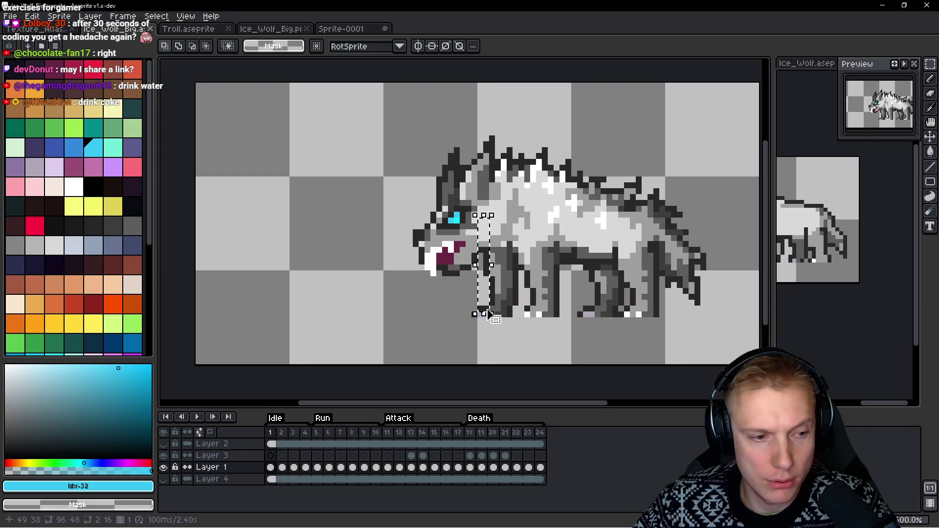
Give every winter-wolf sprite line a -16, -16 pivot offset and a frame count of 4
{"action": "key", "text": "alt+Tab"}
{"action": "key", "text": "BackSpace"}
{"action": "type", "text": ","}
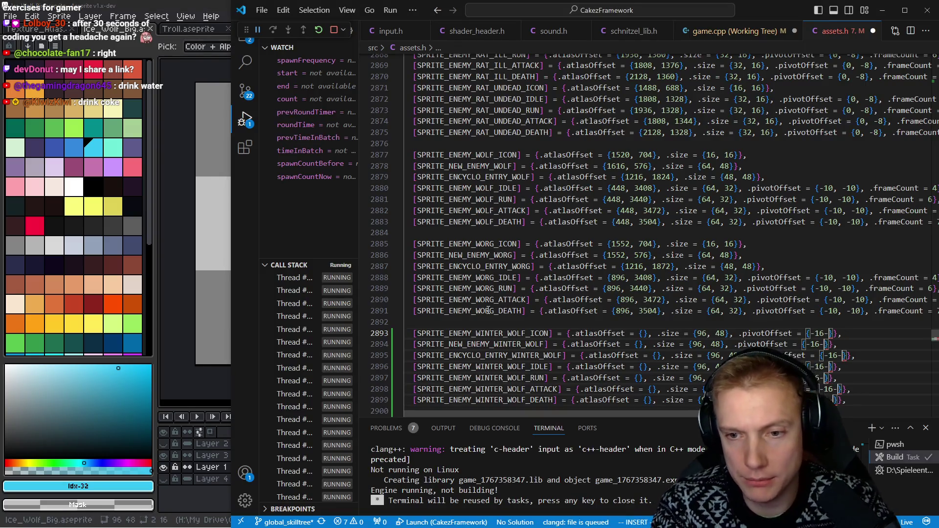
{"action": "type", "text": " -16"}
{"action": "key", "text": "Escape"}
{"action": "type", "text": "a, .frame"}
{"action": "type", "text": "Count = 4"}
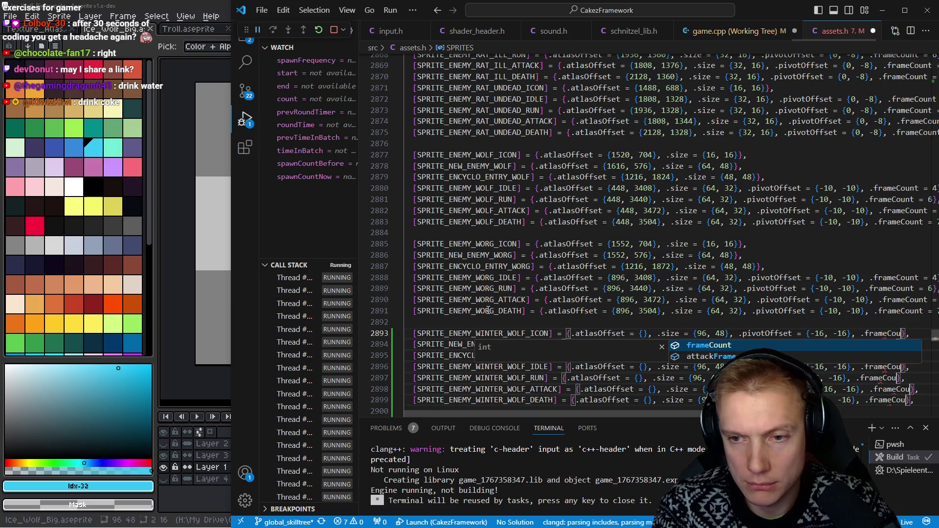
{"action": "key", "text": "Escape"}
{"action": "key", "text": "Escape"}
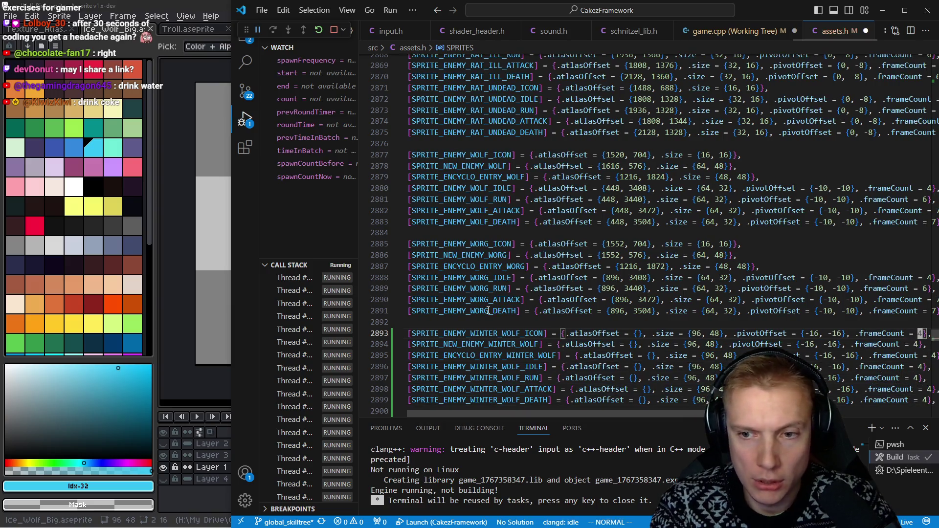
Strip the icon entry's frame count and pivot offset and size it 16×16
{"action": "key", "text": "d"}
{"action": "key", "text": "shift+f"}
{"action": "key", "text": "braceright"}
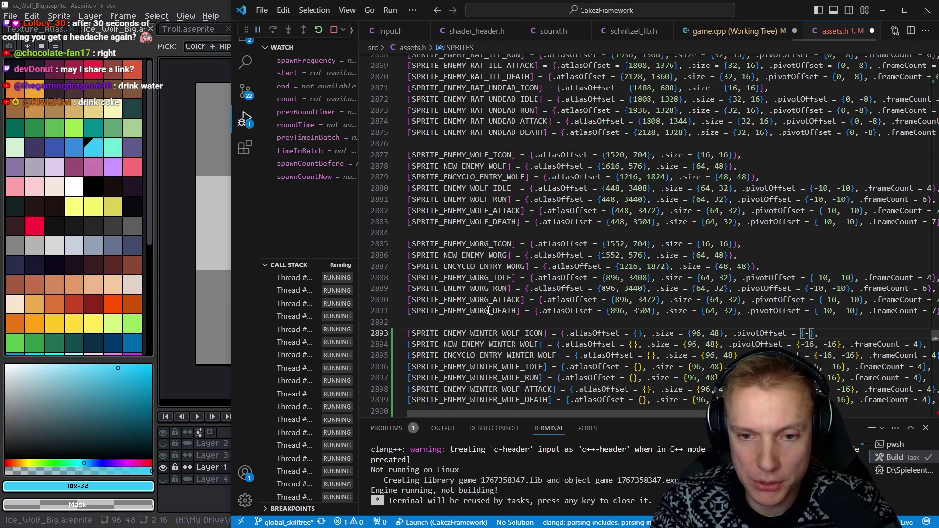
{"action": "key", "text": "d"}
{"action": "key", "text": "3"}
{"action": "key", "text": "shift+f"}
{"action": "key", "text": "comma"}
{"action": "key", "text": "c"}
{"action": "key", "text": "i"}
{"action": "key", "text": "braceleft"}
{"action": "type", "text": "16, 16"}
Remove the new-enemy entry's frame count and pivot offset and size it 64×48
{"action": "key", "text": "Escape"}
{"action": "key", "text": "j"}
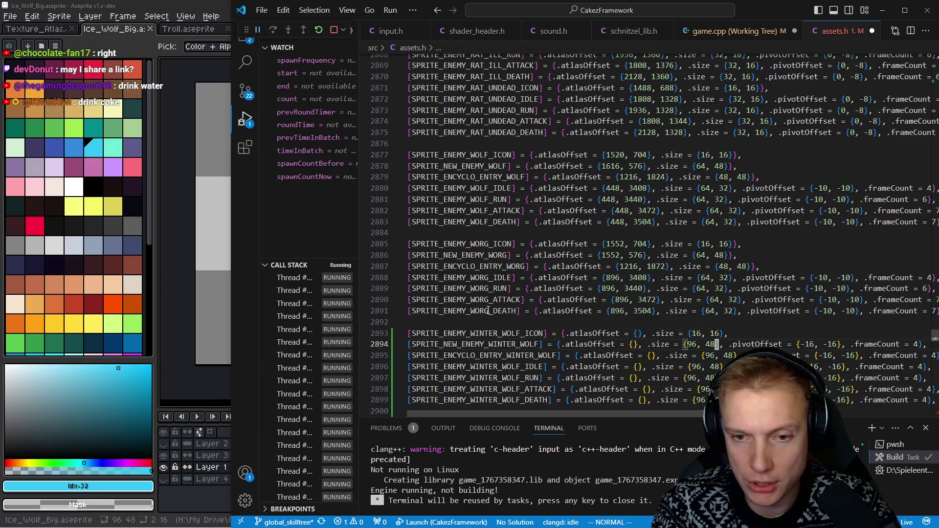
{"action": "key", "text": "k"}
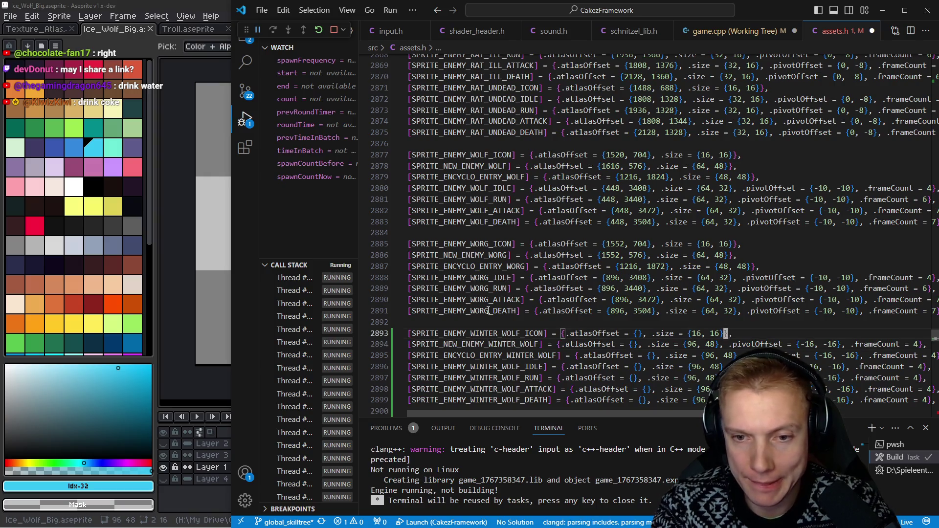
{"action": "key", "text": "Escape"}
{"action": "key", "text": "j"}
{"action": "key", "text": "f"}
{"action": "key", "text": "equal"}
{"action": "key", "text": "c"}
{"action": "key", "text": "t"}
{"action": "key", "text": "braceright"}
{"action": "key", "text": "ctrl+BackSpace"}
{"action": "key", "text": "ctrl+BackSpace"}
{"action": "key", "text": "ctrl+BackSpace"}
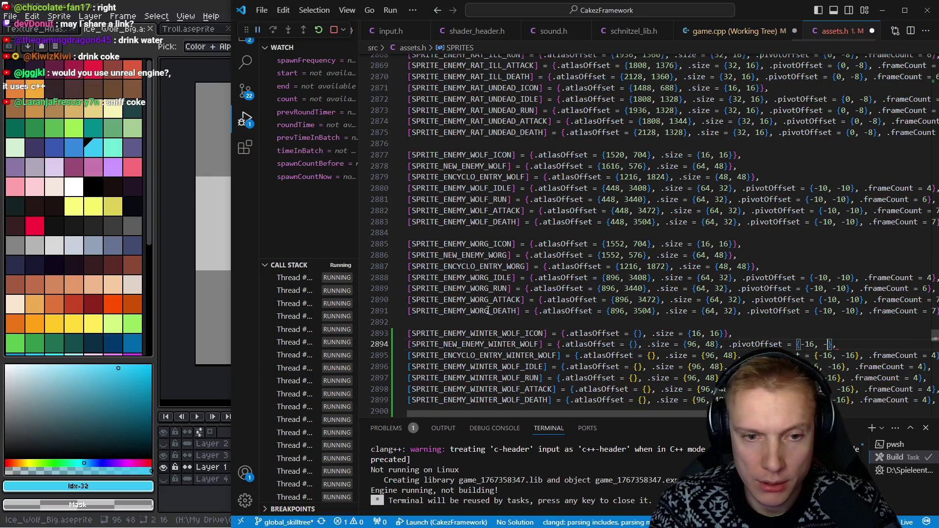
{"action": "key", "text": "ctrl+BackSpace"}
{"action": "key", "text": "ctrl+BackSpace"}
{"action": "key", "text": "ctrl+BackSpace"}
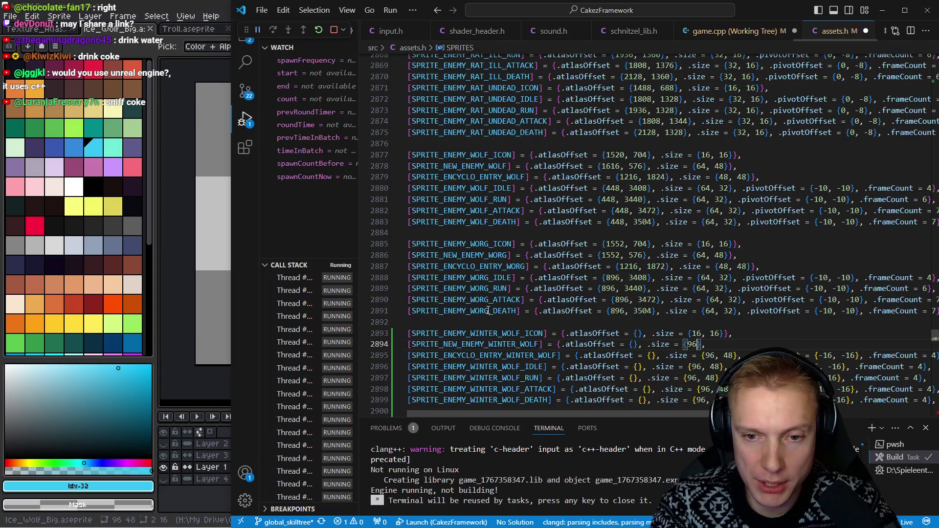
{"action": "type", "text": "64"}
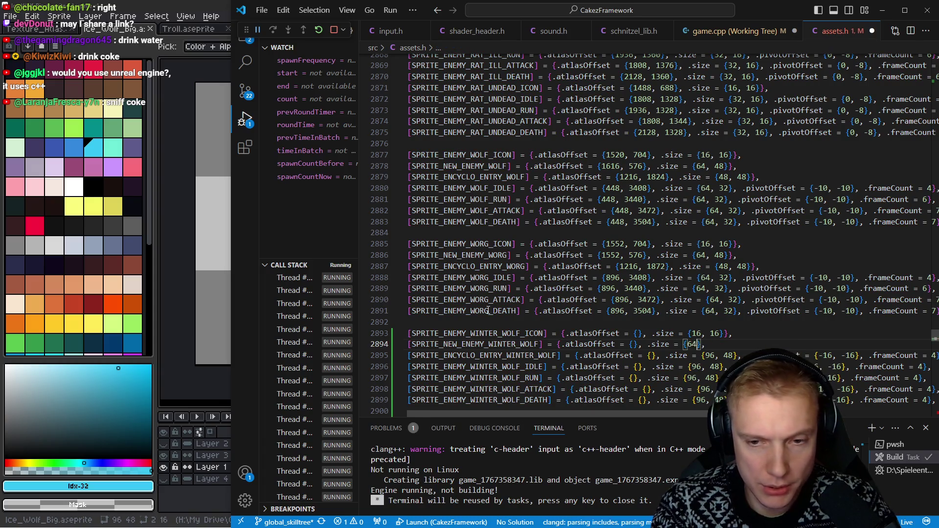
{"action": "type", "text": "j"}
Strip the encyclopedia entry's pivot and frame count and size it 48×48
{"action": "key", "text": "dollar"}
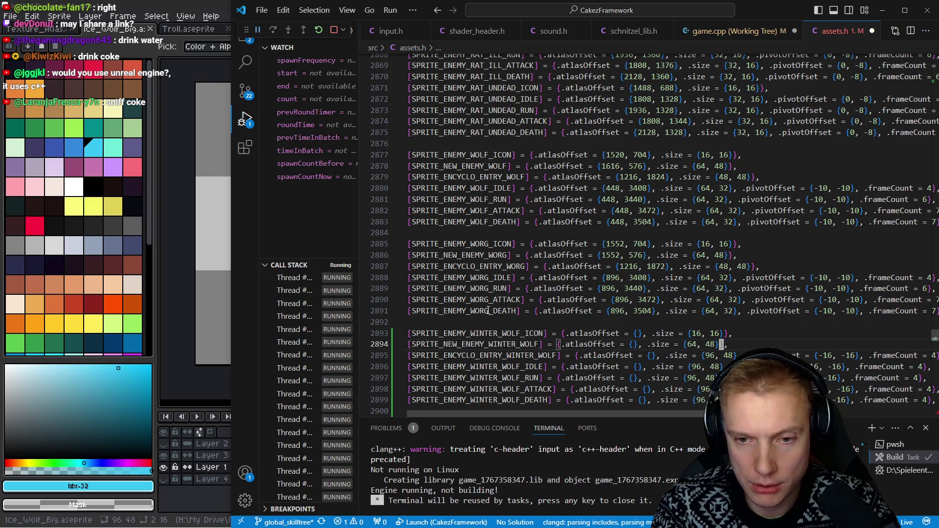
{"action": "key", "text": "d"}
{"action": "key", "text": "2"}
{"action": "key", "text": "F"}
{"action": "key", "text": "period"}
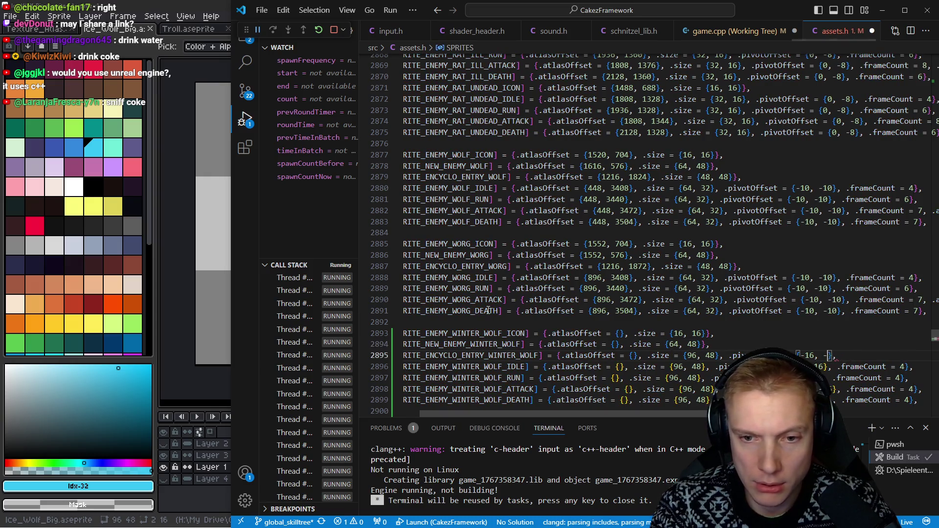
{"action": "key", "text": "d"}
{"action": "key", "text": "F"}
{"action": "key", "text": "braceright"}
{"action": "key", "text": "c"}
{"action": "key", "text": "i"}
{"action": "key", "text": "braceleft"}
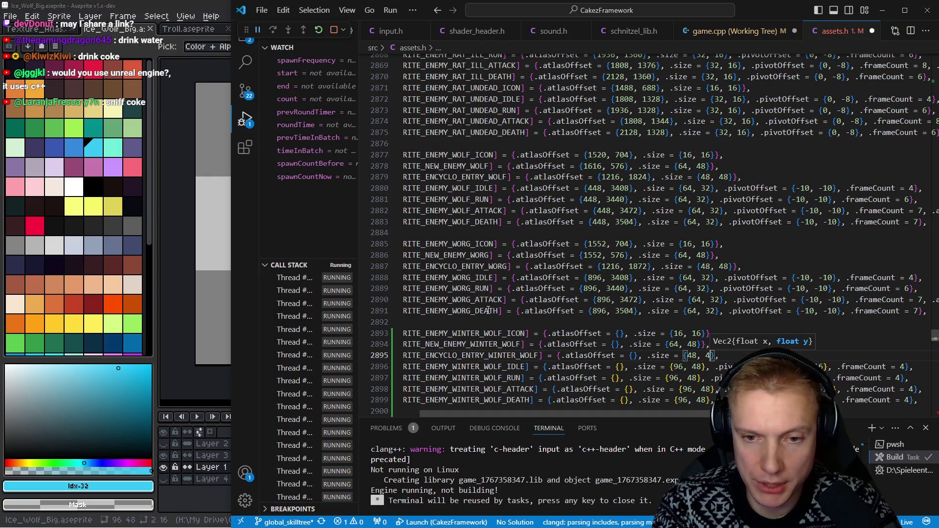
Set the run animation to 6 frames and the attack and death animations to 7
{"action": "key", "text": "Escape"}
{"action": "key", "text": "j"}
{"action": "key", "text": "j"}
{"action": "type", "text": "s"}
{"action": "type", "text": "6"}
{"action": "key", "text": "Escape"}
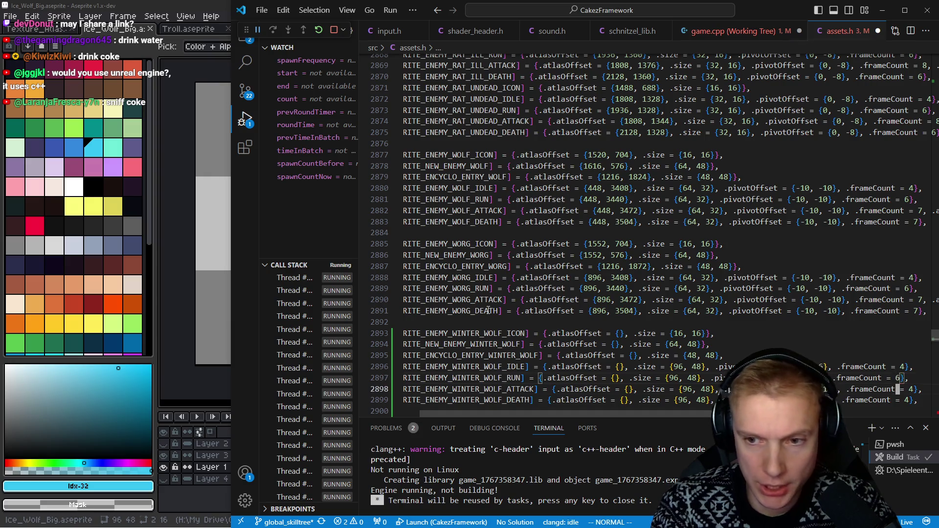
{"action": "key", "text": "j"}
{"action": "key", "text": "l"}
{"action": "key", "text": "l"}
{"action": "key", "text": "r"}
{"action": "key", "text": "7"}
{"action": "key", "text": "j"}
{"action": "key", "text": "r"}
{"action": "key", "text": "7"}
{"action": "key", "text": "k"}
{"action": "key", "text": "I"}
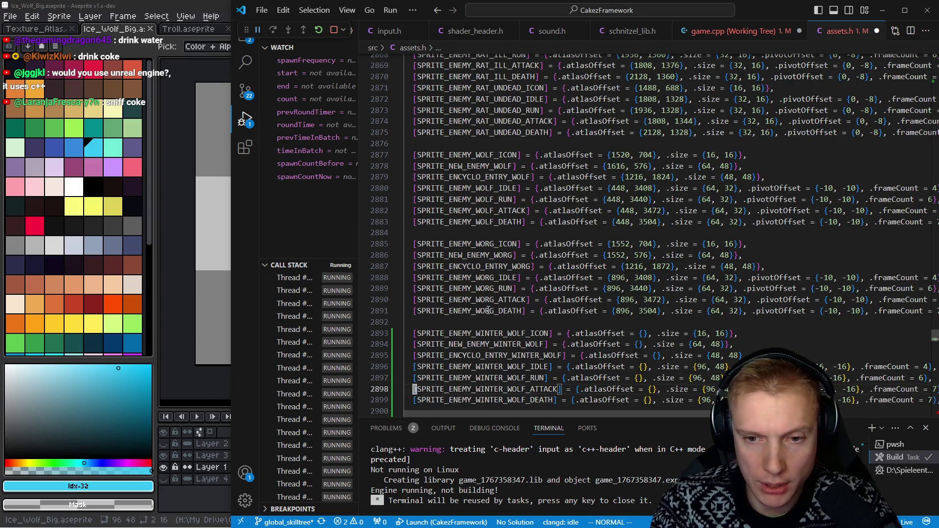
Review the encyclopedia entry line and save assets.h
{"action": "key", "text": "Up"}
{"action": "key", "text": "Up"}
{"action": "key", "text": "Up"}
{"action": "key", "text": "End"}
{"action": "key", "text": "Escape"}
{"action": "key", "text": "j"}
{"action": "key", "text": "ctrl+s"}
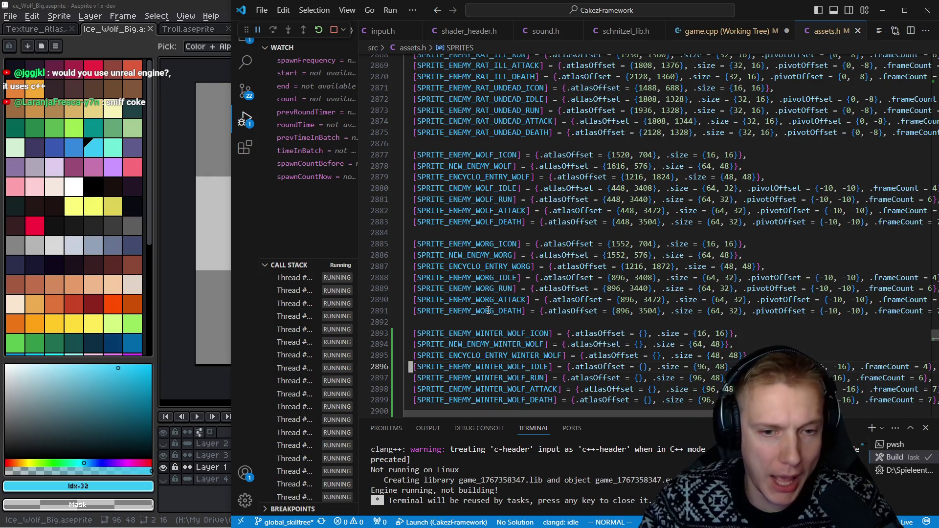
Place the caret in the idle entry's empty atlas offset, then show the Ice_Wolf_Big sprite zoomed out
{"action": "key", "text": "w"}
{"action": "key", "text": "w"}
{"action": "key", "text": "w"}
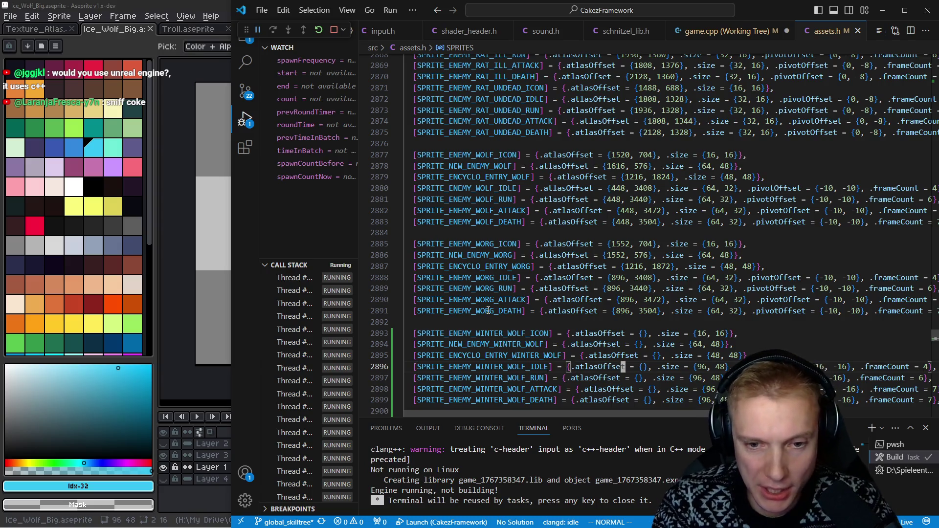
{"action": "key", "text": "w"}
{"action": "key", "text": "l"}
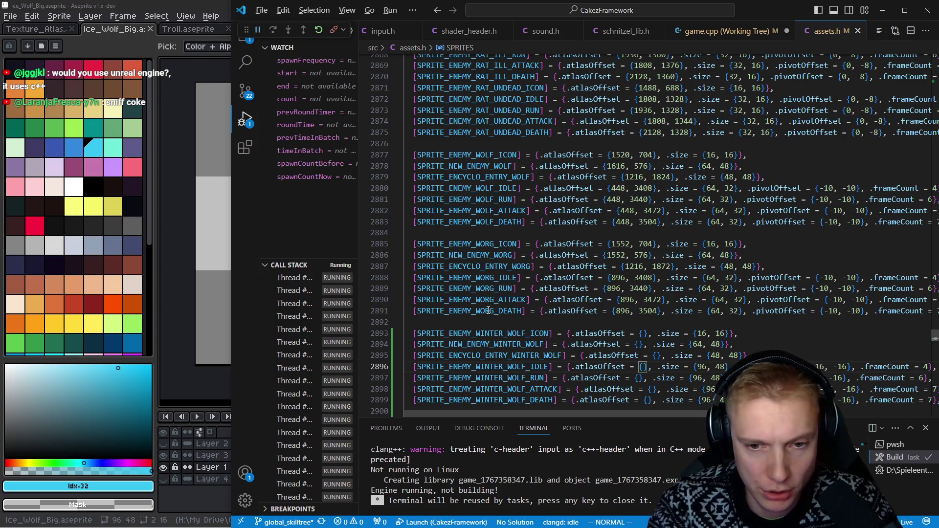
{"action": "key", "text": "alt+Tab"}
{"action": "scroll", "coordinate": [481, 210], "scroll_direction": "down", "scroll_amount": 2}
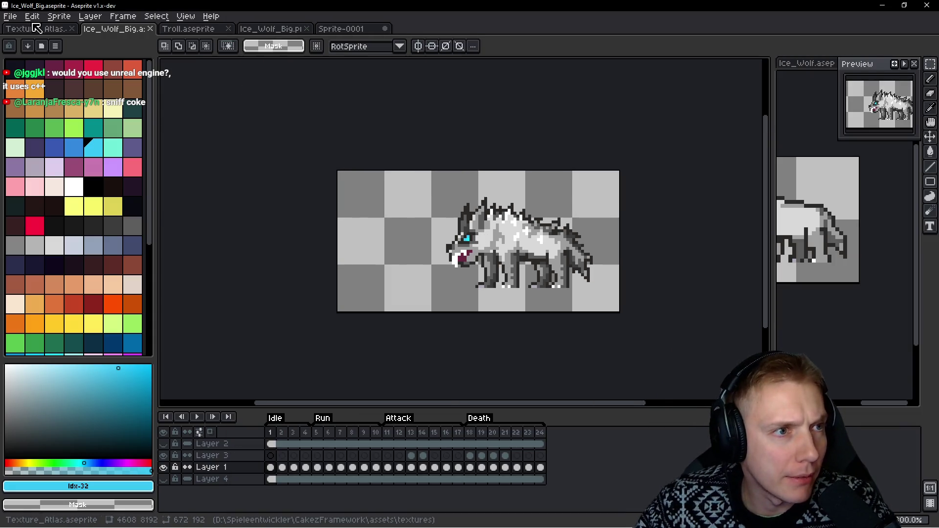
Locate the ice wolf in Texture_Atlas and enter its x position 672 into the idle atlas offset
{"action": "left_click", "coordinate": [33, 28]}
{"action": "scroll", "coordinate": [299, 172], "scroll_direction": "up", "scroll_amount": 2}
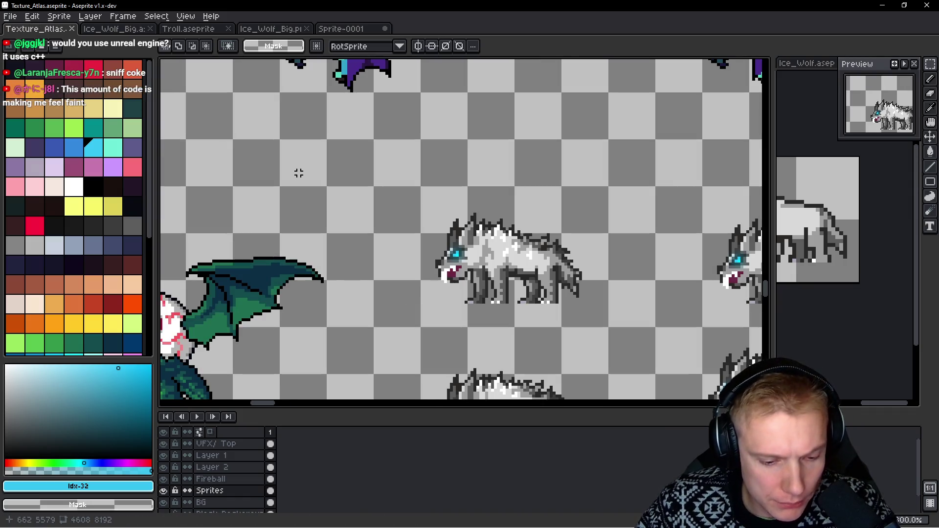
{"action": "key", "text": "ctrl+v"}
{"action": "scroll", "coordinate": [317, 203], "scroll_direction": "up", "scroll_amount": 3}
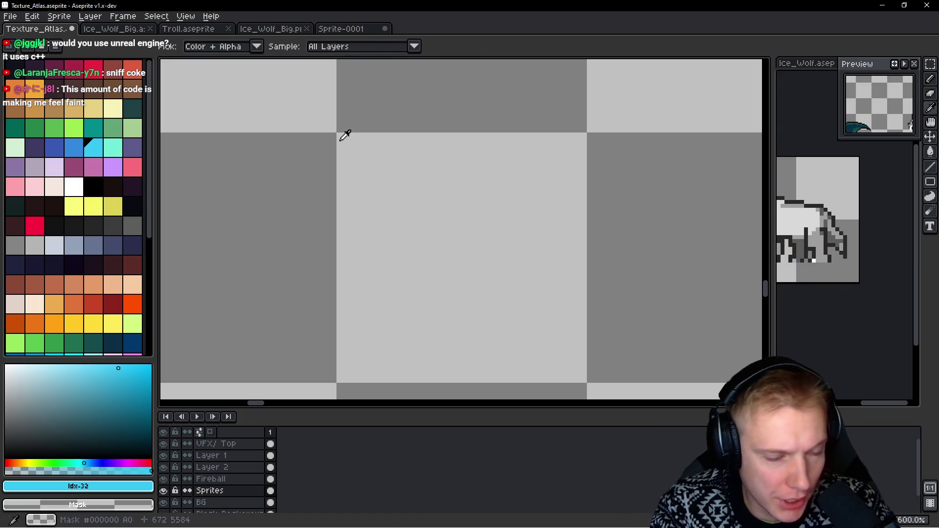
{"action": "key", "text": "alt+Tab"}
{"action": "type", "text": "672,"}
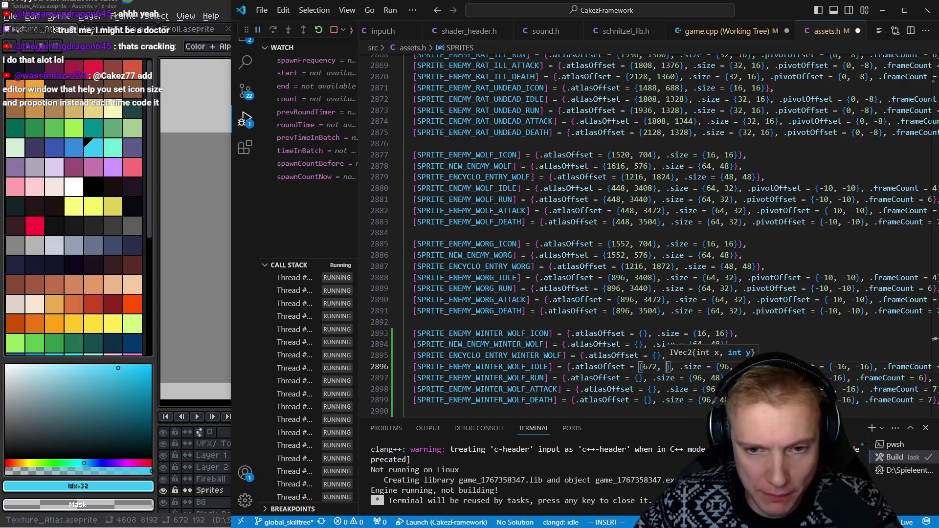
Check the atlas and correct the idle entry's y offset to 5584
{"action": "key", "text": "alt+Tab"}
{"action": "scroll", "coordinate": [480, 183], "scroll_direction": "down", "scroll_amount": 2}
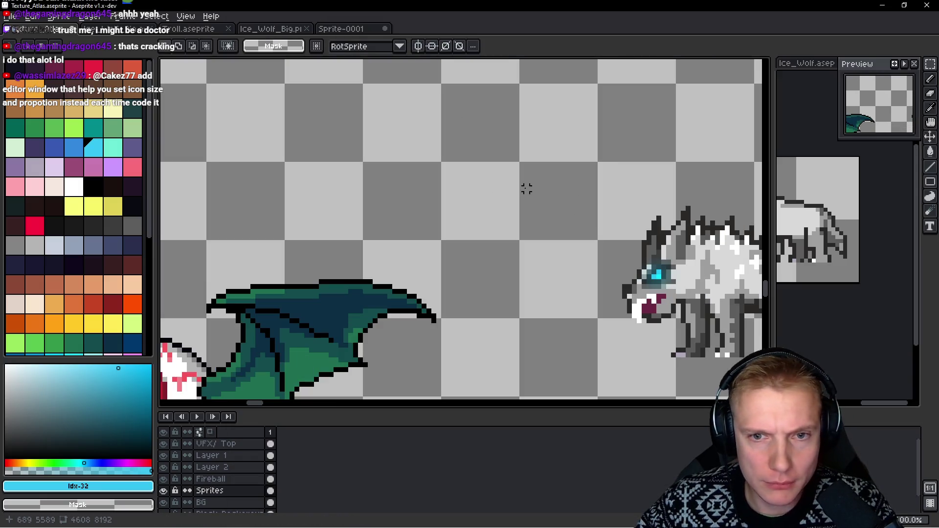
{"action": "scroll", "coordinate": [416, 154], "scroll_direction": "up", "scroll_amount": 1}
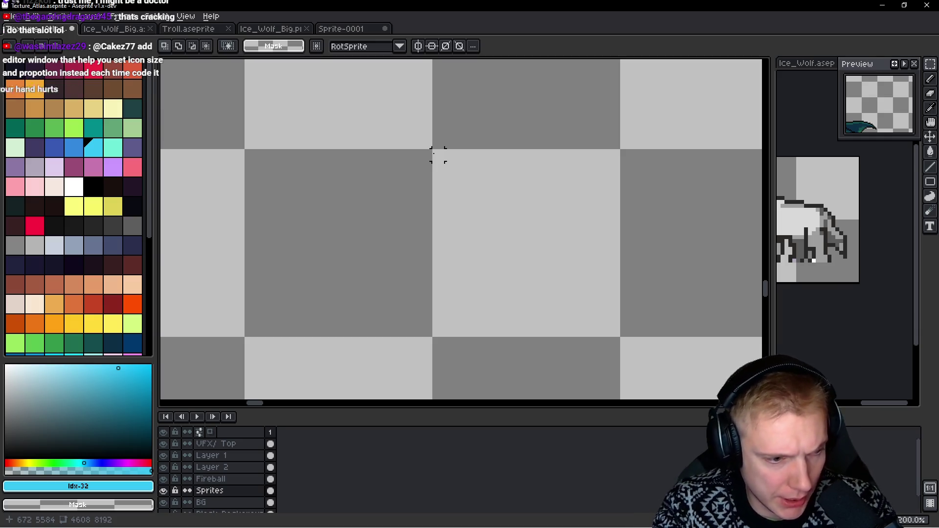
{"action": "key", "text": "alt+Tab"}
{"action": "key", "text": "BackSpace"}
{"action": "key", "text": "BackSpace"}
{"action": "type", "text": "584"}
Enter the x offset 672 for the run, attack and death atlas offsets
{"action": "key", "text": "Down"}
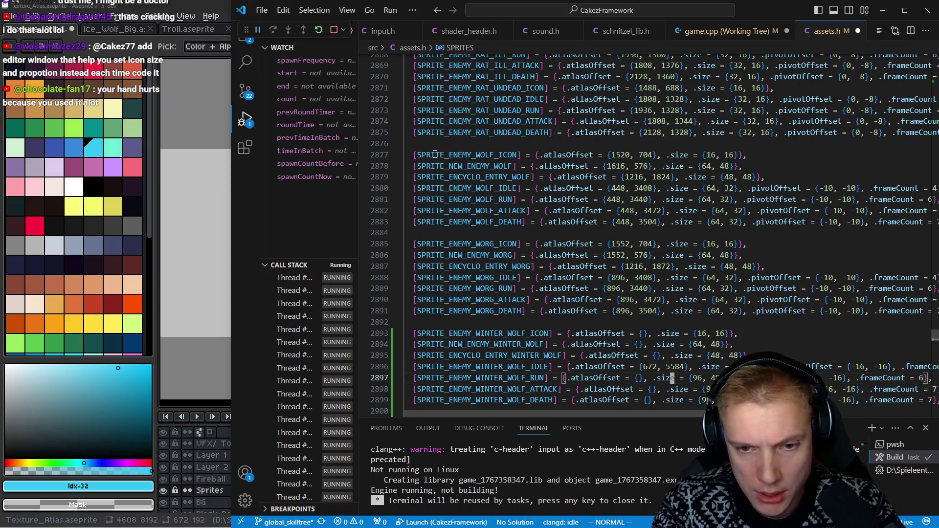
{"action": "key", "text": "Left"}
{"action": "key", "text": "Left"}
{"action": "key", "text": "Left"}
{"action": "type", "text": "65"}
{"action": "key", "text": "BackSpace"}
{"action": "type", "text": "72"}
{"action": "key", "text": "Down"}
{"action": "type", "text": "672,"}
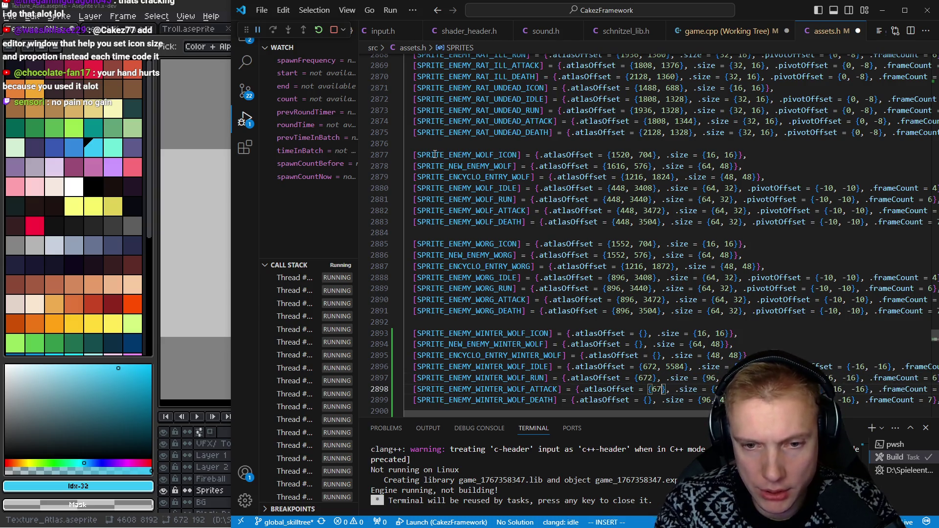
{"action": "key", "text": "Escape"}
{"action": "key", "text": "j"}
{"action": "key", "text": "j"}
{"action": "key", "text": "k"}
{"action": "key", "text": "h"}
{"action": "key", "text": "h"}
{"action": "key", "text": "h"}
{"action": "type", "text": "i672,"}
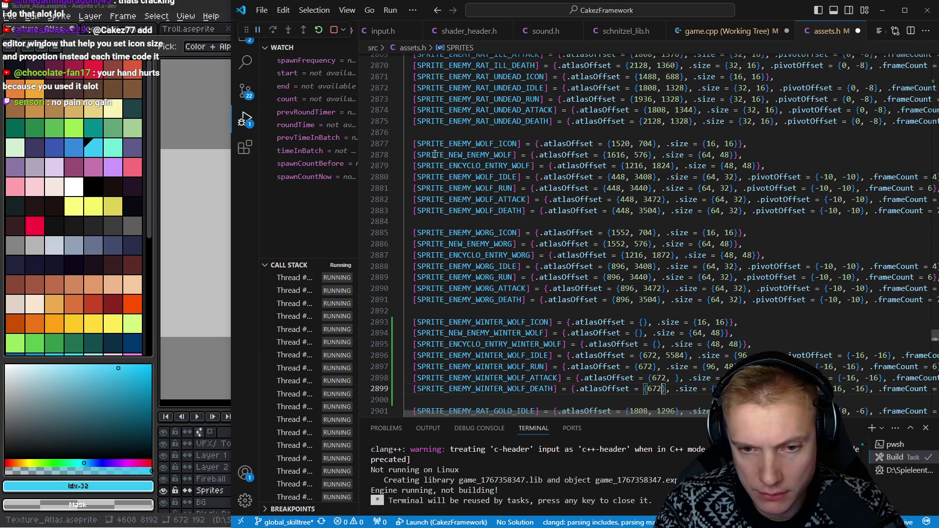
{"action": "key", "text": "Escape"}
{"action": "key", "text": "k"}
{"action": "key", "text": "k"}
{"action": "type", "text": "i,"}
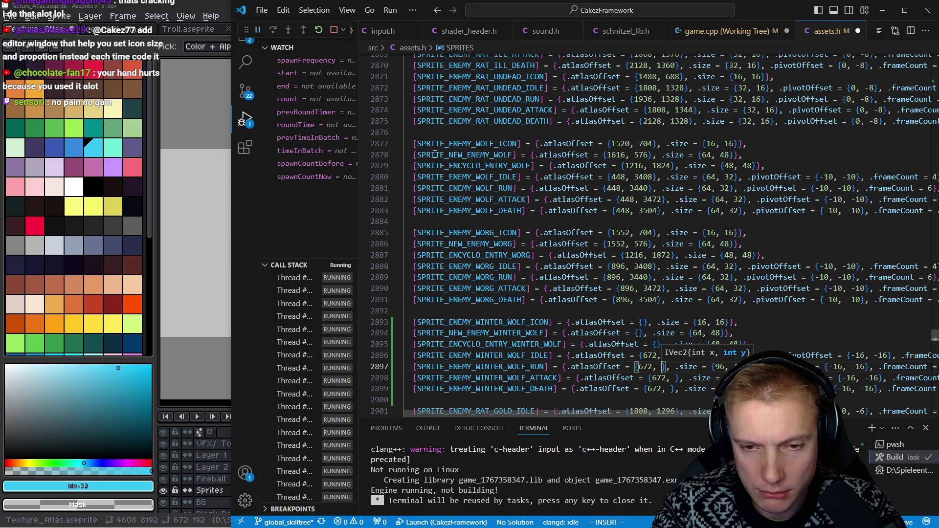
Read the run row's position in the atlas and set its y offset to 5632
{"action": "key", "text": "alt+Tab"}
{"action": "scroll", "coordinate": [438, 153], "scroll_direction": "down", "scroll_amount": 3}
{"action": "scroll", "coordinate": [463, 238], "scroll_direction": "up", "scroll_amount": 1}
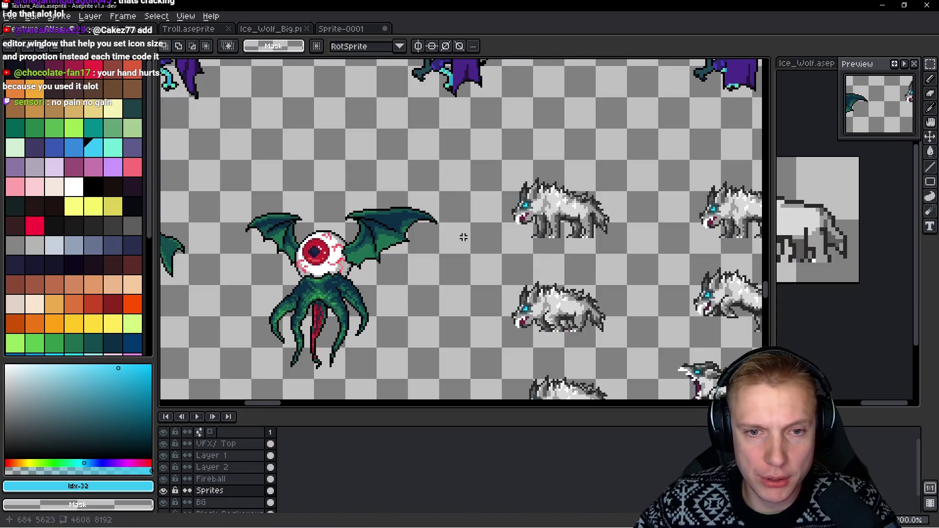
{"action": "scroll", "coordinate": [451, 252], "scroll_direction": "up", "scroll_amount": 1}
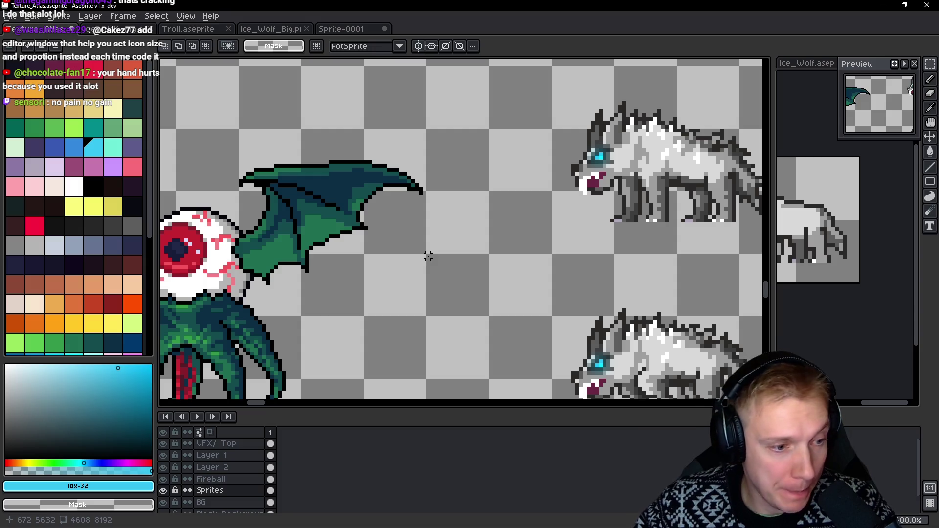
{"action": "key", "text": "alt+Tab"}
{"action": "type", "text": "65"}
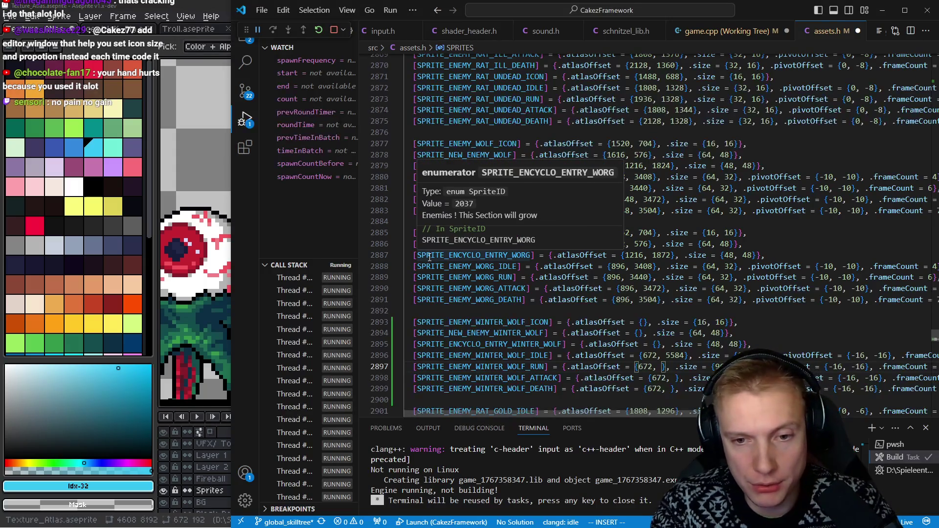
{"action": "key", "text": "BackSpace"}
{"action": "key", "text": "BackSpace"}
{"action": "type", "text": "5632"}
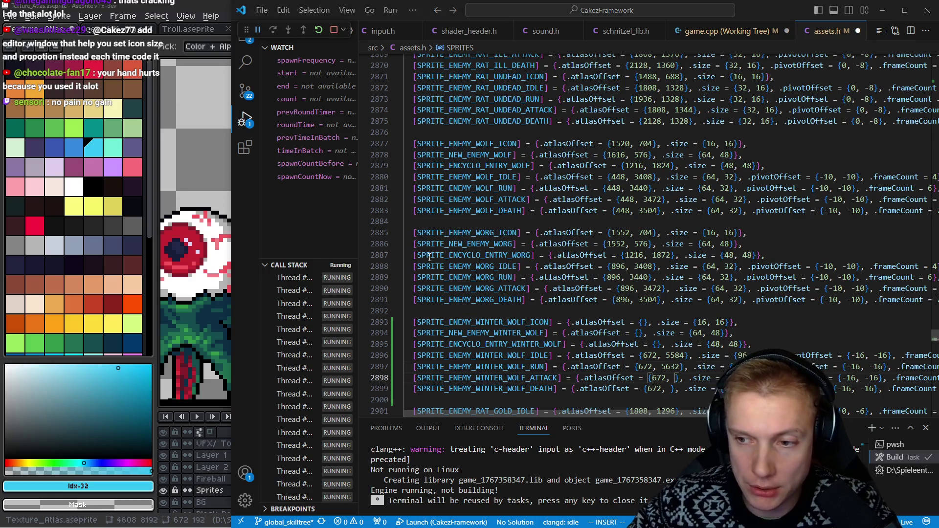
Check the lower wolf rows in the atlas and set the attack y offset to 5680
{"action": "key", "text": "alt+Tab"}
{"action": "scroll", "coordinate": [450, 272], "scroll_direction": "down", "scroll_amount": 1}
{"action": "left_click_drag", "start_coordinate": [451, 272], "coordinate": [457, 146]}
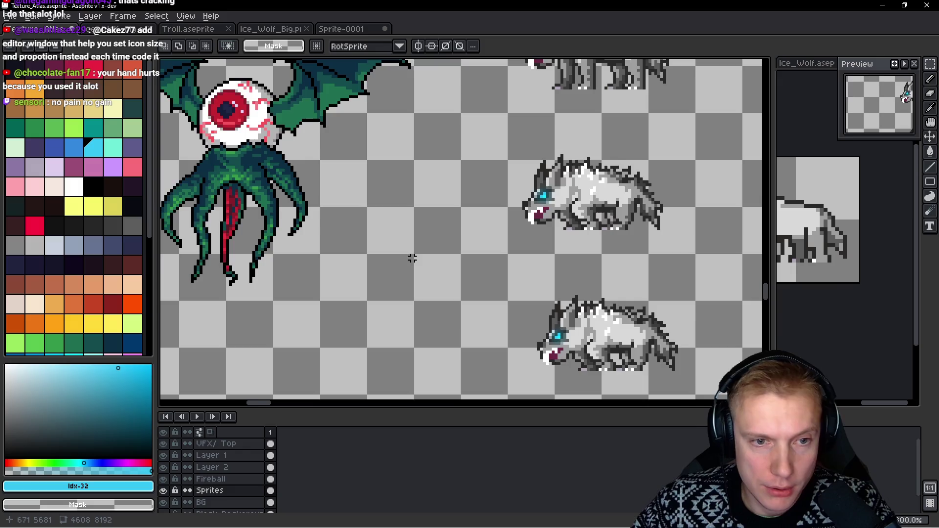
{"action": "scroll", "coordinate": [411, 258], "scroll_direction": "up", "scroll_amount": 1}
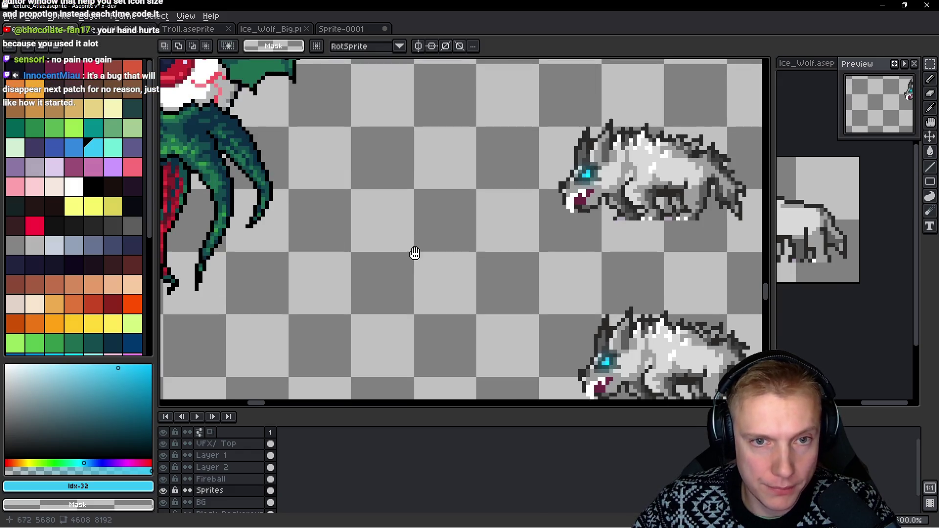
{"action": "left_click_drag", "start_coordinate": [411, 258], "coordinate": [407, 349]}
{"action": "scroll", "coordinate": [405, 313], "scroll_direction": "down", "scroll_amount": 1}
{"action": "scroll", "coordinate": [404, 307], "scroll_direction": "up", "scroll_amount": 2}
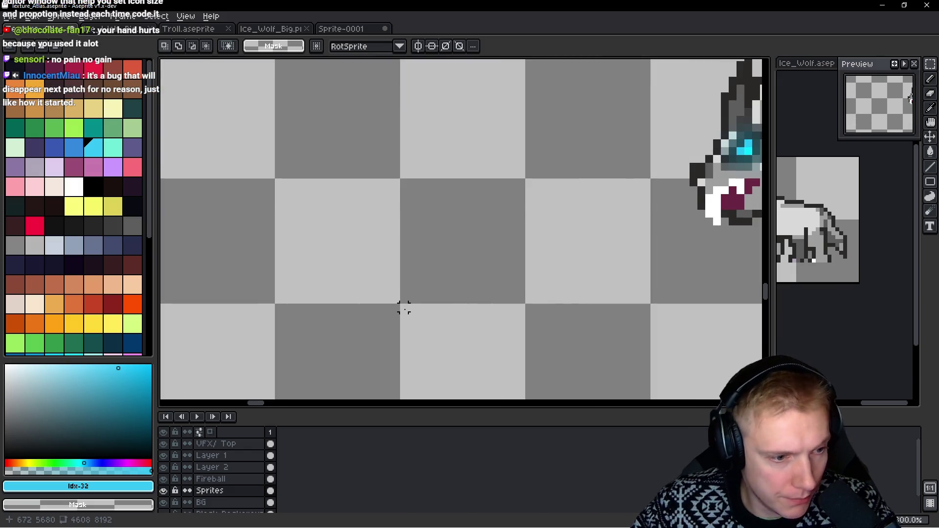
{"action": "key", "text": "alt+Tab"}
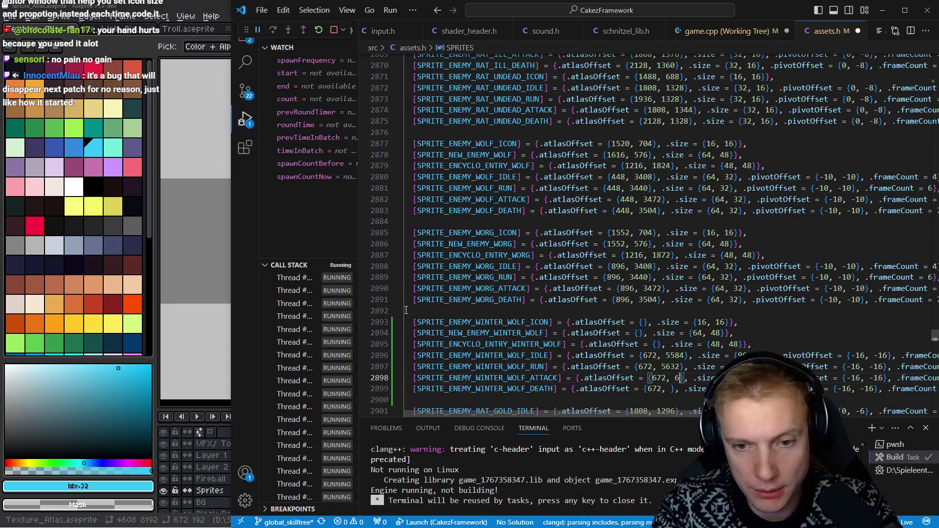
{"action": "type", "text": "80"}
{"action": "key", "text": "Escape"}
{"action": "key", "text": "j"}
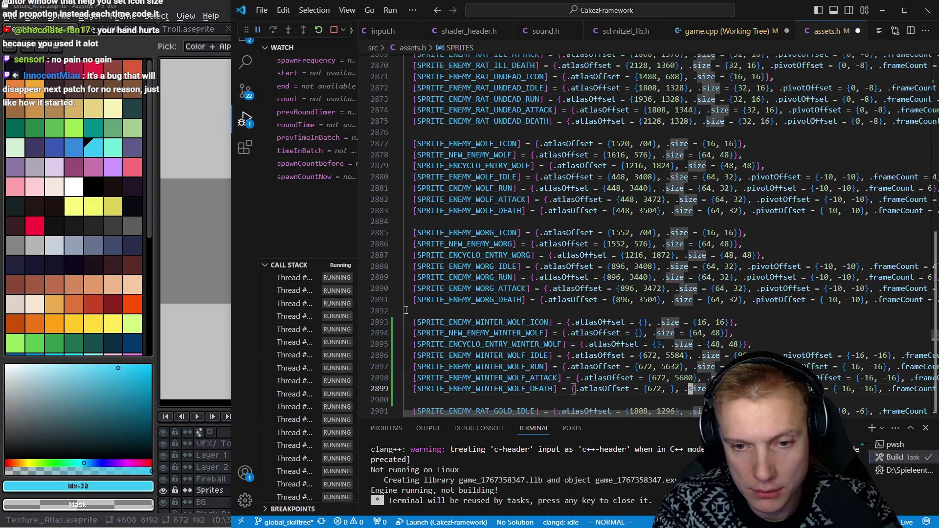
Check the death row (5728) in the atlas and save assets.h with the new offsets
{"action": "key", "text": "alt+Tab"}
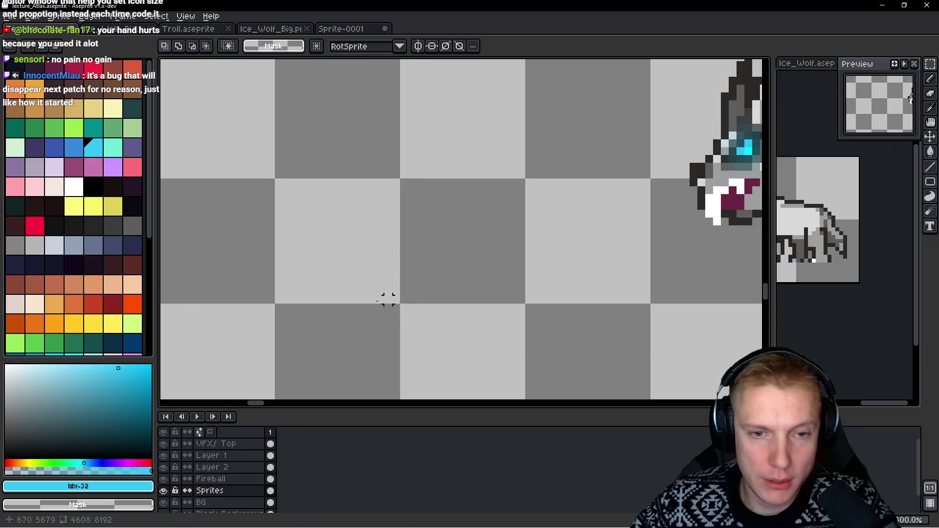
{"action": "scroll", "coordinate": [432, 310], "scroll_direction": "down", "scroll_amount": 1}
{"action": "left_click_drag", "start_coordinate": [432, 310], "coordinate": [449, 289]}
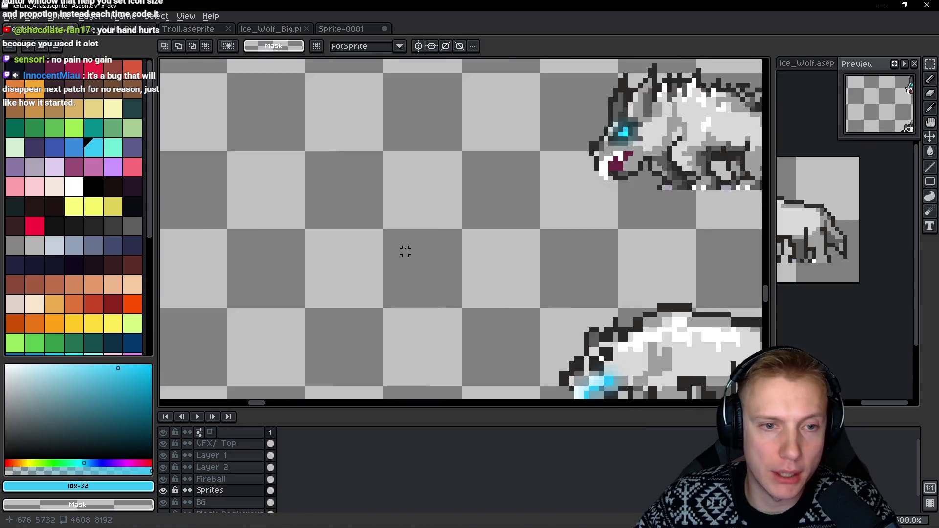
{"action": "scroll", "coordinate": [381, 234], "scroll_direction": "up", "scroll_amount": 1}
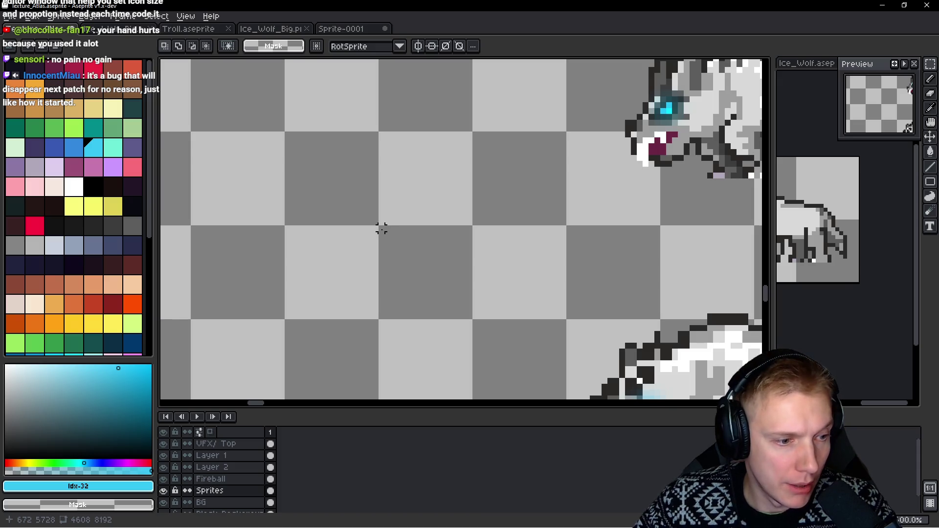
{"action": "key", "text": "alt+Tab"}
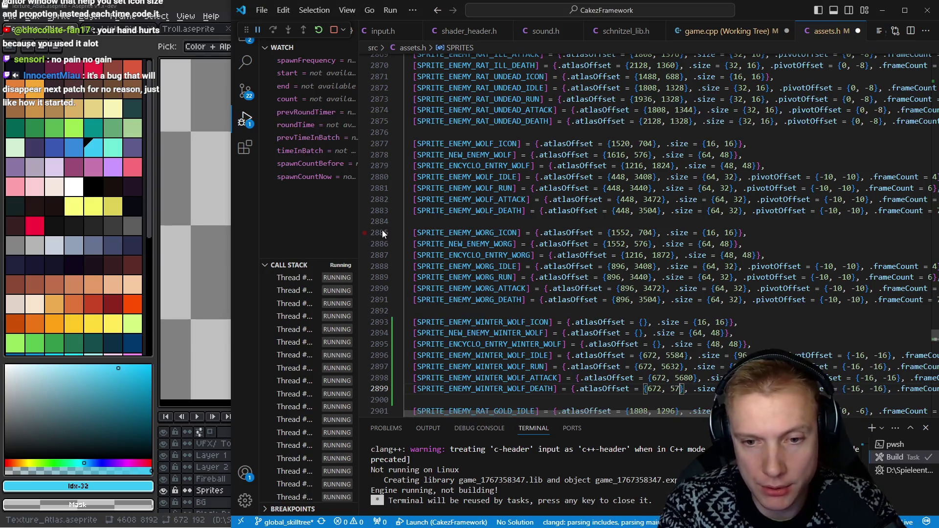
{"action": "key", "text": "Escape"}
{"action": "key", "text": "ctrl+s"}
{"action": "key", "text": "k"}
{"action": "key", "text": "k"}
{"action": "key", "text": "k"}
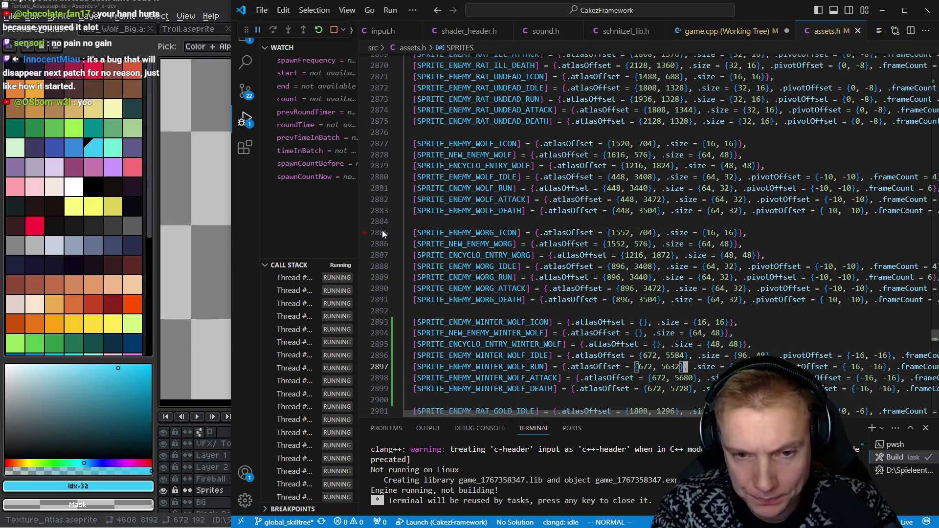
{"action": "key", "text": "j"}
{"action": "key", "text": "j"}
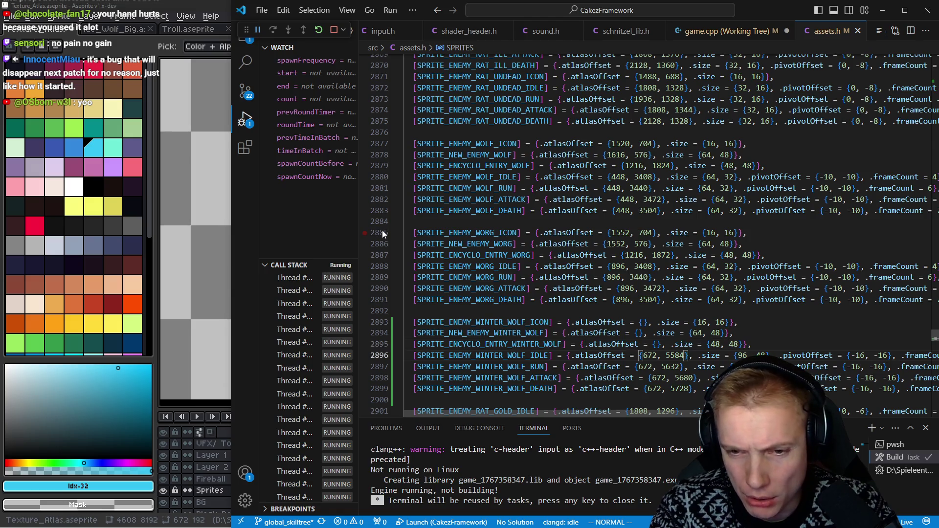
Look up the Winter Wolf sprite IDs in the SpriteID enum
{"action": "key", "text": "0"}
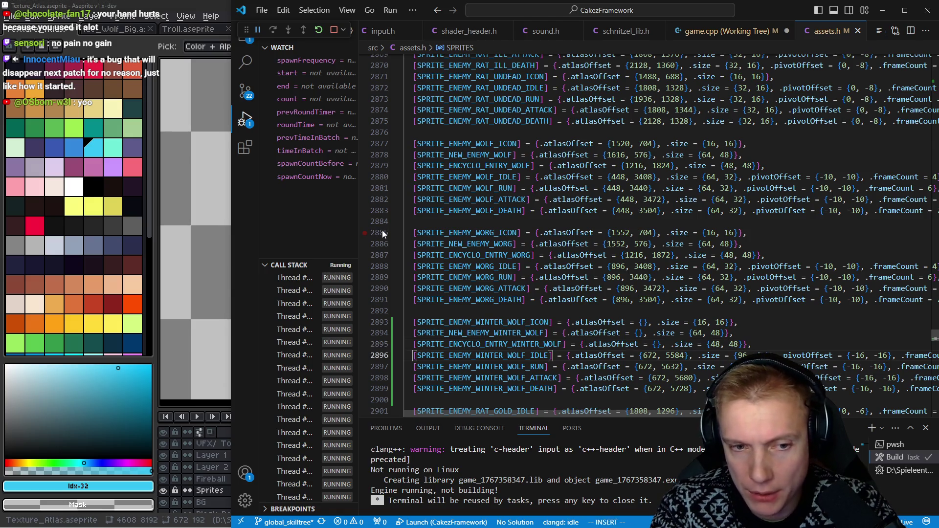
{"action": "key", "text": "l"}
{"action": "key", "text": "l"}
{"action": "key", "text": "l"}
{"action": "key", "text": "g"}
{"action": "key", "text": "d"}
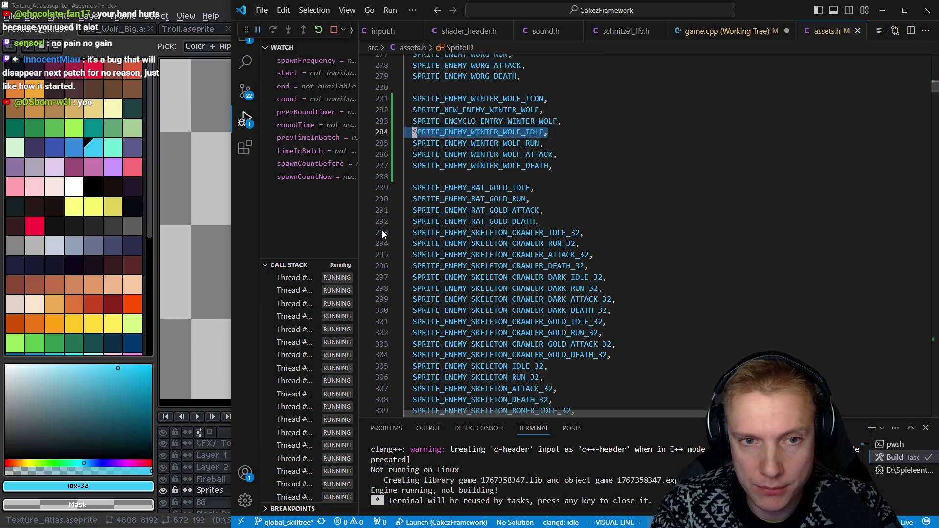
In game.cpp's Winter Wolf case, paste the sprite names and set idle to SPRITE_ENEMY_WINTER_WOLF_IDLE
{"action": "key", "text": "ctrl+Tab"}
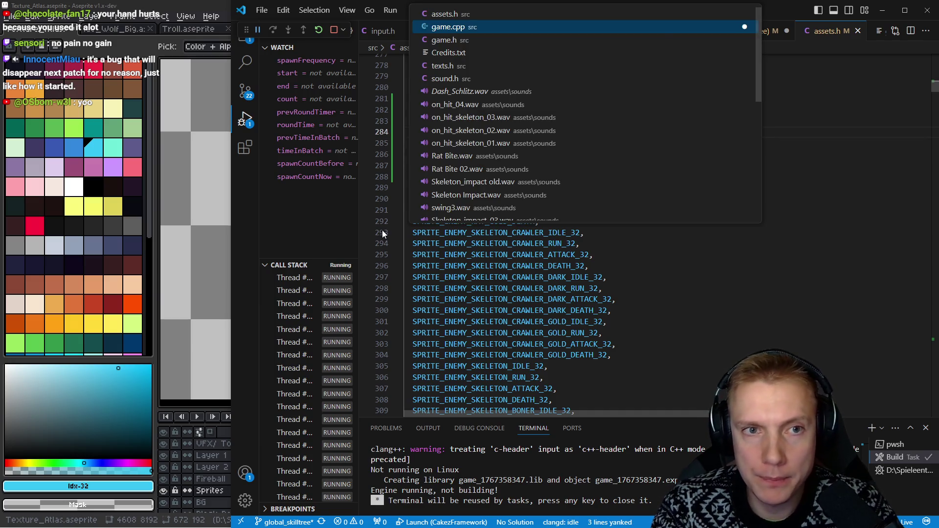
{"action": "key", "text": "j"}
{"action": "key", "text": "j"}
{"action": "key", "text": "j"}
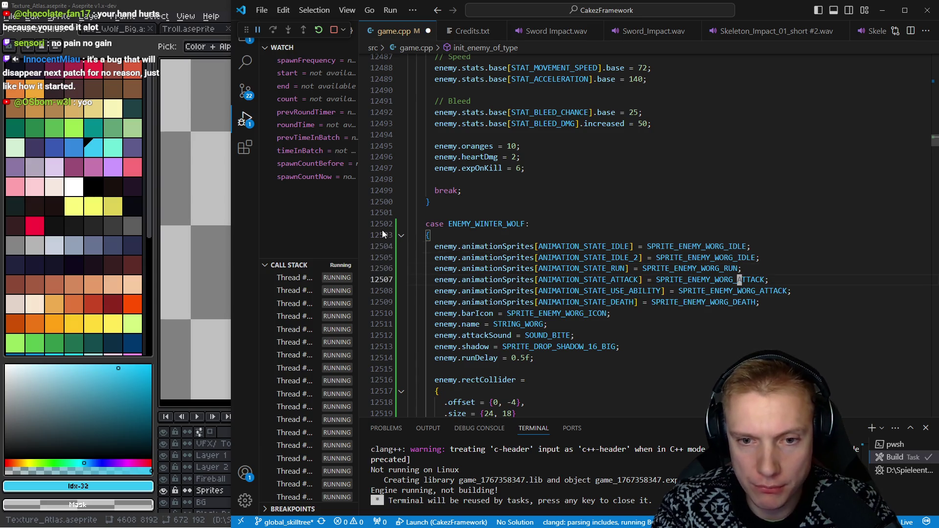
{"action": "key", "text": "p"}
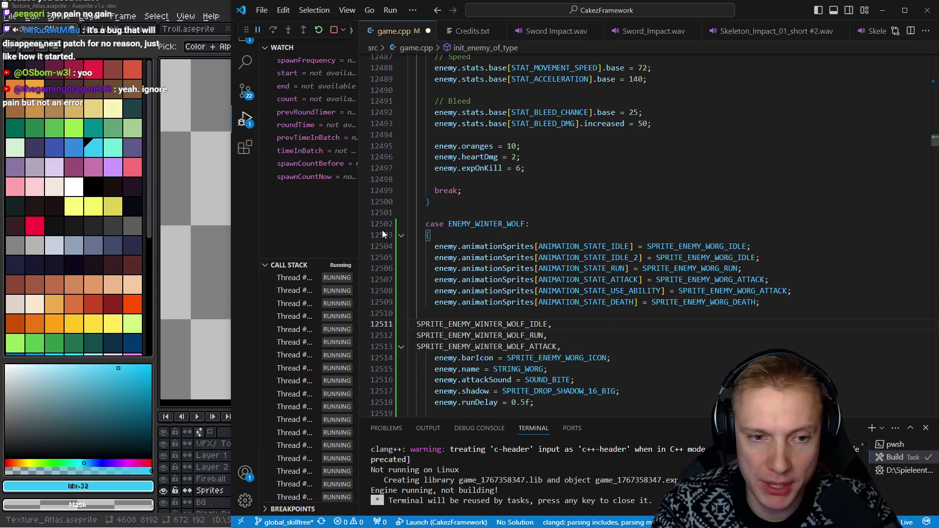
{"action": "key", "text": "k"}
{"action": "key", "text": "k"}
{"action": "key", "text": "k"}
{"action": "key", "text": "c"}
{"action": "key", "text": "i"}
{"action": "key", "text": "w"}
{"action": "type", "text": "SPRITE_ENEMY_WINTER_WOLF_IDLE"}
{"action": "key", "text": "Escape"}
Set the second idle animation to SPRITE_ENEMY_WINTER_WOLF_IDLE as well
{"action": "key", "text": "j"}
{"action": "key", "text": "c"}
{"action": "key", "text": "i"}
{"action": "key", "text": "w"}
{"action": "type", "text": "SPRITE_ENEMY_WINTER_WOLF_IDLE"}
{"action": "key", "text": "Escape"}
Set run and attack to SPRITE_ENEMY_WINTER_WOLF_RUN and SPRITE_ENEMY_WINTER_WOLF_ATTACK
{"action": "key", "text": "j"}
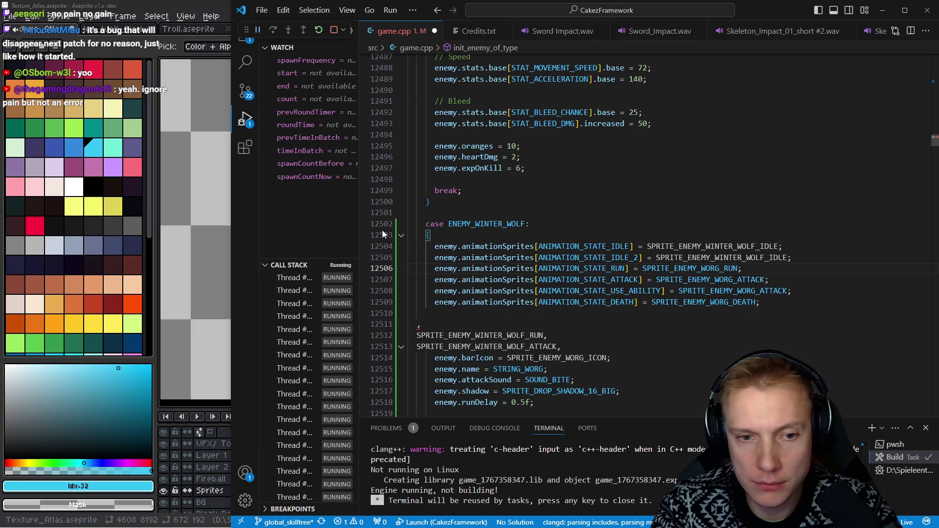
{"action": "key", "text": "j"}
{"action": "key", "text": "j"}
{"action": "key", "text": "j"}
{"action": "key", "text": "j"}
{"action": "key", "text": "k"}
{"action": "key", "text": "k"}
{"action": "key", "text": "k"}
{"action": "key", "text": "c"}
{"action": "key", "text": "i"}
{"action": "key", "text": "w"}
{"action": "type", "text": "SPRITE_ENEMY_WINTER_WOLF_IDLE"}
{"action": "key", "text": "Escape"}
{"action": "key", "text": "l"}
{"action": "key", "text": "BackSpace"}
{"action": "key", "text": "BackSpace"}
{"action": "key", "text": "BackSpace"}
{"action": "key", "text": "BackSpace"}
{"action": "type", "text": "RUN"}
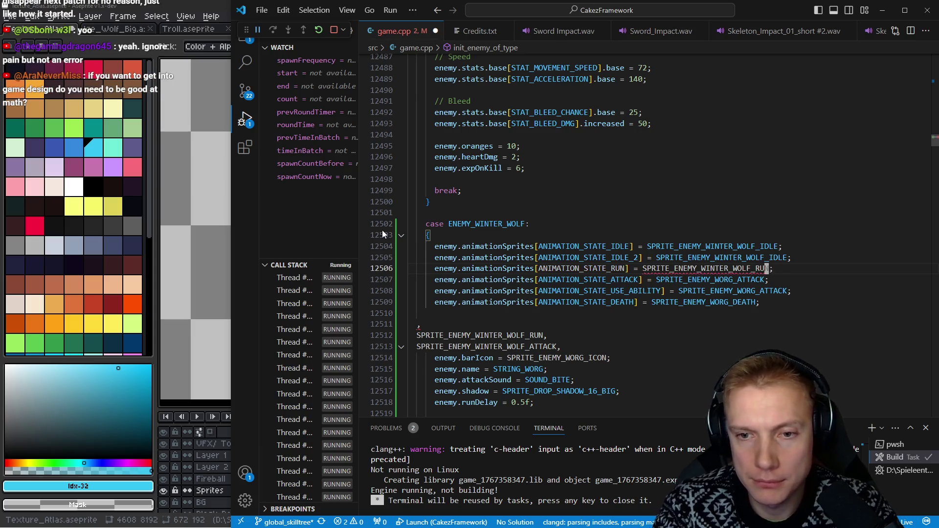
{"action": "key", "text": "Escape"}
{"action": "type", "text": "jBCSPRITE_ENEMY_WINTER_WOLF_IDLE"}
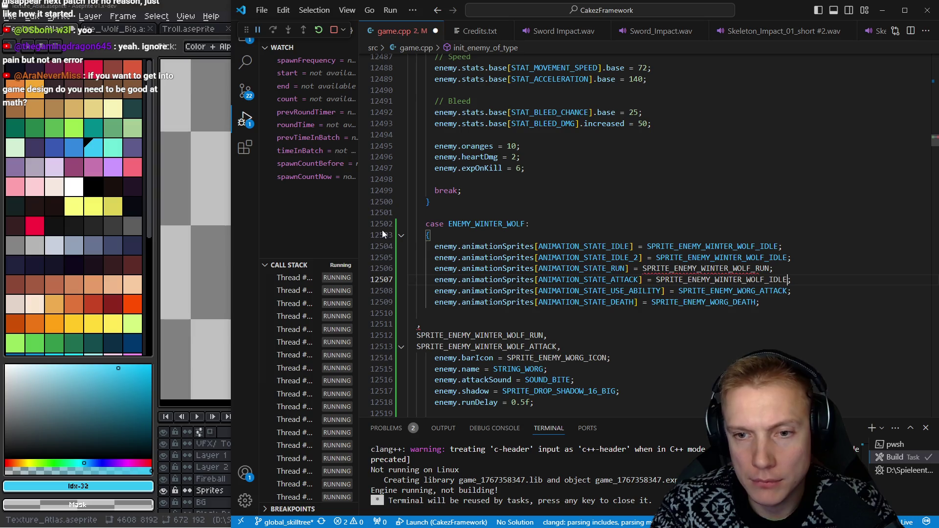
{"action": "type", "text": "T"}
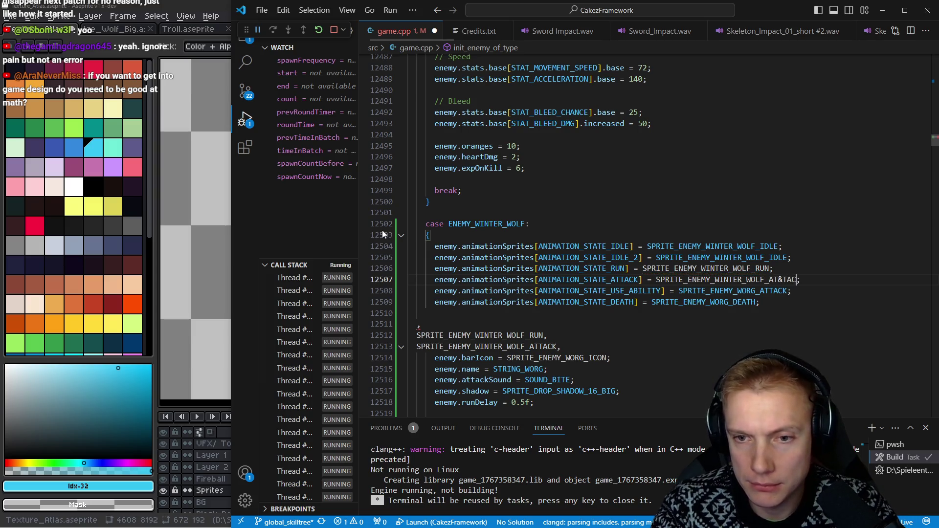
{"action": "type", "text": "TACK"}
{"action": "key", "text": "Escape"}
Delete the stray pasted sprite lines and save game.cpp
{"action": "key", "text": "j"}
{"action": "key", "text": "j"}
{"action": "key", "text": "j"}
{"action": "key", "text": "j"}
{"action": "key", "text": "V"}
{"action": "key", "text": "k"}
{"action": "key", "text": "k"}
{"action": "key", "text": "k"}
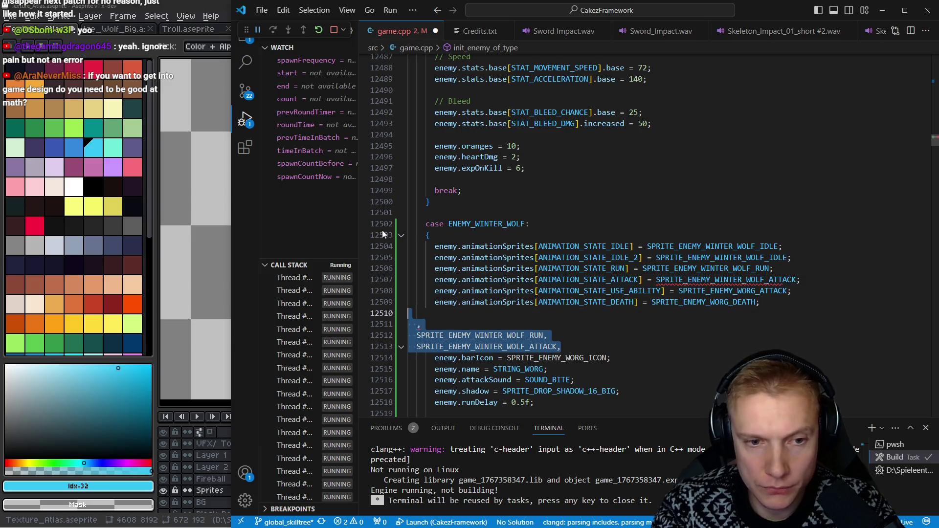
{"action": "key", "text": "d"}
{"action": "key", "text": "ctrl+s"}
{"action": "key", "text": "k"}
{"action": "key", "text": "k"}
{"action": "key", "text": "dollar"}
Point the use-ability animation at the Winter Wolf attack sprite and save
{"action": "key", "text": "k"}
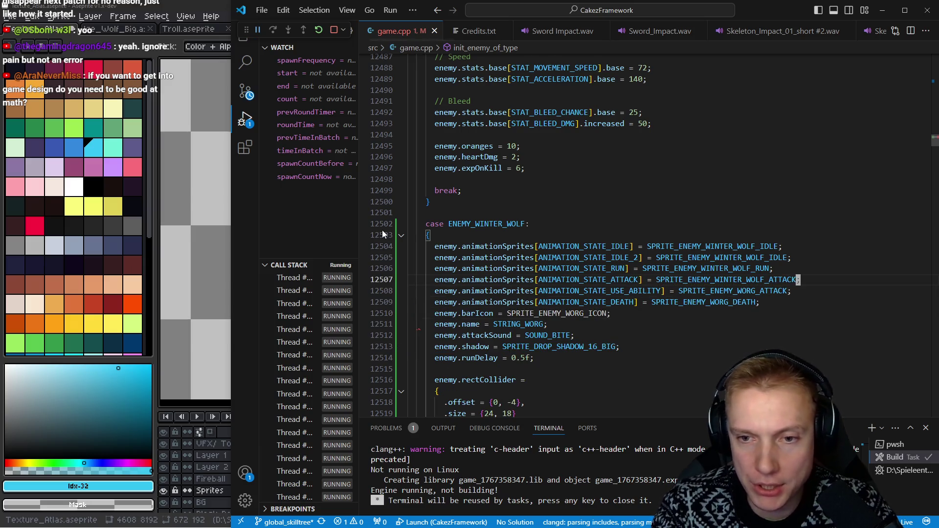
{"action": "key", "text": "j"}
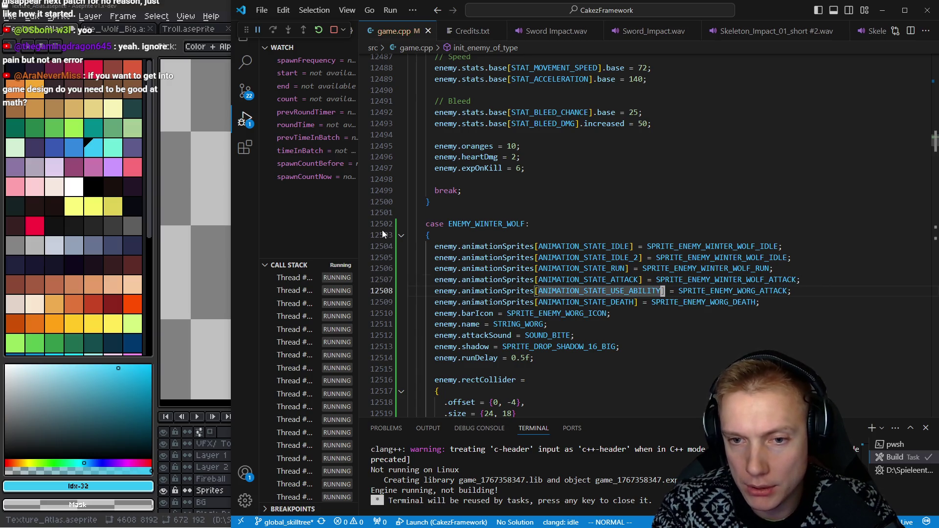
{"action": "key", "text": "b"}
{"action": "key", "text": "b"}
{"action": "key", "text": "w"}
{"action": "key", "text": "v"}
{"action": "key", "text": "e"}
{"action": "key", "text": "p"}
{"action": "key", "text": "b"}
{"action": "key", "text": "ctrl+s"}
Replace the death animation sprite with the autocompleted Winter Wolf sprite name
{"action": "key", "text": "j"}
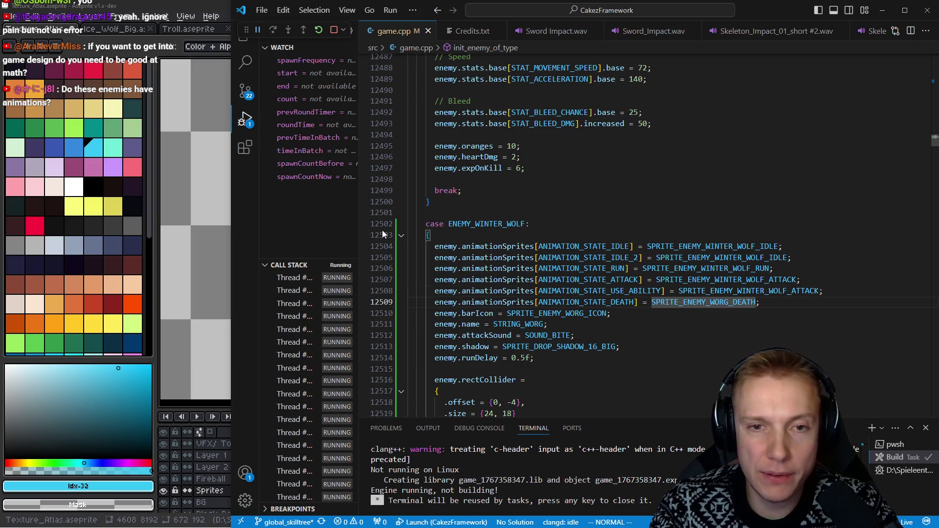
{"action": "type", "text": "ciwsprite"}
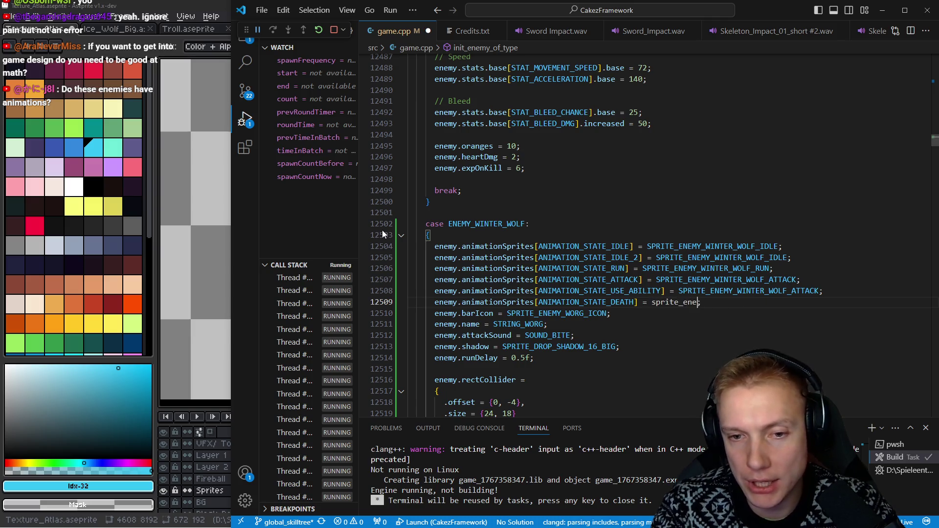
{"action": "type", "text": "ea"}
{"action": "key", "text": "Tab"}
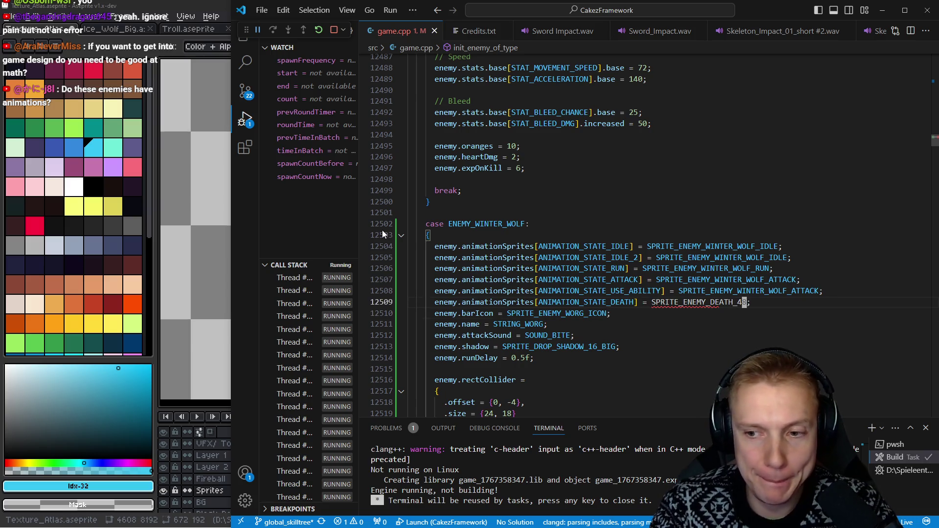
{"action": "key", "text": "Escape"}
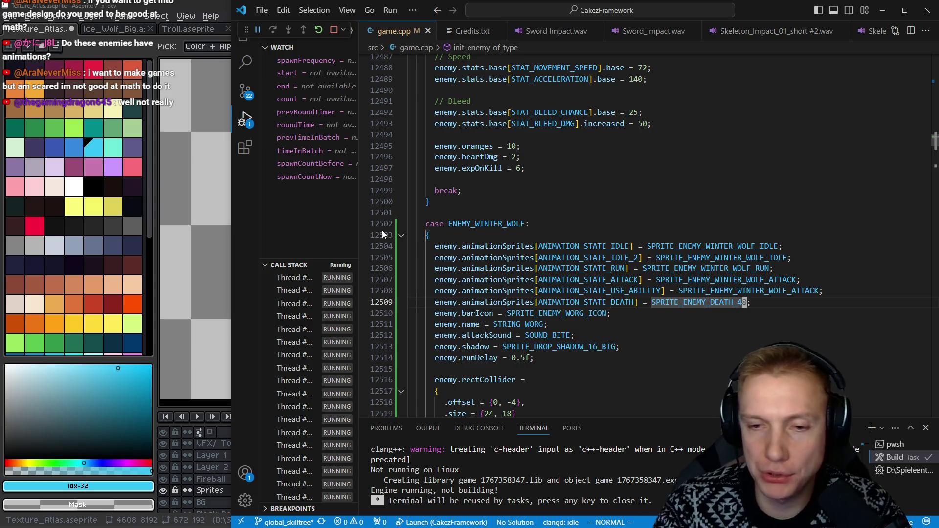
Change the bar icon from SPRITE_ENEMY_WORG_ICON to SPRITE_ENEMY_WINTER_WOLF_ICON
{"action": "key", "text": "j"}
{"action": "key", "text": "h"}
{"action": "key", "text": "h"}
{"action": "key", "text": "h"}
{"action": "key", "text": "i"}
{"action": "key", "text": "BackSpace"}
{"action": "key", "text": "BackSpace"}
{"action": "key", "text": "BackSpace"}
{"action": "type", "text": "WINTER_"}
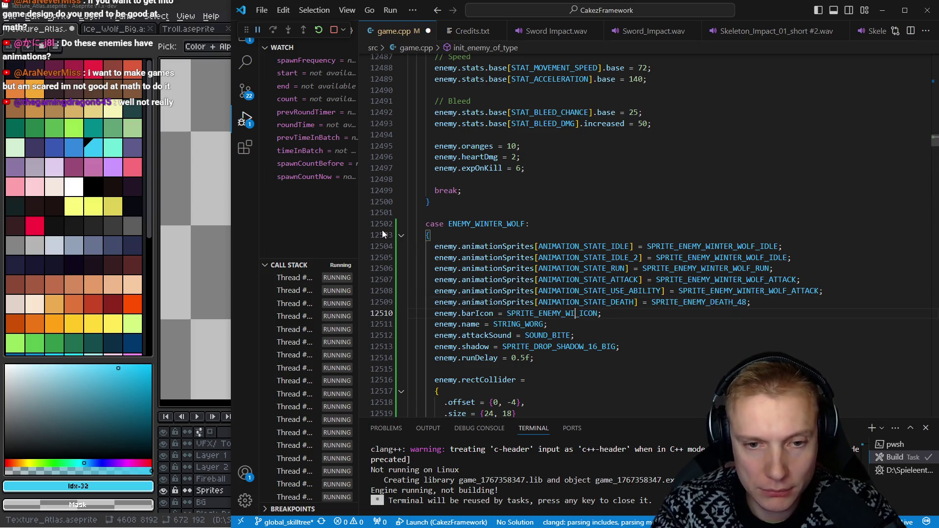
{"action": "type", "text": "WOLF_"}
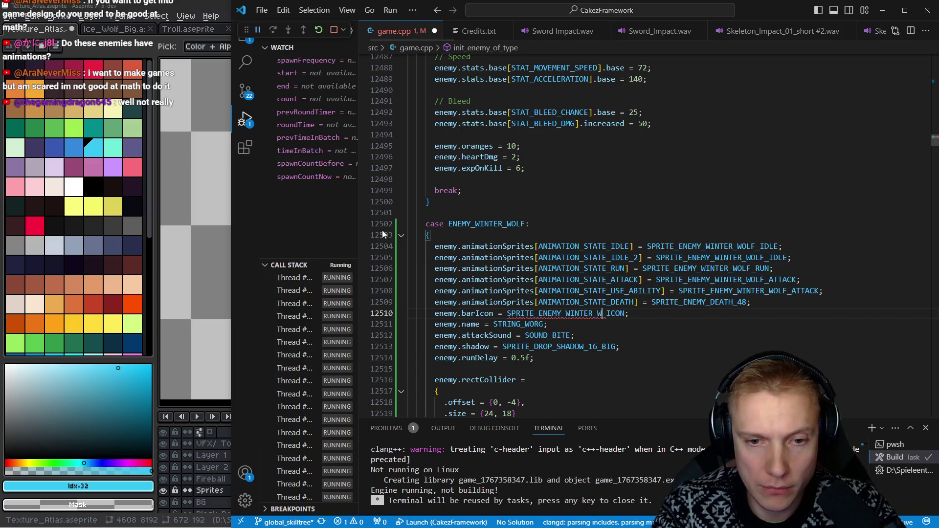
{"action": "key", "text": "Escape"}
{"action": "key", "text": "j"}
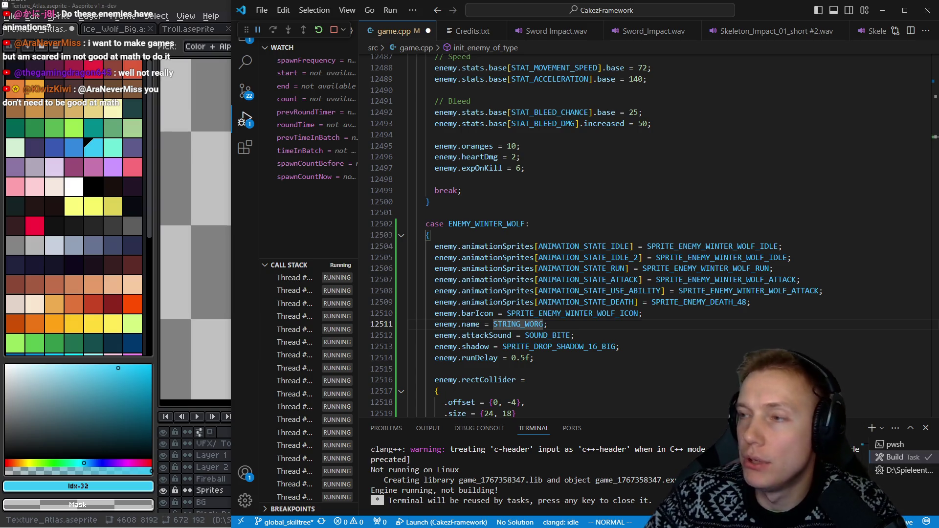
{"action": "mouse_move", "coordinate": [526, 326]}
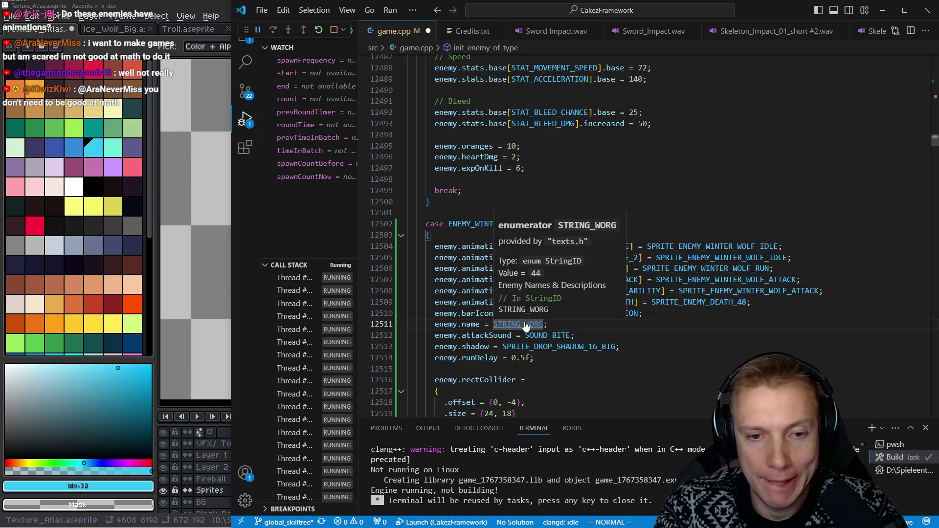
{"action": "key", "text": "alt+Tab"}
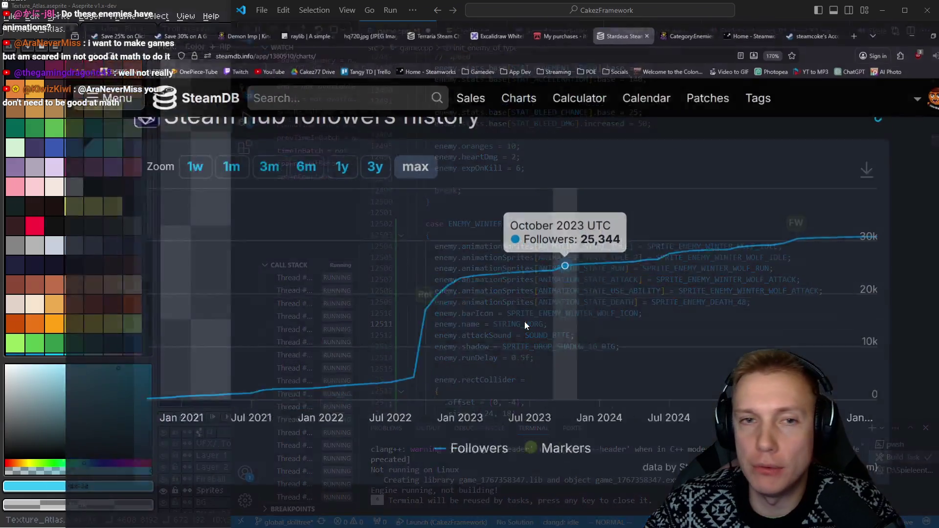
Load easings.net in Chrome by entering 'easing', then return to VS Code
{"action": "left_click", "coordinate": [369, 30]}
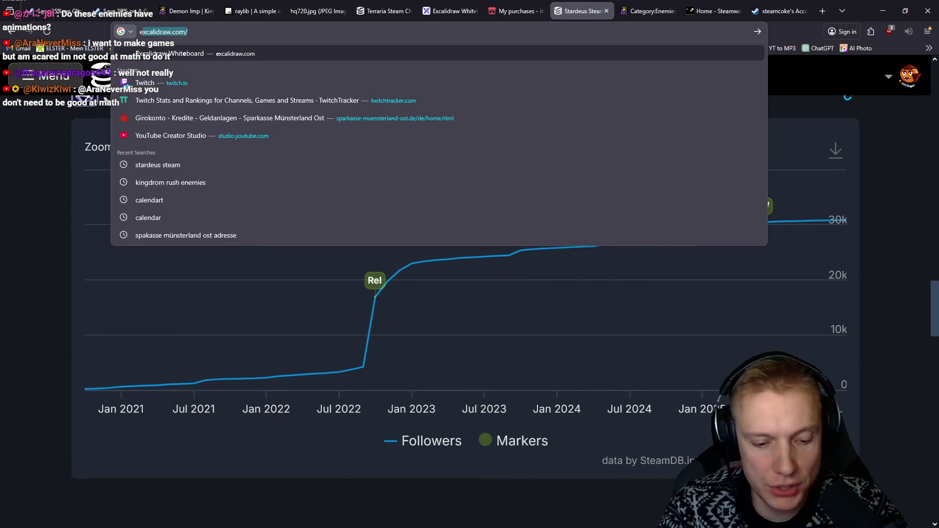
{"action": "type", "text": "easing"}
{"action": "key", "text": "Return"}
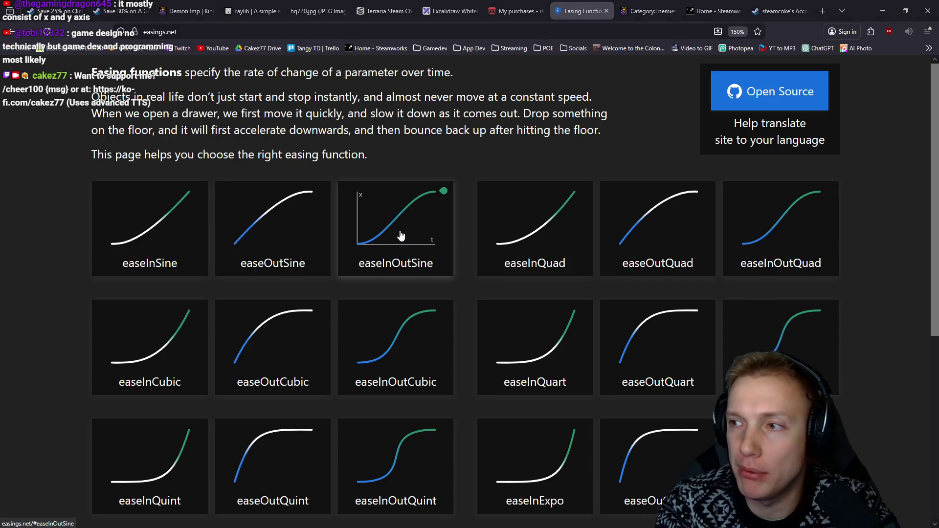
{"action": "key", "text": "alt+Tab"}
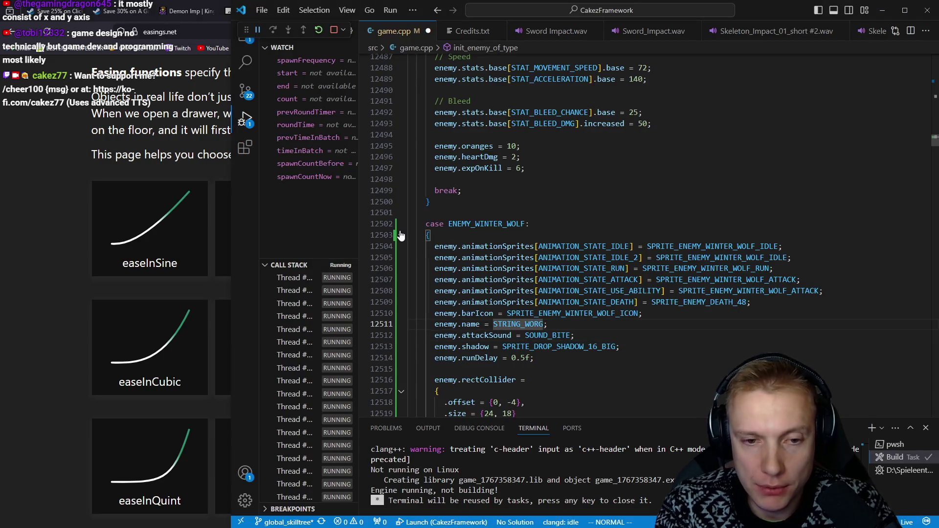
Duplicate the STRING_WORG entries and rename the first copy to STRING_WINTER_WOLF
{"action": "key", "text": "F12"}
{"action": "key", "text": "j"}
{"action": "key", "text": "shift+v"}
{"action": "key", "text": "y"}
{"action": "key", "text": "p"}
{"action": "key", "text": "p"}
{"action": "key", "text": "c"}
{"action": "key", "text": "t"}
{"action": "key", "text": "comma"}
{"action": "type", "text": "INTER_WOLF"}
{"action": "key", "text": "Escape"}
Rename the description copy to STRING_WINTER_WOLF_DESC and save texts.h
{"action": "key", "text": "j"}
{"action": "key", "text": "h"}
{"action": "key", "text": "h"}
{"action": "key", "text": "h"}
{"action": "type", "text": "ct_INTER__DESC,"}
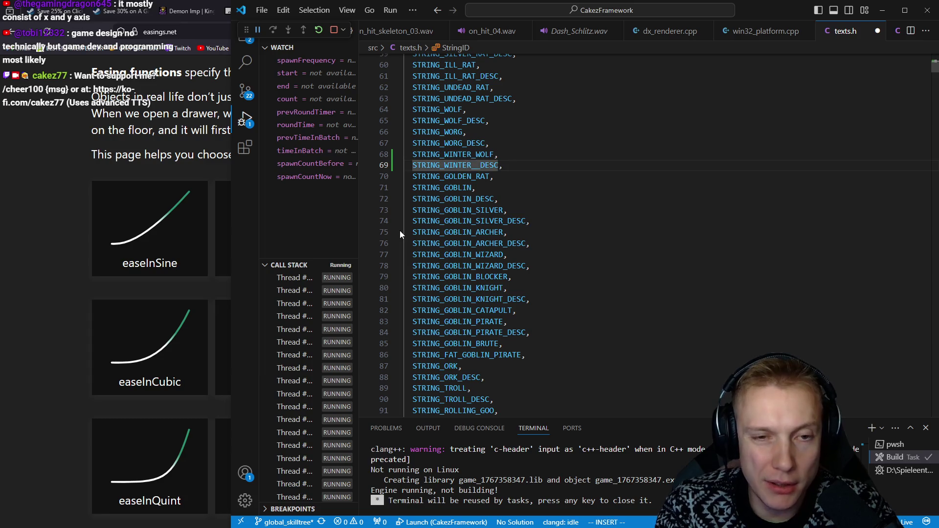
{"action": "type", "text": "WOLF"}
{"action": "key", "text": "Escape"}
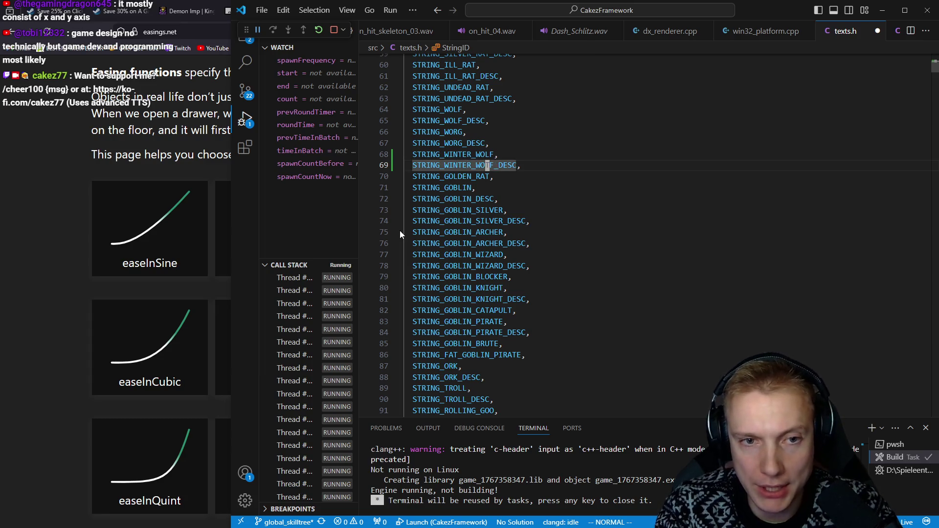
{"action": "key", "text": "ctrl+s"}
{"action": "key", "text": "k"}
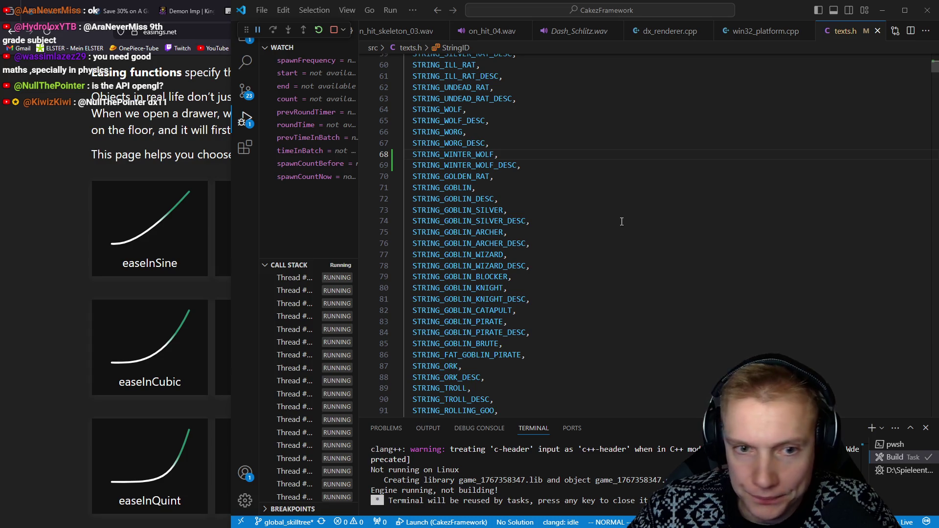
Find the Worg text entries with /worg_ and duplicate the block below itself
{"action": "left_click", "coordinate": [504, 165]}
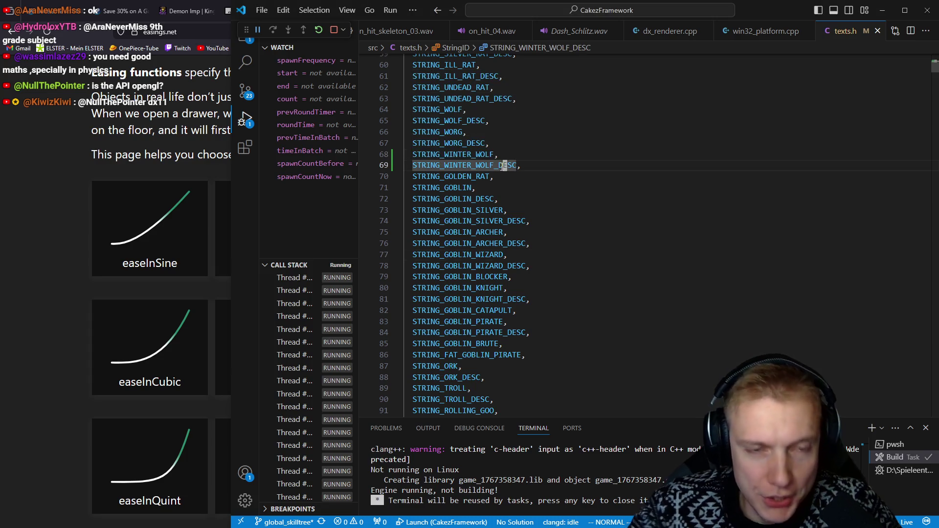
{"action": "type", "text": "/"}
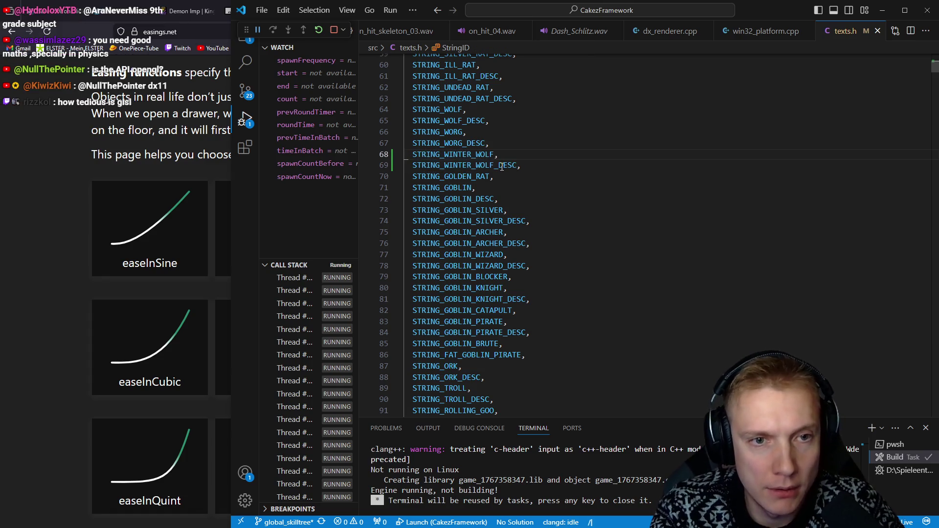
{"action": "type", "text": "worg_"}
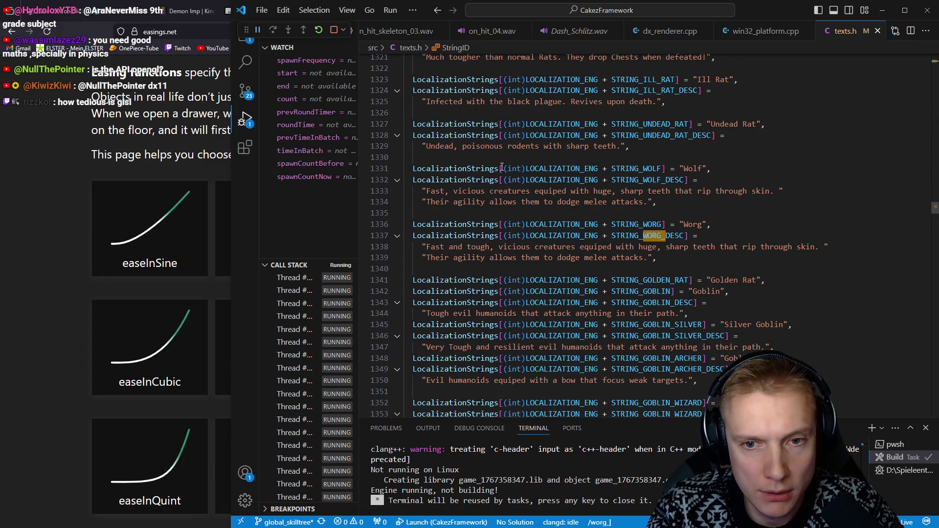
{"action": "key", "text": "Return"}
{"action": "key", "text": "j"}
{"action": "key", "text": "j"}
{"action": "key", "text": "j"}
{"action": "key", "text": "p"}
{"action": "key", "text": "V"}
{"action": "key", "text": "k"}
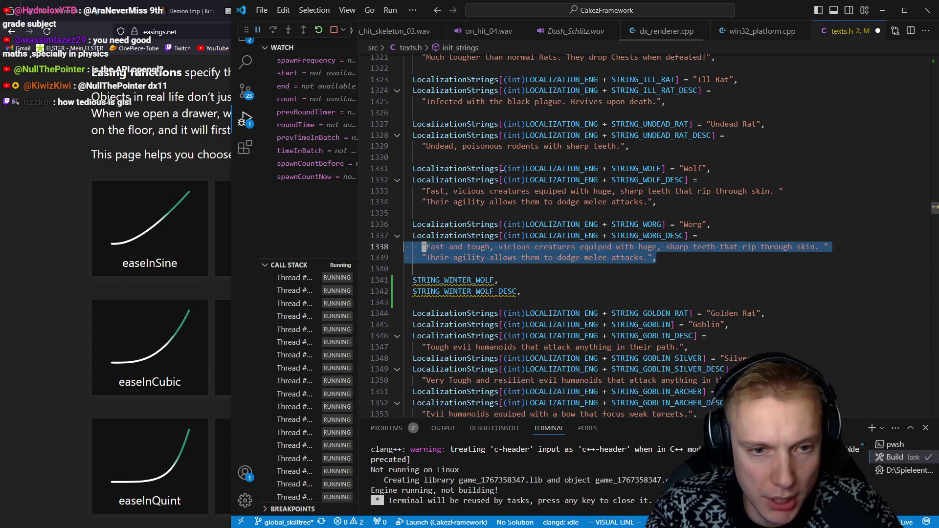
{"action": "key", "text": "k"}
{"action": "key", "text": "k"}
{"action": "key", "text": "y"}
{"action": "key", "text": "j"}
{"action": "key", "text": "j"}
{"action": "key", "text": "j"}
{"action": "key", "text": "p"}
{"action": "key", "text": "j"}
{"action": "key", "text": "j"}
{"action": "key", "text": "j"}
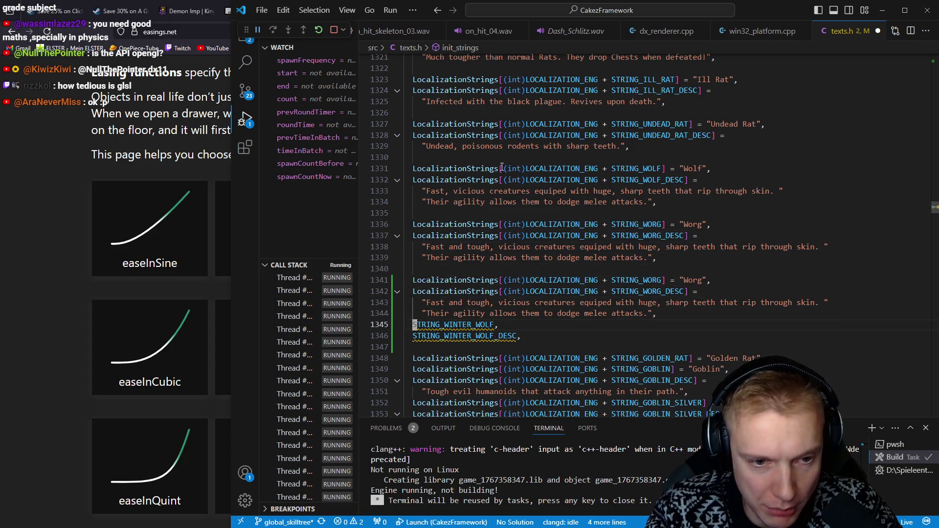
{"action": "key", "text": "d"}
{"action": "key", "text": "w"}
Rename the copied name key to STRING_WINTER_WOLF and delete the leftover line
{"action": "key", "text": "k"}
{"action": "key", "text": "k"}
{"action": "key", "text": "k"}
{"action": "key", "text": "dollar"}
{"action": "key", "text": "h"}
{"action": "key", "text": "h"}
{"action": "key", "text": "h"}
{"action": "key", "text": "h"}
{"action": "key", "text": "h"}
{"action": "key", "text": "h"}
{"action": "key", "text": "h"}
{"action": "key", "text": "v"}
{"action": "key", "text": "i"}
{"action": "key", "text": "w"}
{"action": "key", "text": "p"}
{"action": "key", "text": "j"}
{"action": "key", "text": "j"}
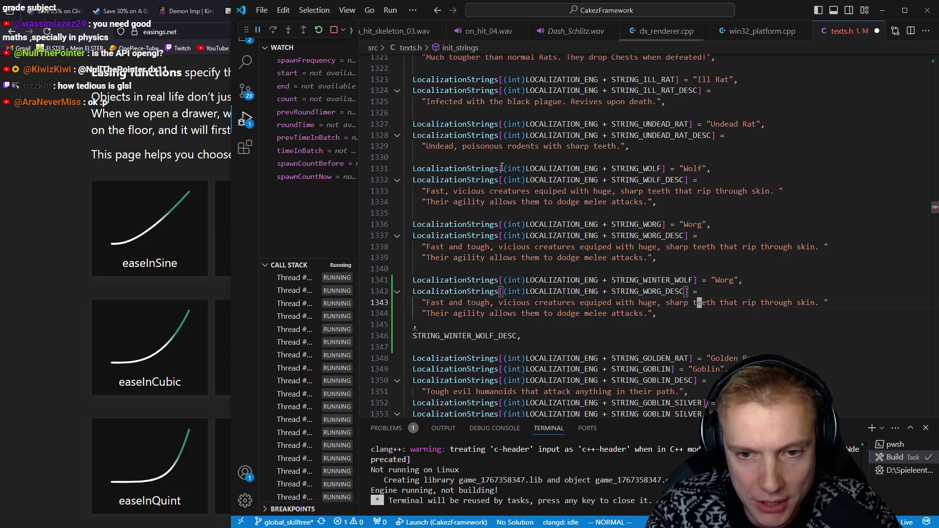
{"action": "key", "text": "j"}
{"action": "key", "text": "j"}
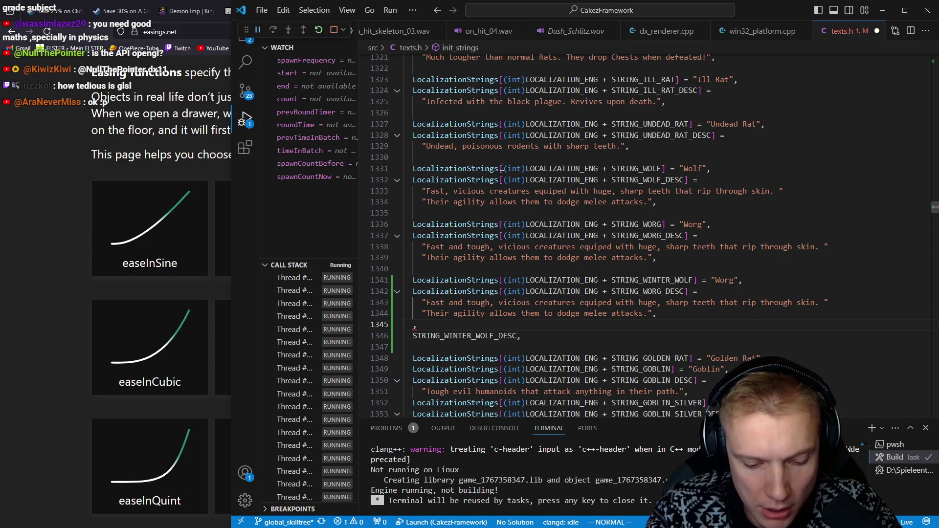
{"action": "key", "text": "j"}
{"action": "key", "text": "d"}
{"action": "key", "text": "dollar"}
Rename the copied description key to STRING_WINTER_WOLF_DESC, remove extra blank lines, and save
{"action": "key", "text": "k"}
{"action": "key", "text": "k"}
{"action": "key", "text": "k"}
{"action": "key", "text": "f"}
{"action": "key", "text": "bracketright"}
{"action": "key", "text": "i"}
{"action": "key", "text": "ctrl+w"}
{"action": "type", "text": "STRING_WINTER_WOLF_DESC"}
{"action": "key", "text": "Escape"}
{"action": "key", "text": "j"}
{"action": "key", "text": "j"}
{"action": "key", "text": "j"}
{"action": "key", "text": "k"}
{"action": "key", "text": "d"}
{"action": "key", "text": "d"}
{"action": "key", "text": "d"}
{"action": "key", "text": "ctrl+s"}
{"action": "key", "text": "k"}
{"action": "key", "text": "k"}
{"action": "key", "text": "k"}
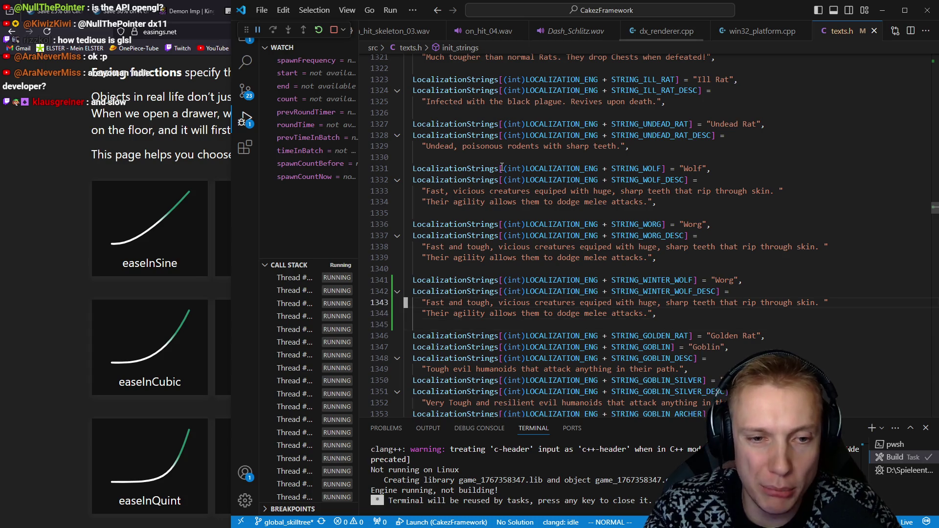
Change the copied display name from "Worg" to "Winter Wolf" and save
{"action": "key", "text": "k"}
{"action": "key", "text": "dollar"}
{"action": "key", "text": "k"}
{"action": "key", "text": "e"}
{"action": "key", "text": "a"}
{"action": "key", "text": "BackSpace"}
{"action": "key", "text": "BackSpace"}
{"action": "key", "text": "BackSpace"}
{"action": "type", "text": "Winter Fol"}
{"action": "key", "text": "BackSpace"}
{"action": "key", "text": "BackSpace"}
{"action": "key", "text": "BackSpace"}
{"action": "type", "text": "Wolf"}
{"action": "key", "text": "ctrl+s"}
{"action": "key", "text": "Escape"}
{"action": "key", "text": "j"}
{"action": "key", "text": "j"}
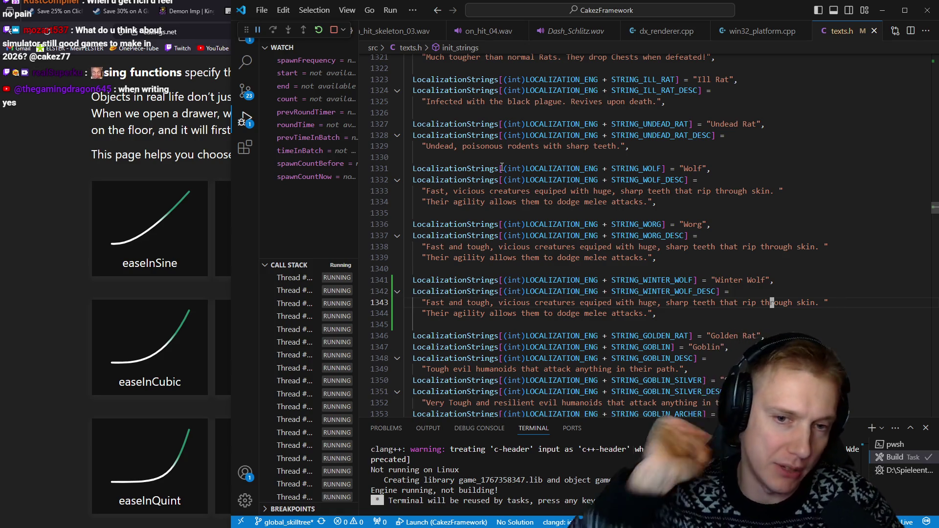
{"action": "key", "text": "alt"}
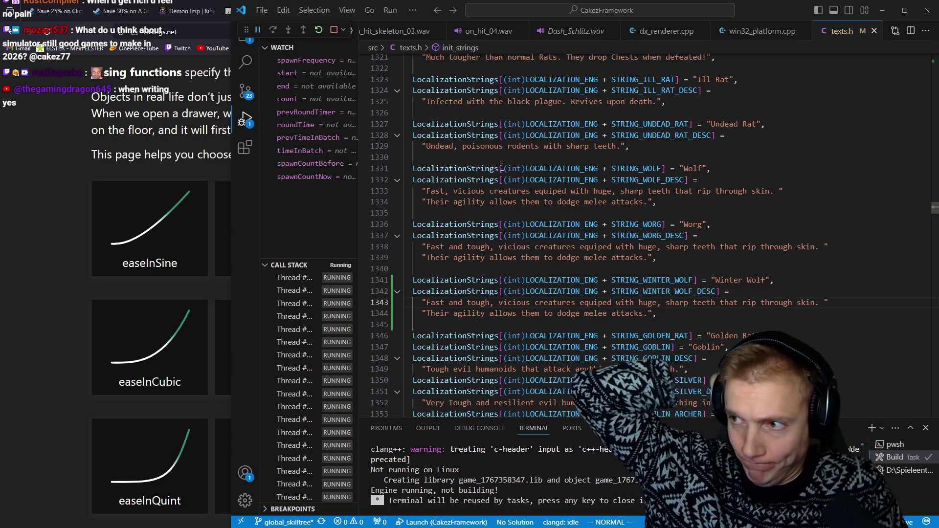
{"action": "key", "text": "alt+Tab"}
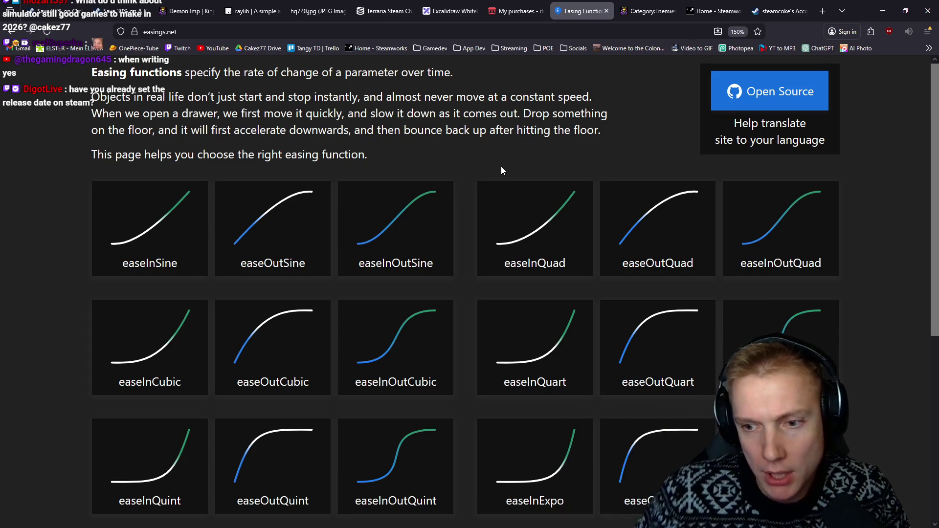
Bring up the Release Plan.png calendar in Paint
{"action": "key", "text": "alt+Tab"}
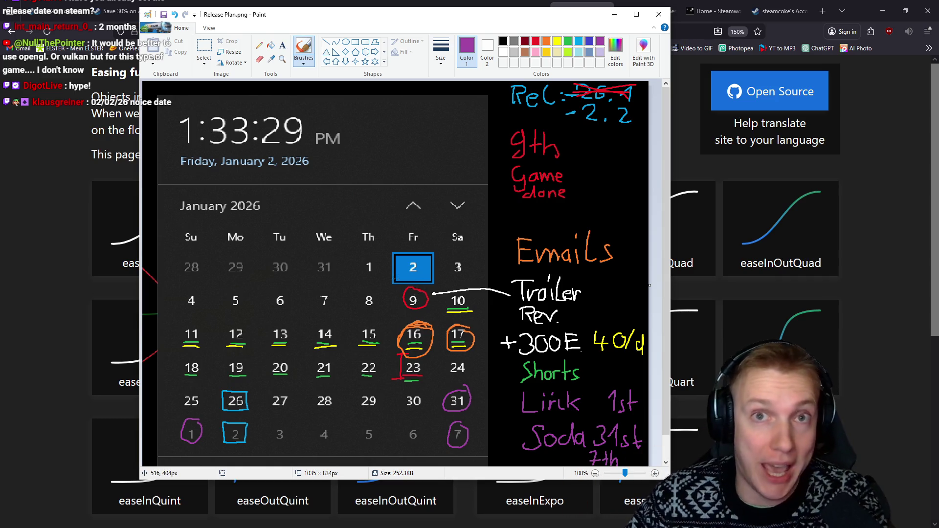
Minimize Chrome and bring Visual Studio Code with texts.h back to the front
{"action": "left_click", "coordinate": [61, 193]}
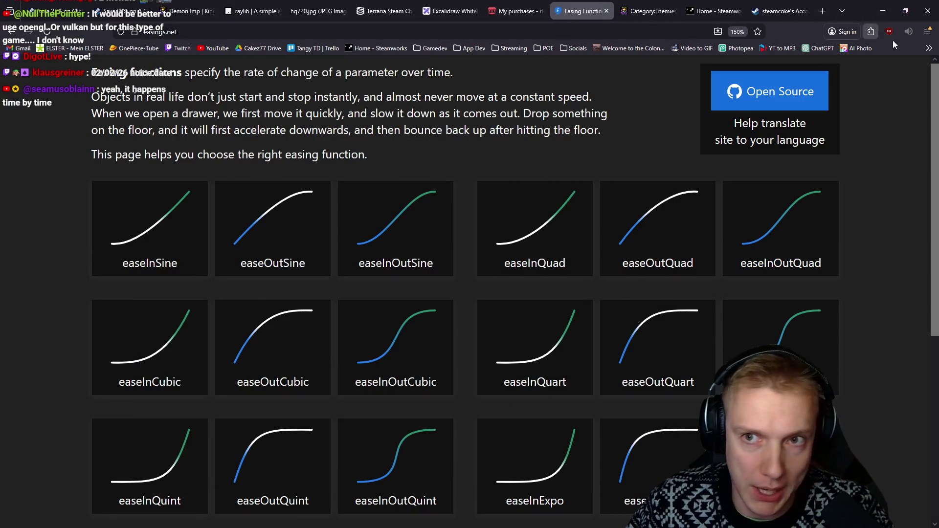
{"action": "left_click", "coordinate": [885, 8]}
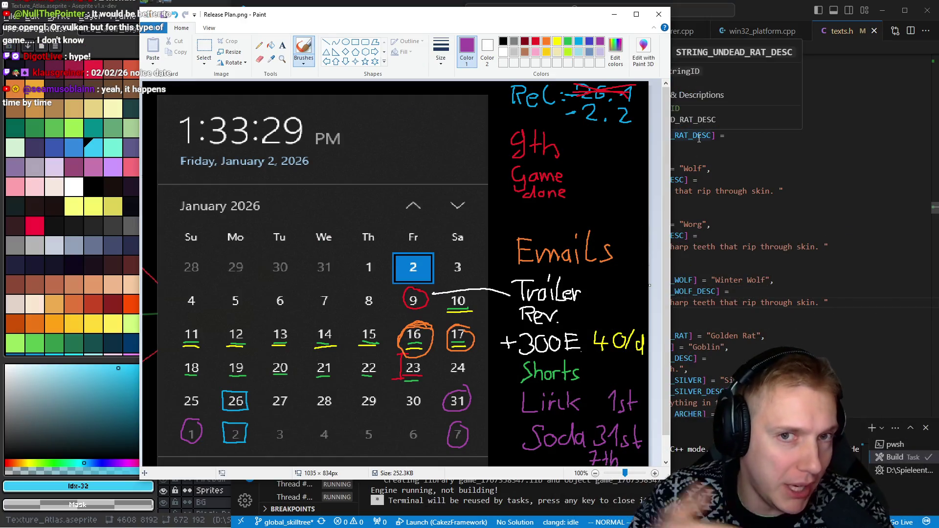
{"action": "left_click", "coordinate": [778, 14]}
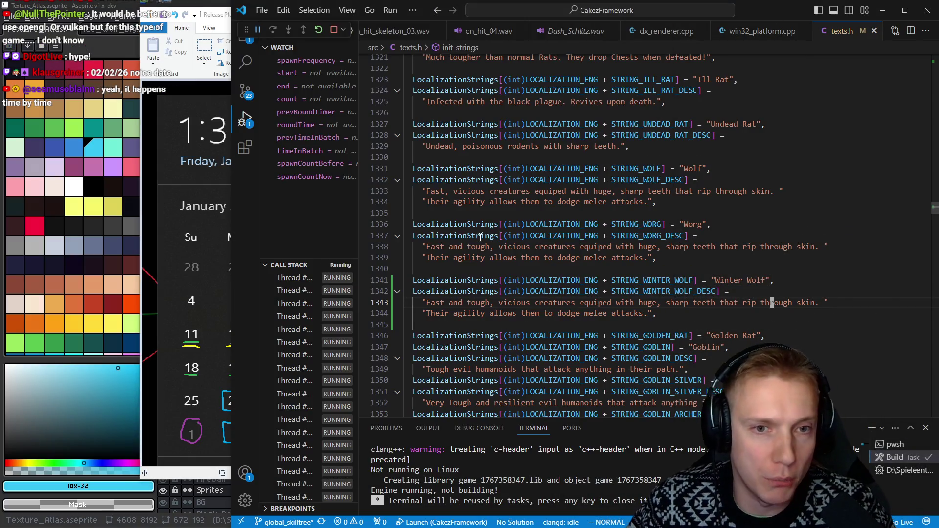
Check the STRING_WINTER_WOLF_DESC lines copied from the Worg description, then bring up the browser
{"action": "left_click", "coordinate": [660, 314]}
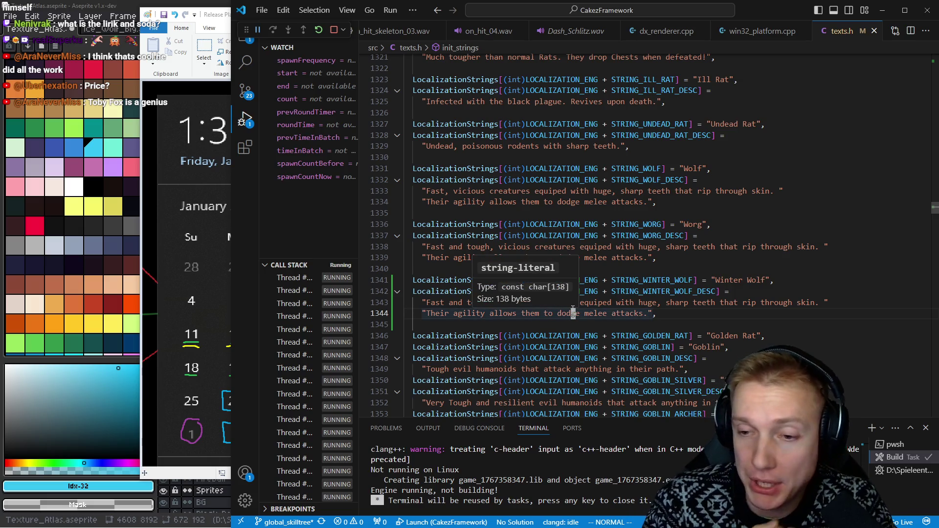
{"action": "left_click", "coordinate": [573, 311]}
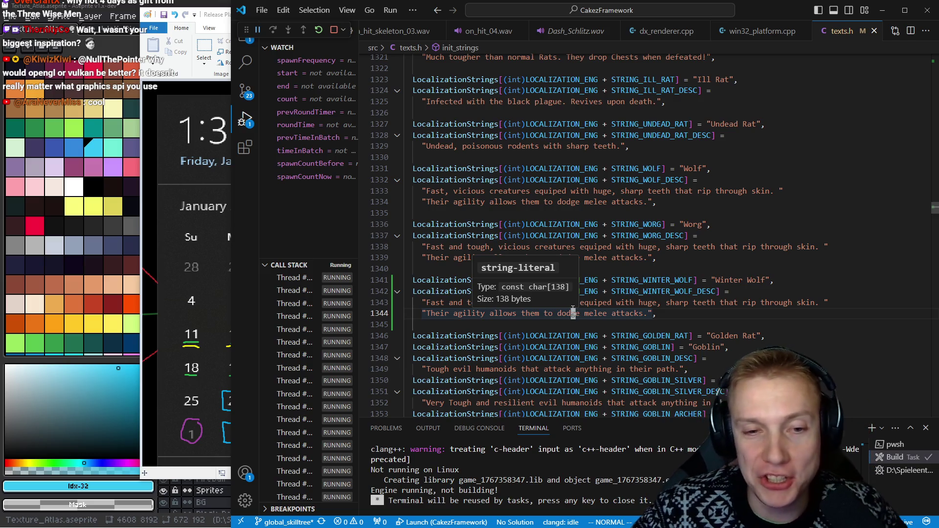
{"action": "left_click", "coordinate": [650, 313]}
{"action": "key", "text": "k"}
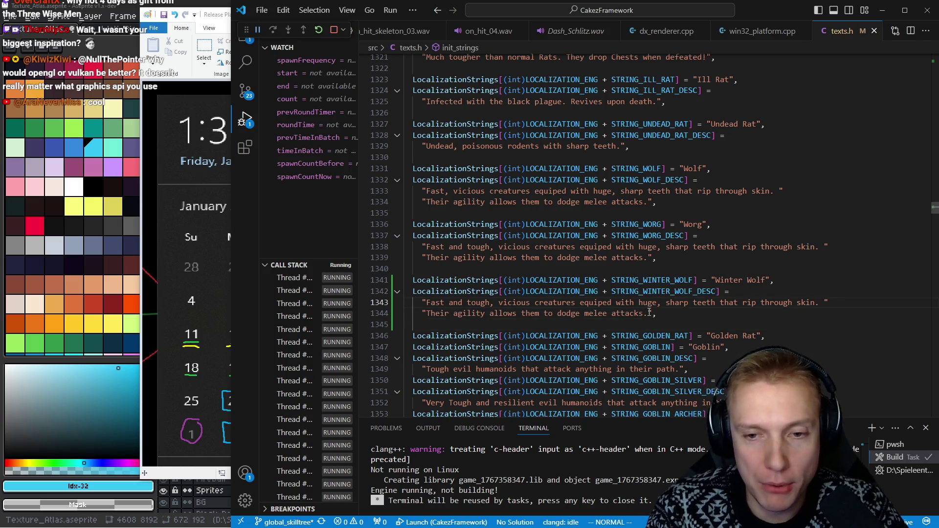
{"action": "key", "text": "alt+Tab"}
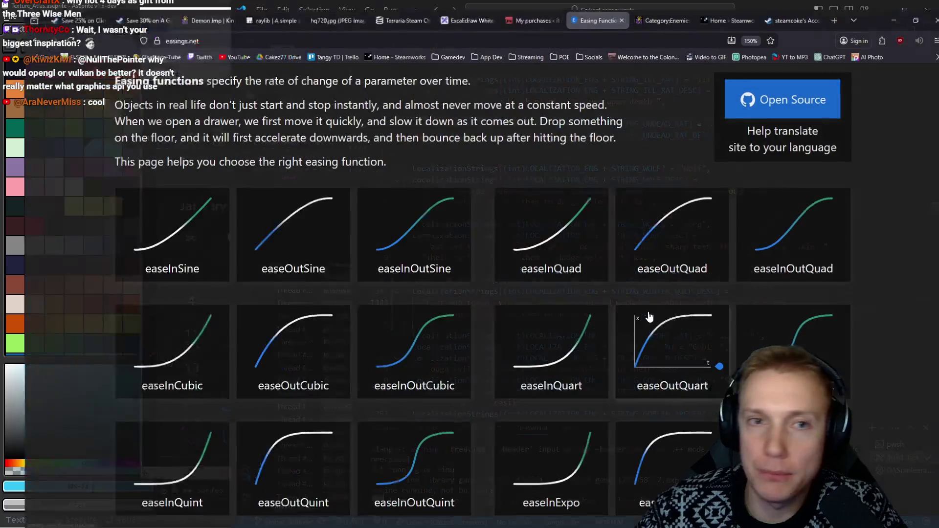
Open the Winter Wolf article from the Enemies category in a new tab and scroll to its Description
{"action": "left_click", "coordinate": [650, 11]}
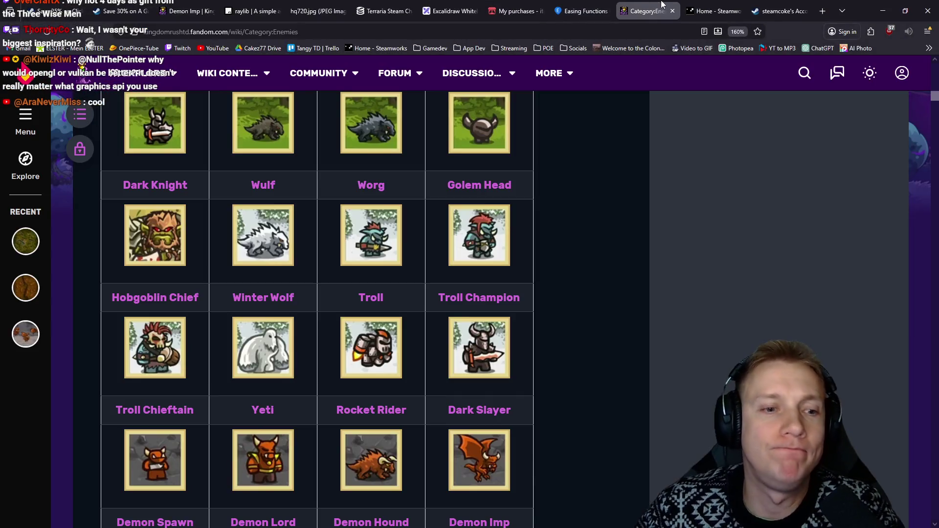
{"action": "middle_click", "coordinate": [267, 247]}
{"action": "left_click", "coordinate": [662, 11]}
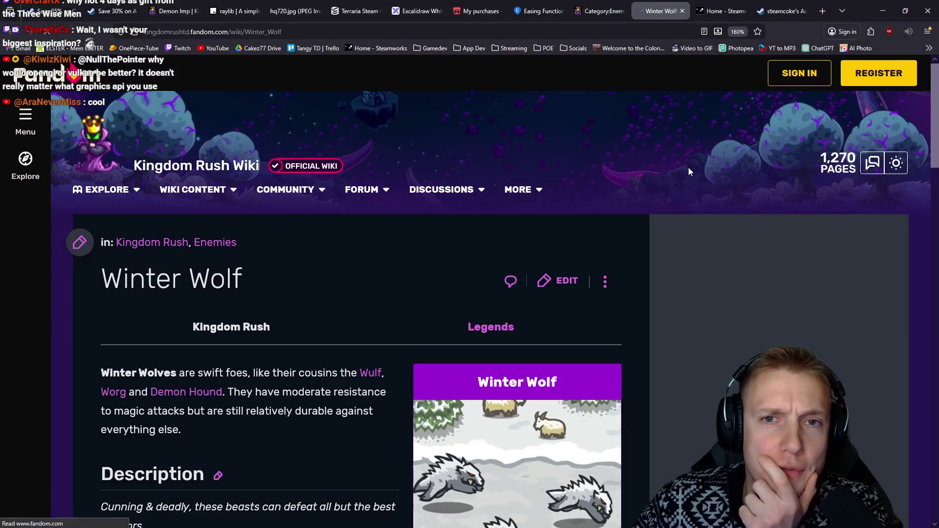
{"action": "scroll", "coordinate": [204, 288], "scroll_direction": "down", "scroll_amount": 2}
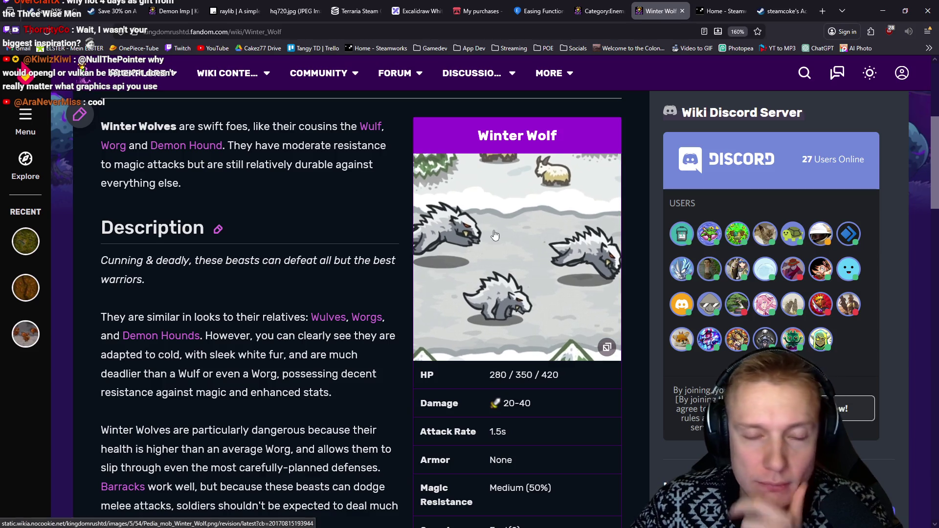
{"action": "key", "text": "alt+Tab"}
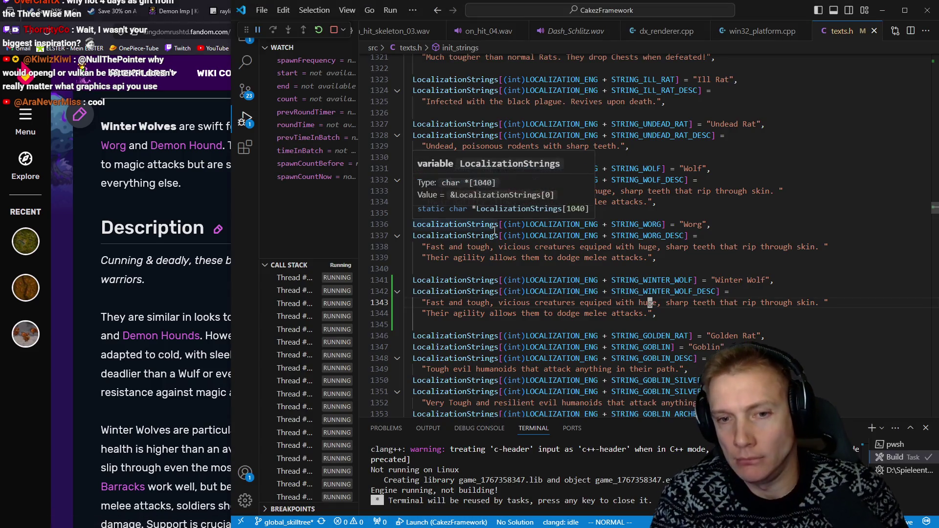
Replace the Worg text with 'With their breath of ice, these beasts bring ice cold death to even the toughes of warriors.'
{"action": "key", "text": "ctrl+BackSpace"}
{"action": "key", "text": "ctrl+BackSpace"}
{"action": "key", "text": "ctrl+BackSpace"}
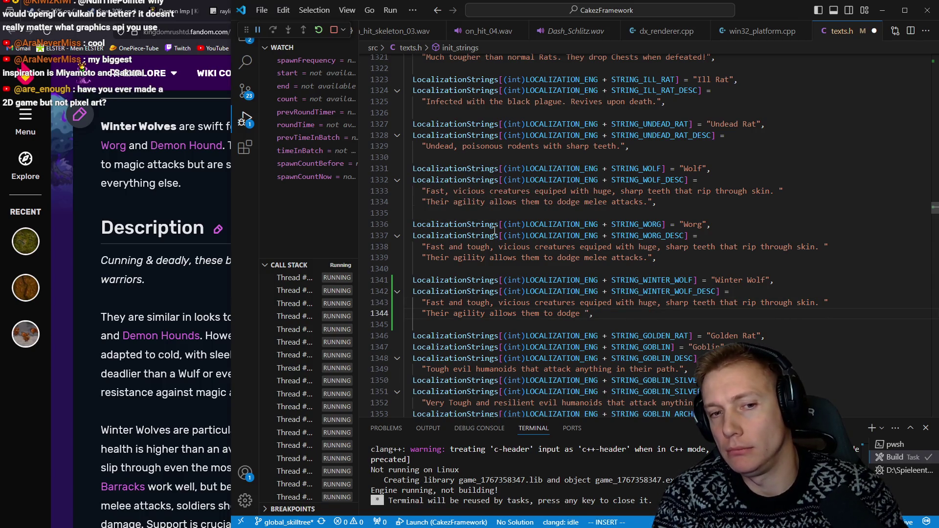
{"action": "key", "text": "ctrl+BackSpace"}
{"action": "key", "text": "ctrl+BackSpace"}
{"action": "key", "text": "ctrl+BackSpace"}
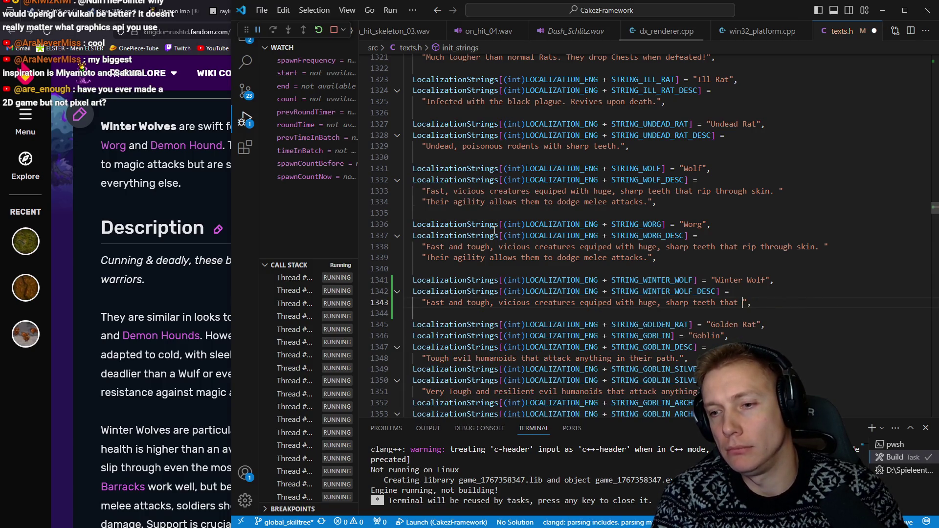
{"action": "key", "text": "ctrl+BackSpace"}
{"action": "key", "text": "ctrl+BackSpace"}
{"action": "key", "text": "ctrl+BackSpace"}
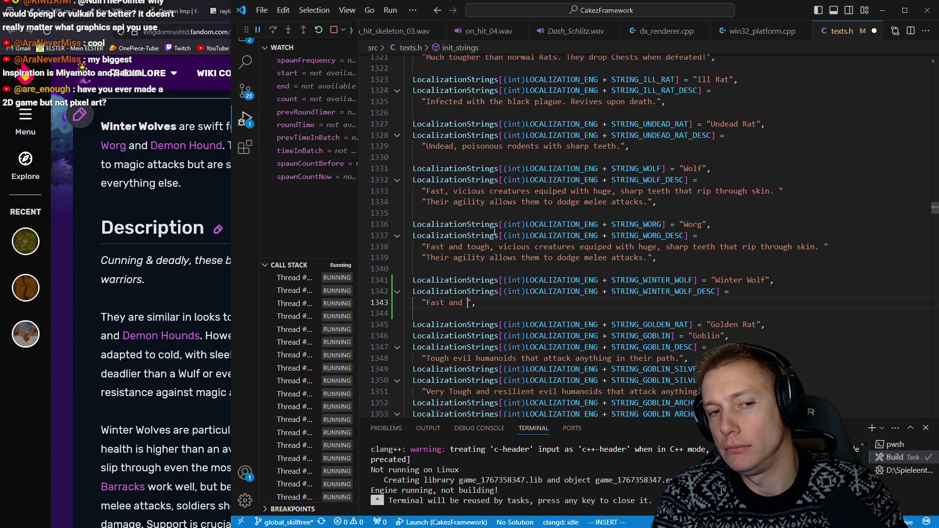
{"action": "type", "text": "Cunning "}
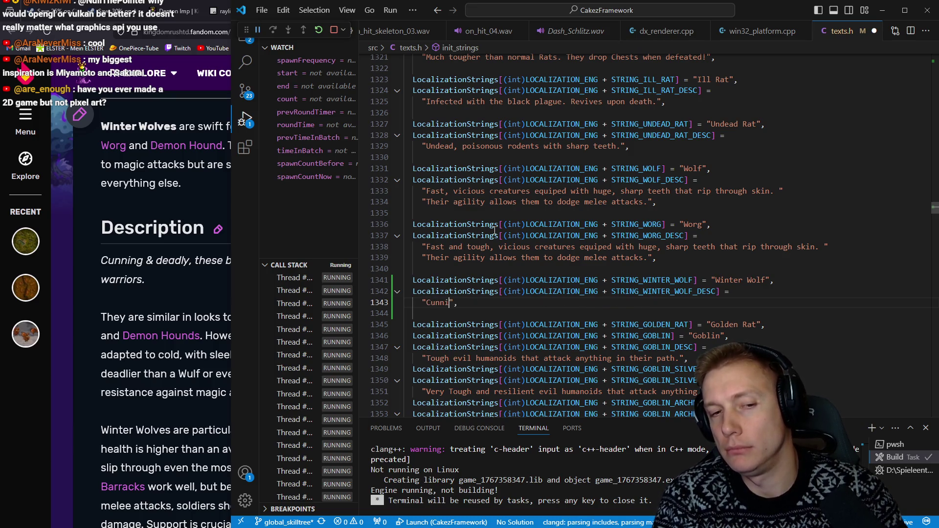
{"action": "type", "text": "& Fr"}
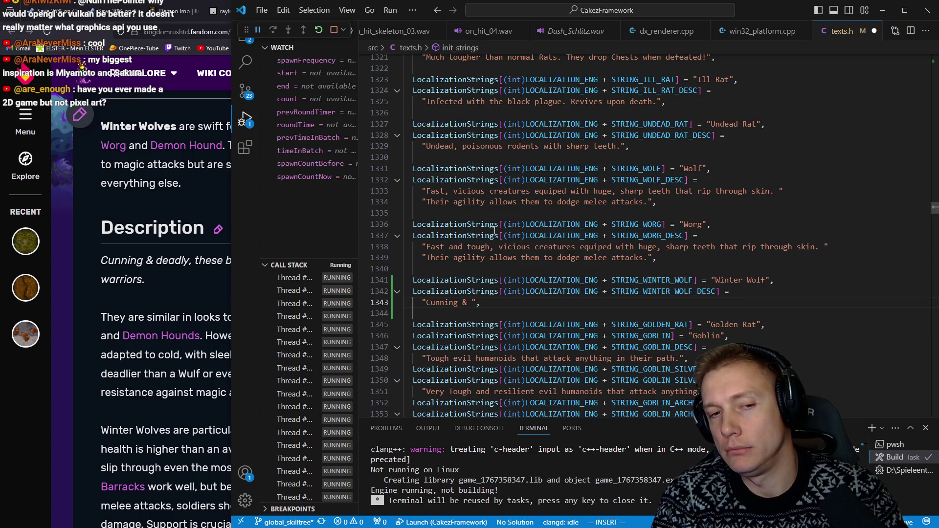
{"action": "type", "text": "osty"}
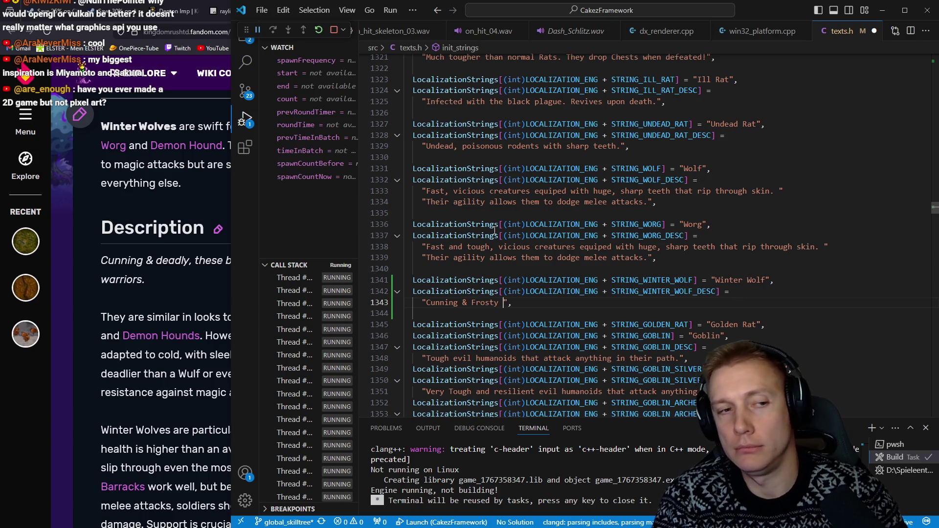
{"action": "key", "text": "BackSpace"}
{"action": "key", "text": "BackSpace"}
{"action": "key", "text": "BackSpace"}
{"action": "type", "text": "fro"}
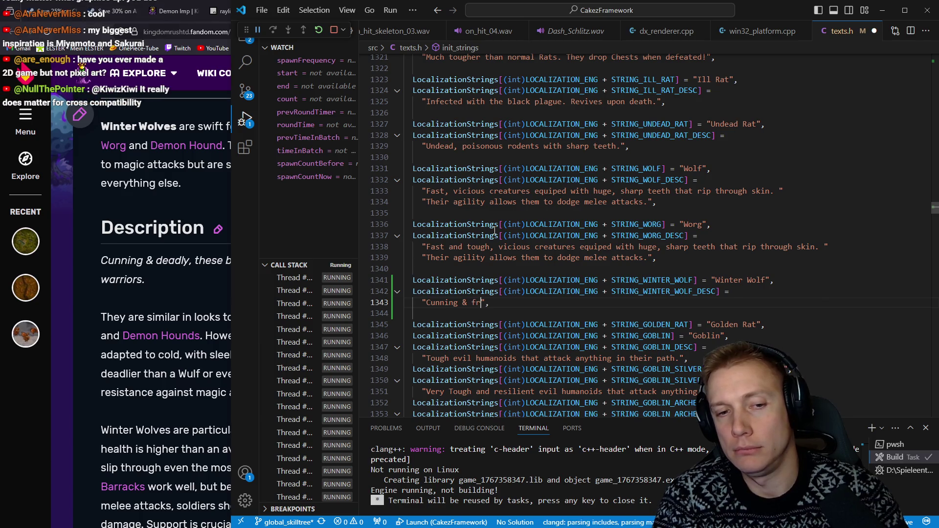
{"action": "type", "text": "sty"}
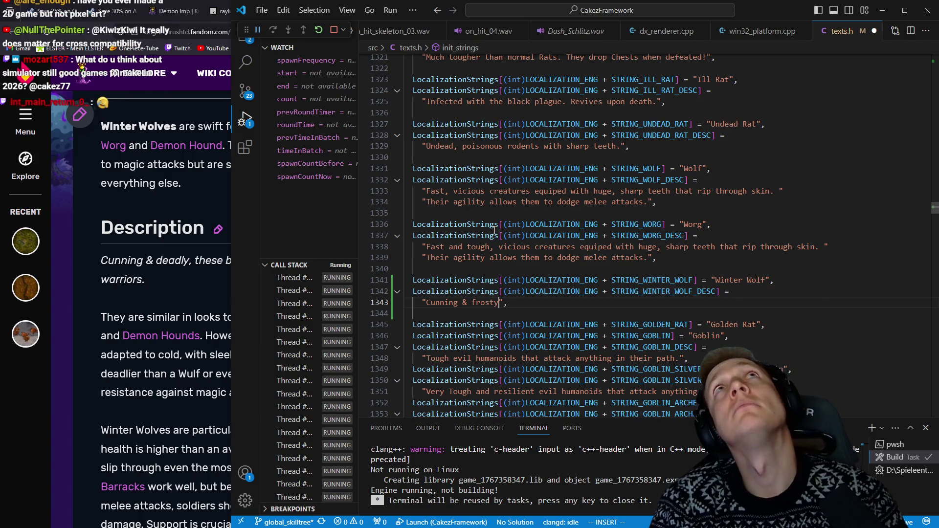
{"action": "key", "text": "ctrl+BackSpace"}
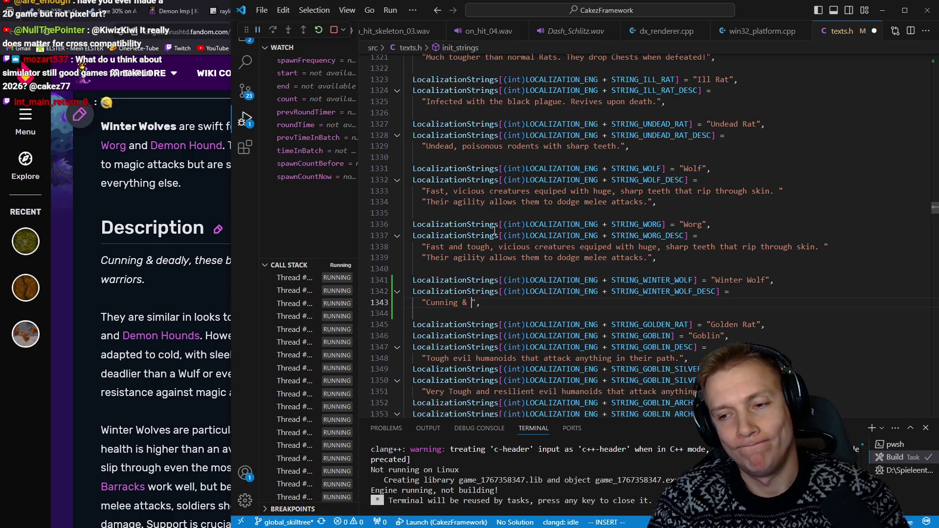
{"action": "key", "text": "ctrl+BackSpace"}
{"action": "key", "text": "ctrl+BackSpace"}
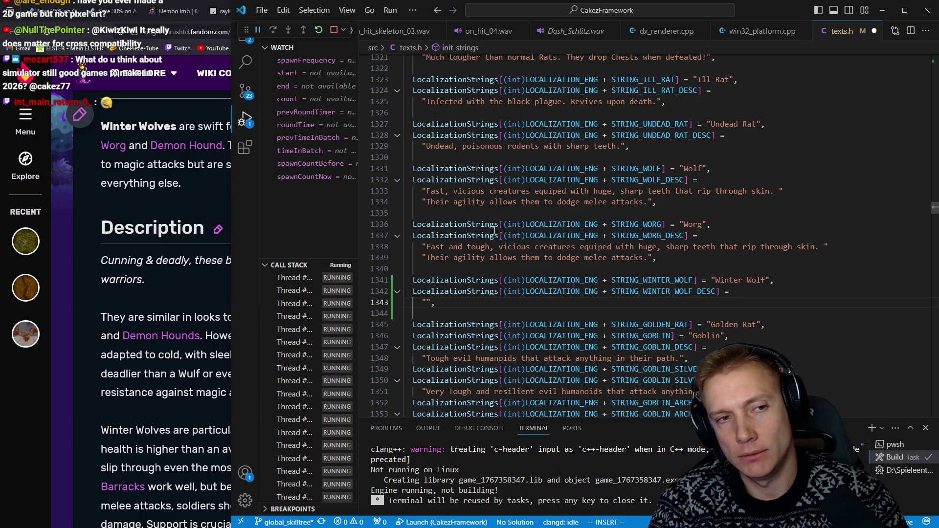
{"action": "type", "text": "With their b"}
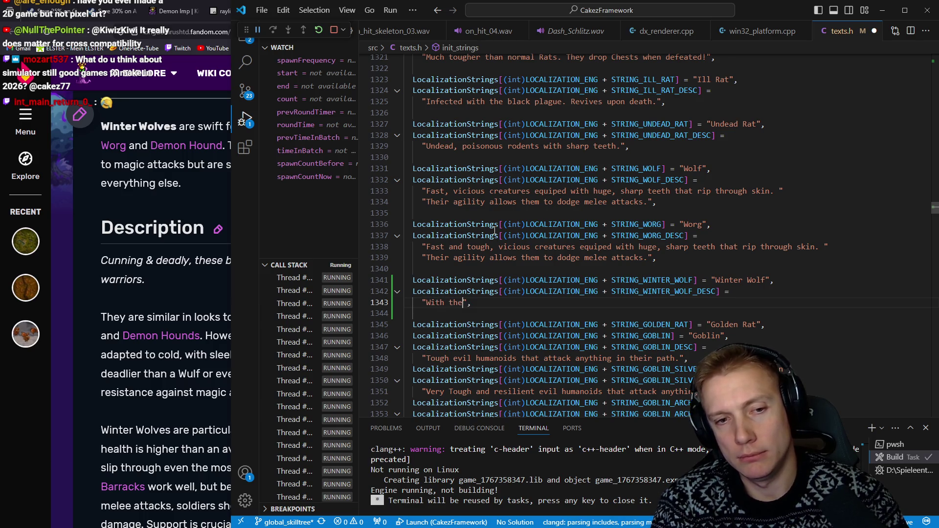
{"action": "type", "text": "reath of"}
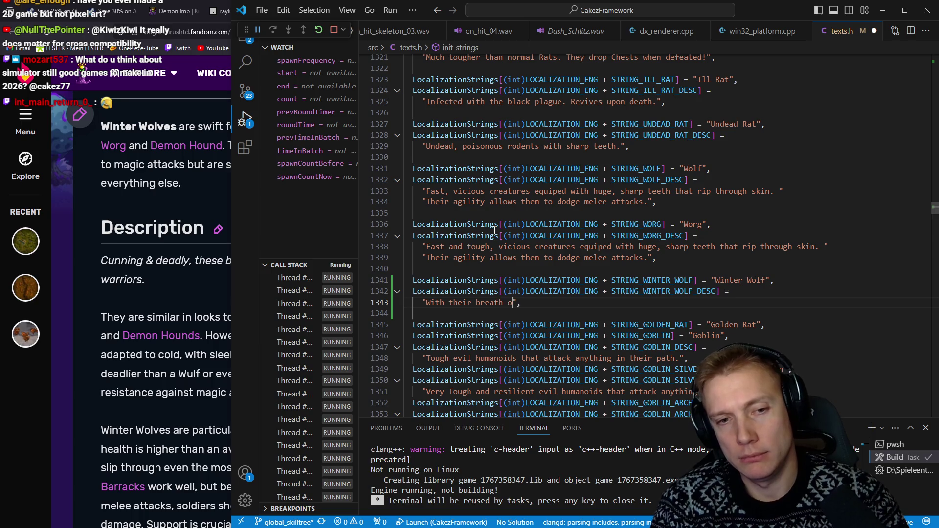
{"action": "type", "text": " ice,"}
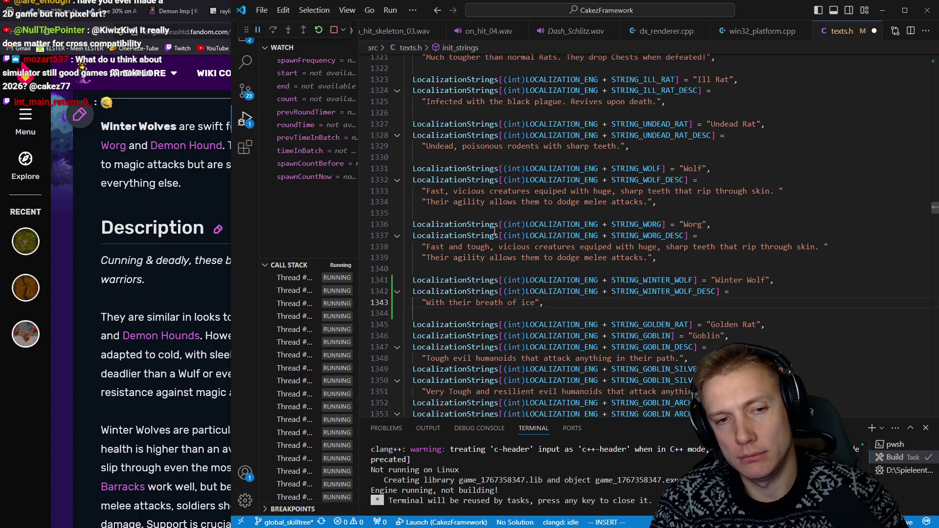
{"action": "type", "text": " these bea"}
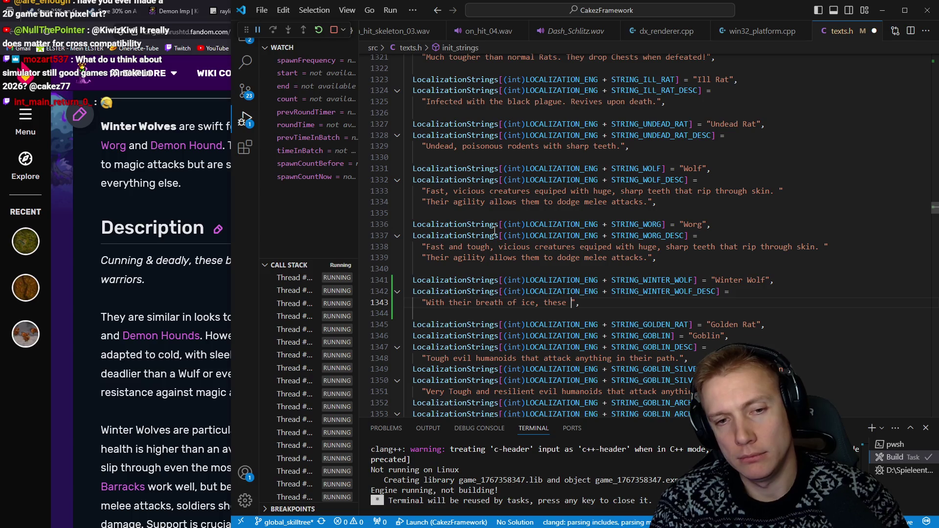
{"action": "type", "text": "sts"}
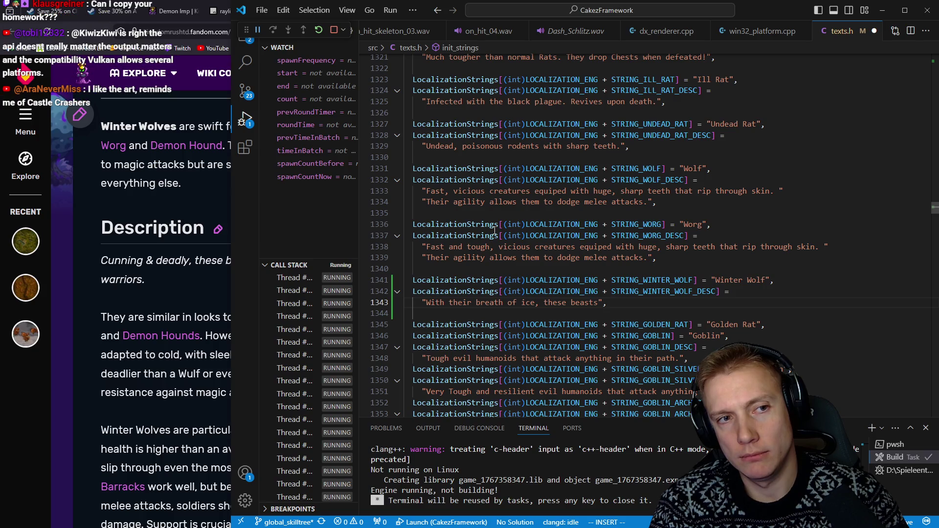
{"action": "type", "text": "bring "}
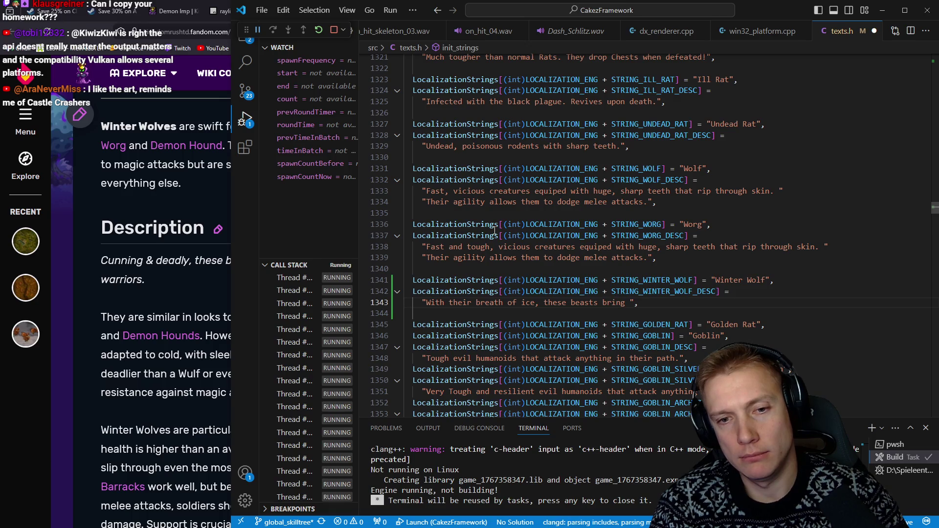
{"action": "type", "text": "ice cold dea"}
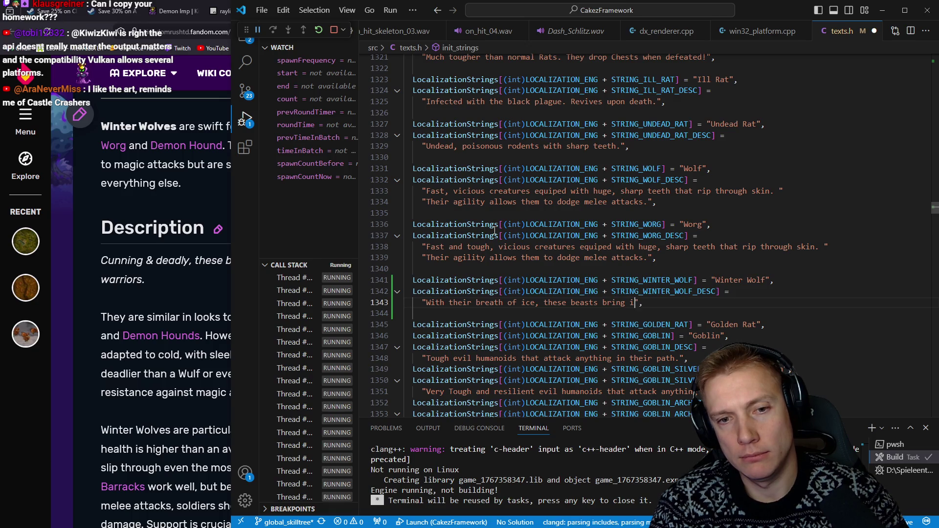
{"action": "type", "text": "th"}
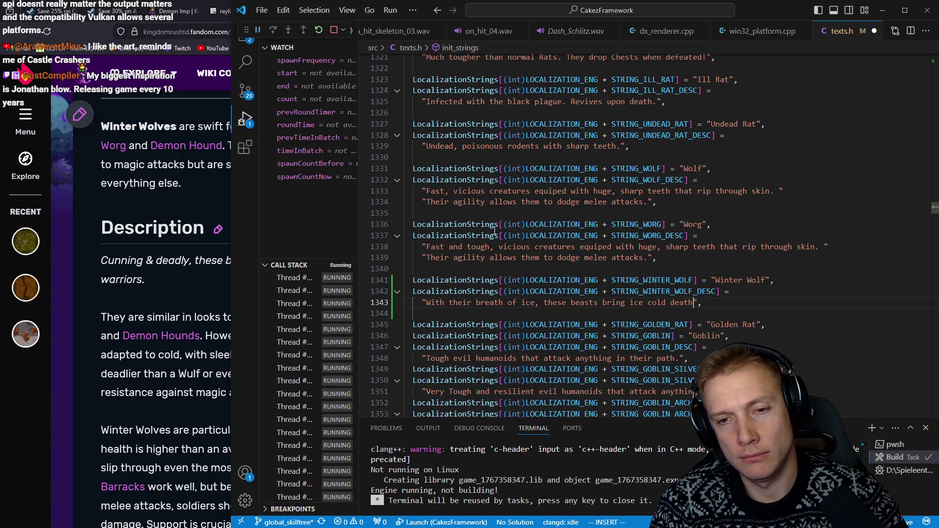
{"action": "type", "text": " to e"}
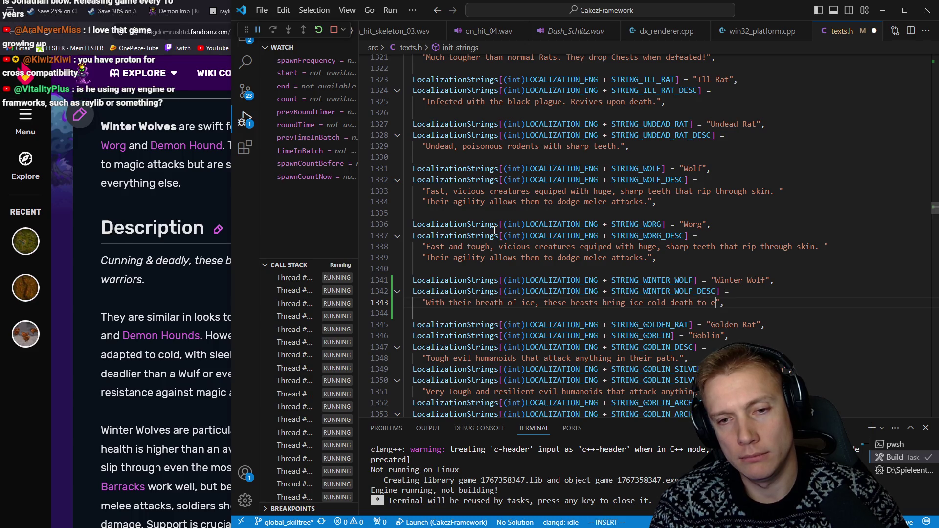
{"action": "type", "text": "ven the toughe"}
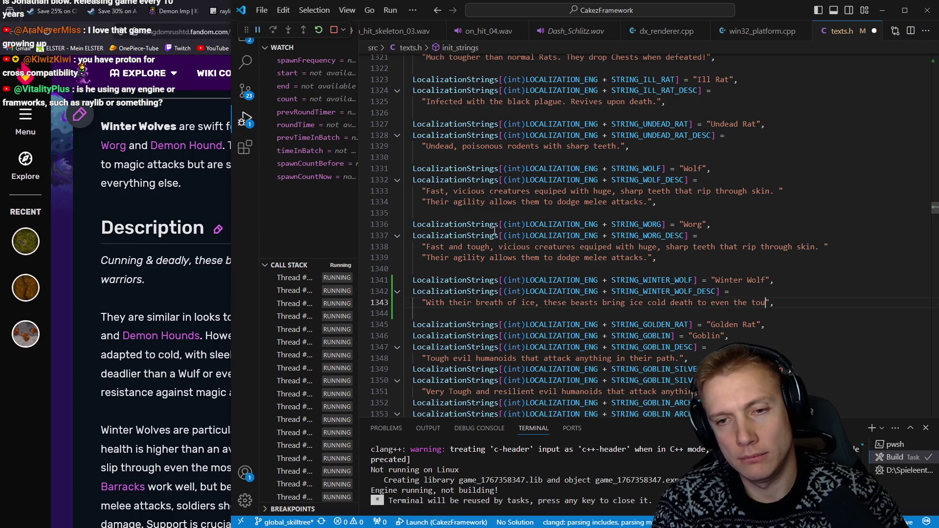
{"action": "type", "text": "s of warriors"}
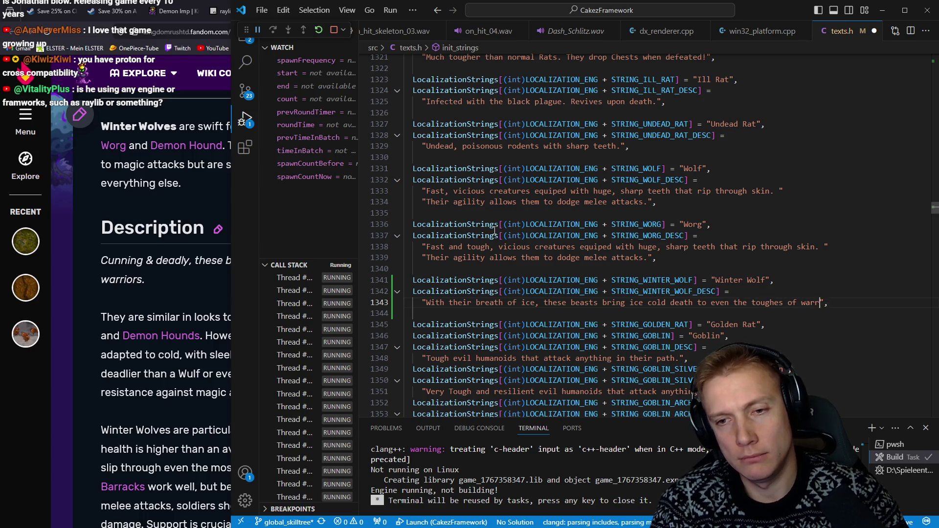
{"action": "type", "text": "."}
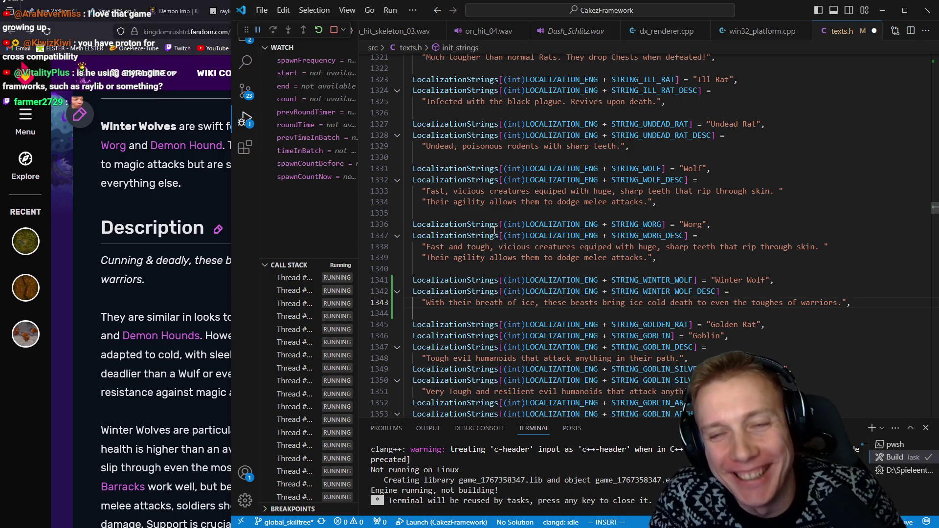
Break the description string into two quoted lines after 'cold', before 'death'
{"action": "key", "text": "Escape"}
{"action": "key", "text": "h"}
{"action": "key", "text": "h"}
{"action": "key", "text": "h"}
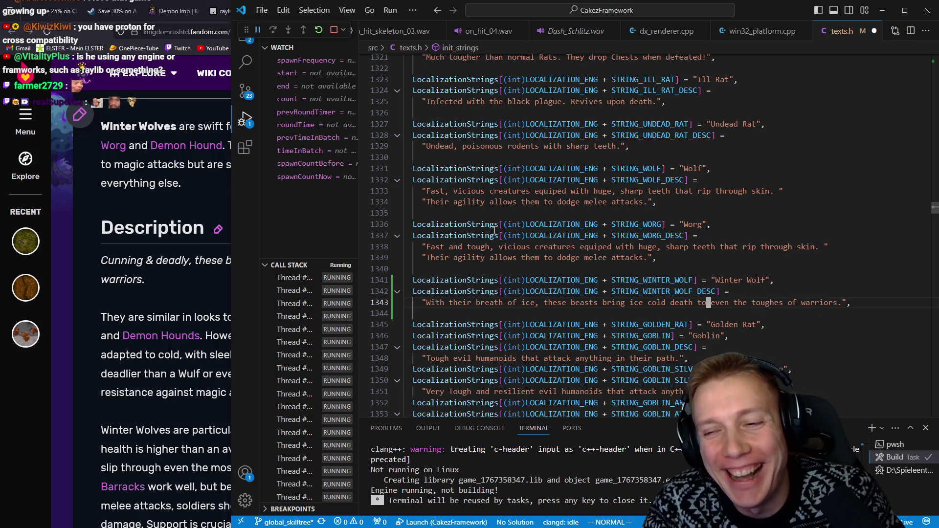
{"action": "key", "text": "h"}
{"action": "key", "text": "h"}
{"action": "key", "text": "h"}
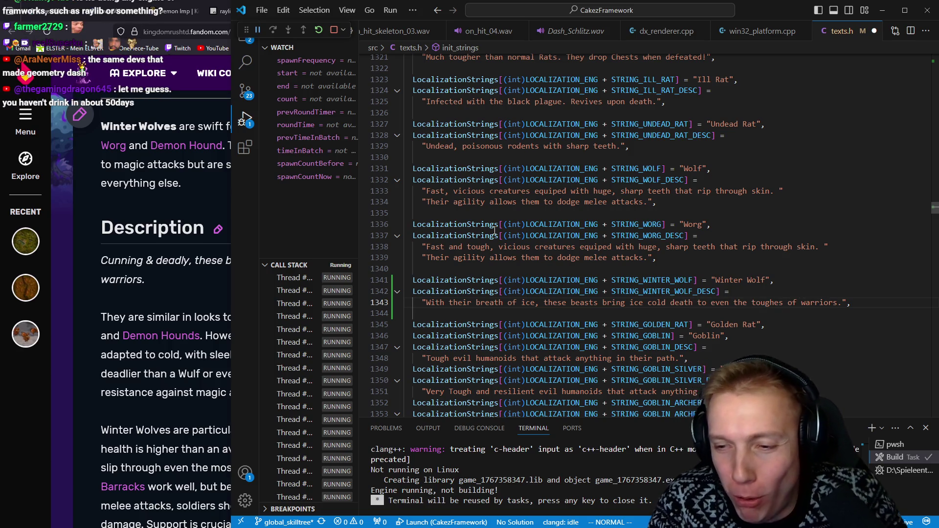
{"action": "key", "text": "l"}
{"action": "key", "text": "i"}
{"action": "key", "text": "BackSpace"}
{"action": "type", "text": "\""}
{"action": "key", "text": "Return"}
{"action": "type", "text": "\","}
{"action": "key", "text": "Escape"}
{"action": "key", "text": "a"}
{"action": "key", "text": "Escape"}
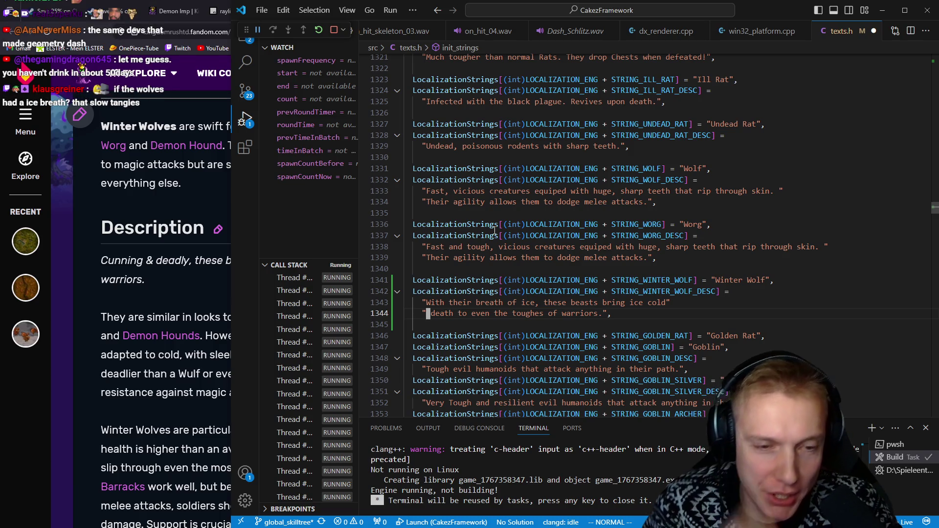
Add 'and razor sharp teeth' after 'breath of ice' on the description's first line
{"action": "key", "text": "k"}
{"action": "key", "text": "w"}
{"action": "key", "text": "w"}
{"action": "key", "text": "w"}
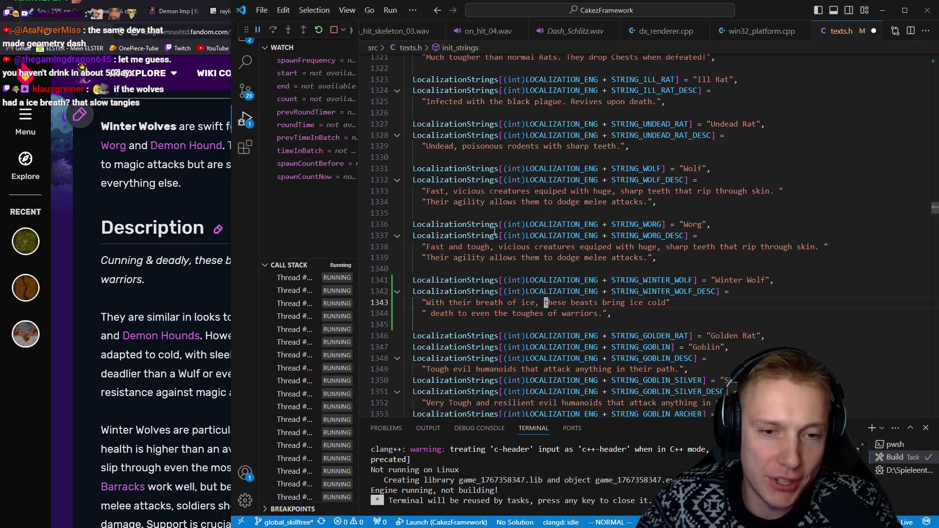
{"action": "type", "text": "breath of ice "}
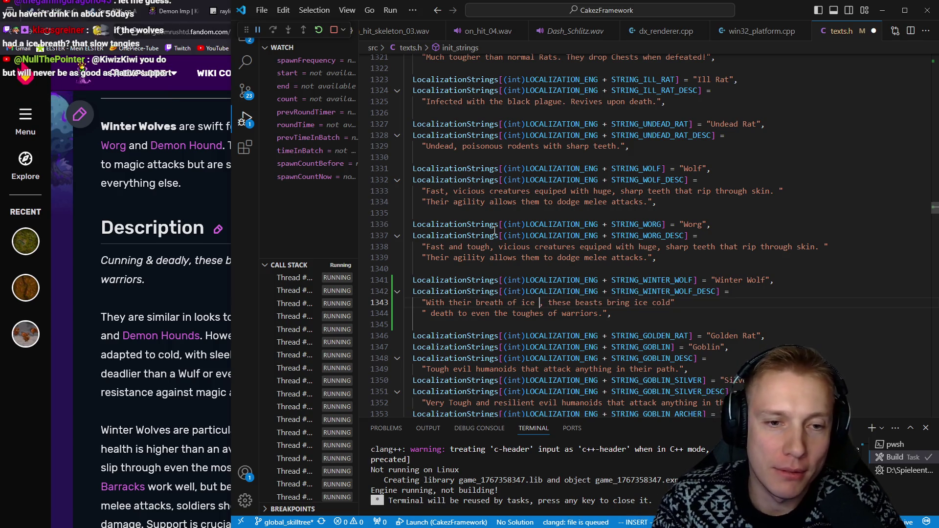
{"action": "type", "text": "and razor"}
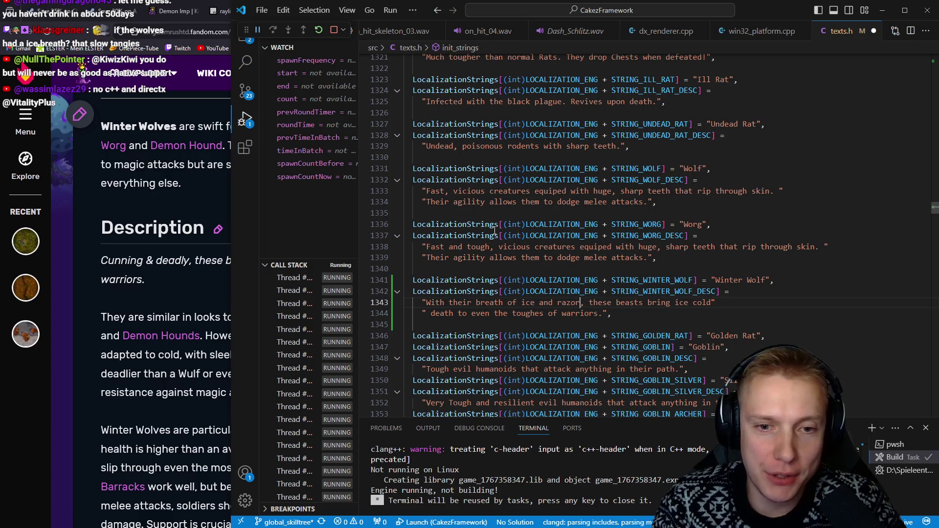
{"action": "type", "text": " sharp tee"}
{"action": "key", "text": "BackSpace"}
{"action": "type", "text": "th"}
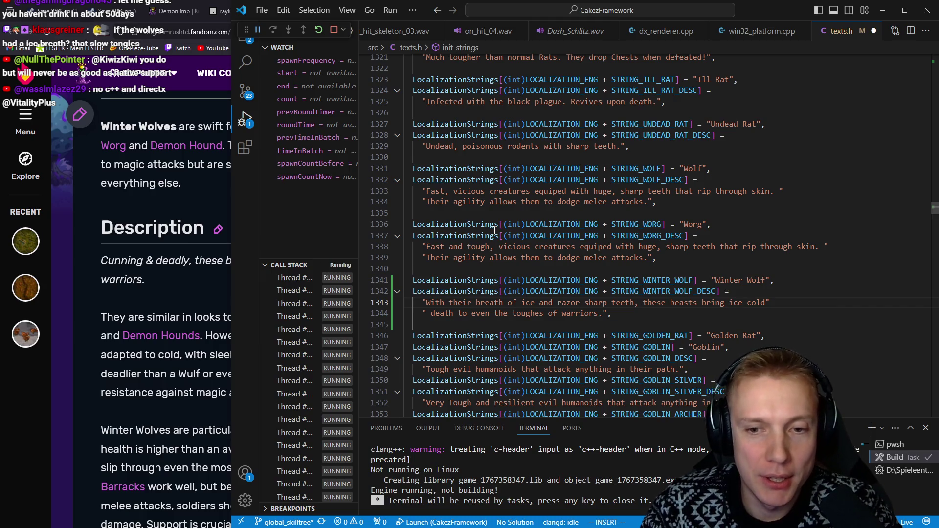
{"action": "key", "text": "Escape"}
Insert 'an' so the line reads 'bring an ice cold', and save texts.h
{"action": "key", "text": "e"}
{"action": "key", "text": "e"}
{"action": "key", "text": "e"}
{"action": "type", "text": "br"}
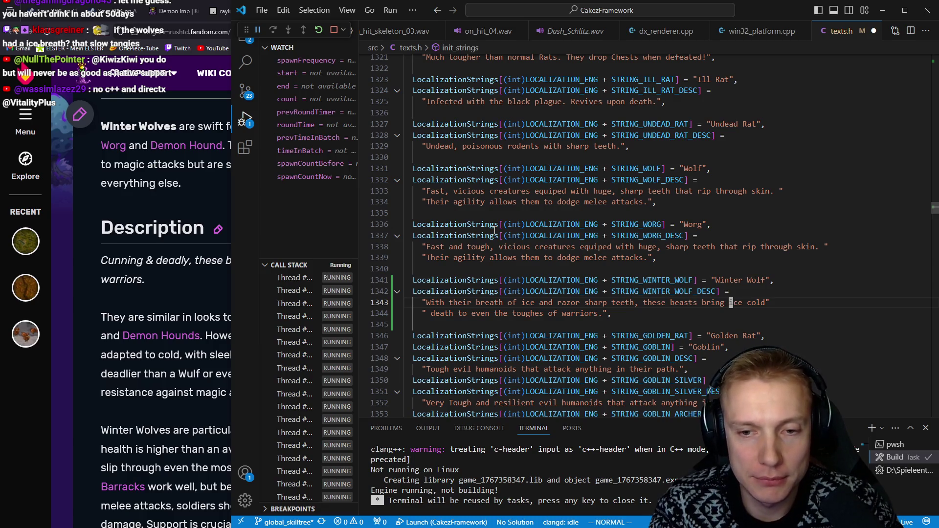
{"action": "type", "text": "ing an"}
{"action": "key", "text": "Escape"}
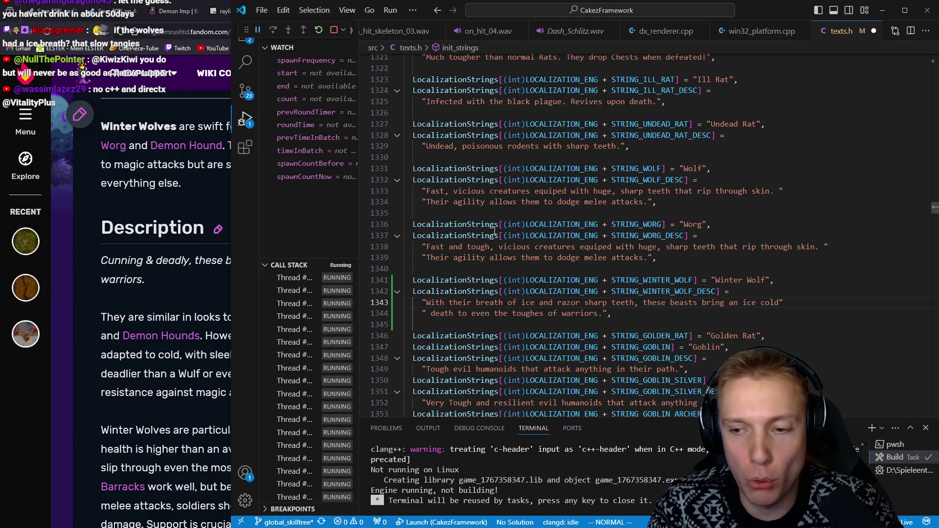
{"action": "key", "text": "ctrl+s"}
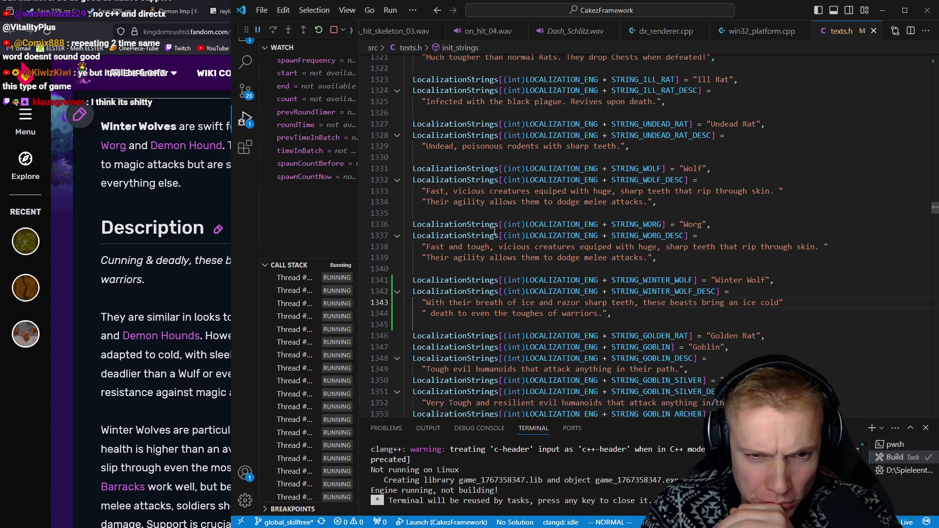
Add the missing 't' so the description ends 'the toughest of warriors.'
{"action": "key", "text": "b"}
{"action": "key", "text": "b"}
{"action": "key", "text": "b"}
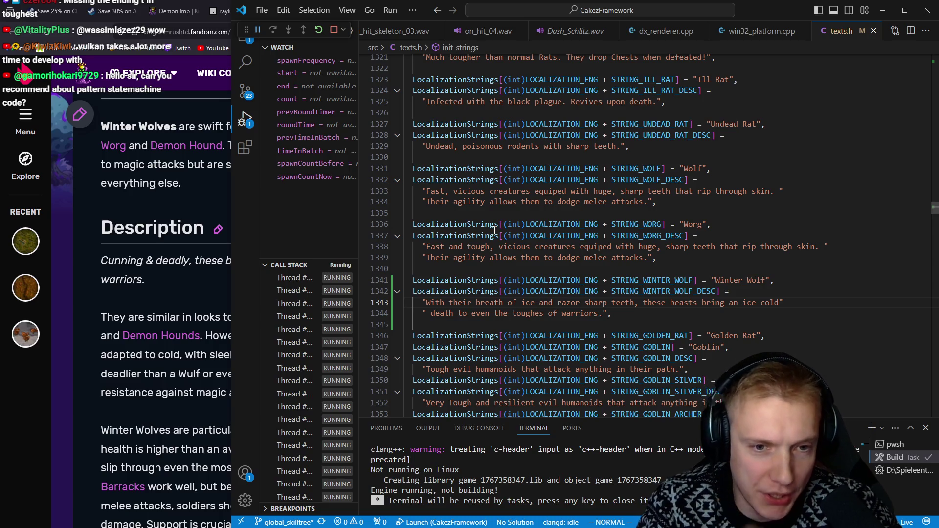
{"action": "type", "text": "jat"}
{"action": "key", "text": "Escape"}
{"action": "key", "text": "k"}
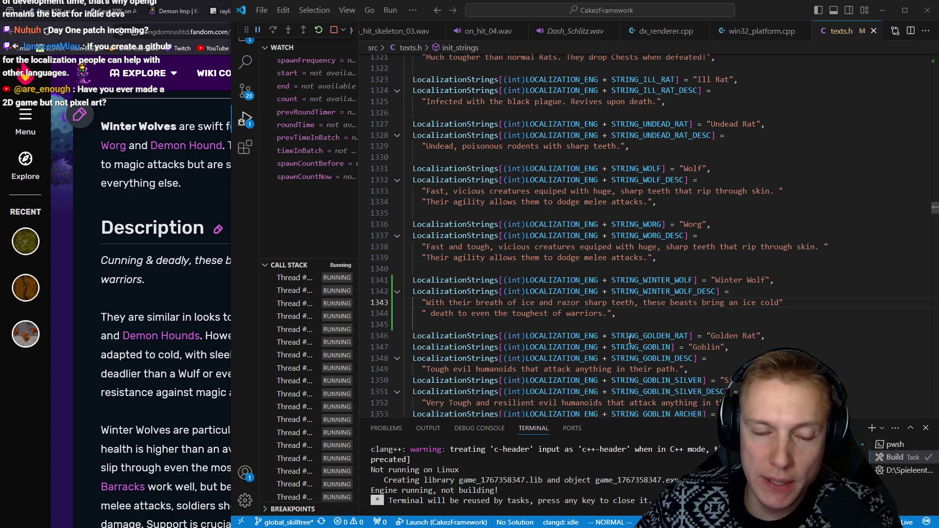
{"action": "mouse_move", "coordinate": [637, 337]}
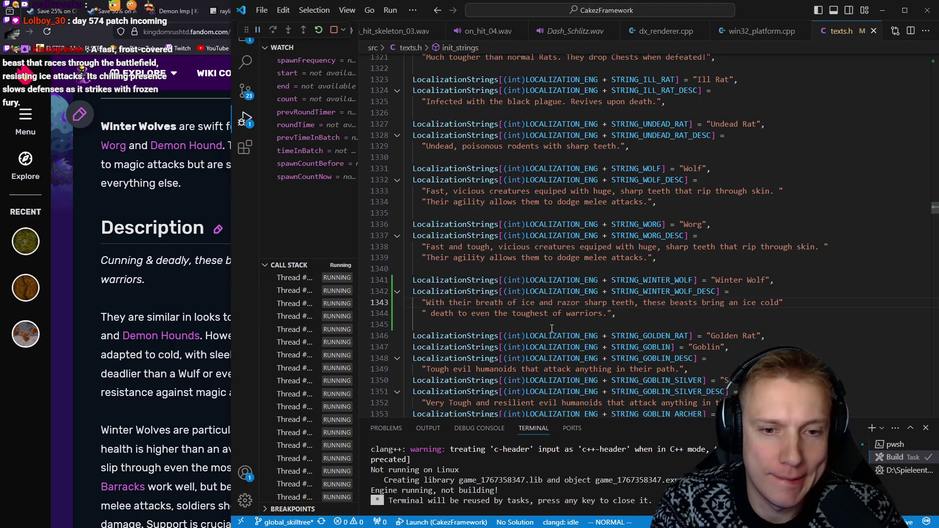
Replace 'breath of ice' with 'frozen' in the description and save texts.h
{"action": "key", "text": "a"}
{"action": "key", "text": "ctrl+BackSpace"}
{"action": "key", "text": "ctrl+BackSpace"}
{"action": "key", "text": "ctrl+BackSpace"}
{"action": "type", "text": "frozen"}
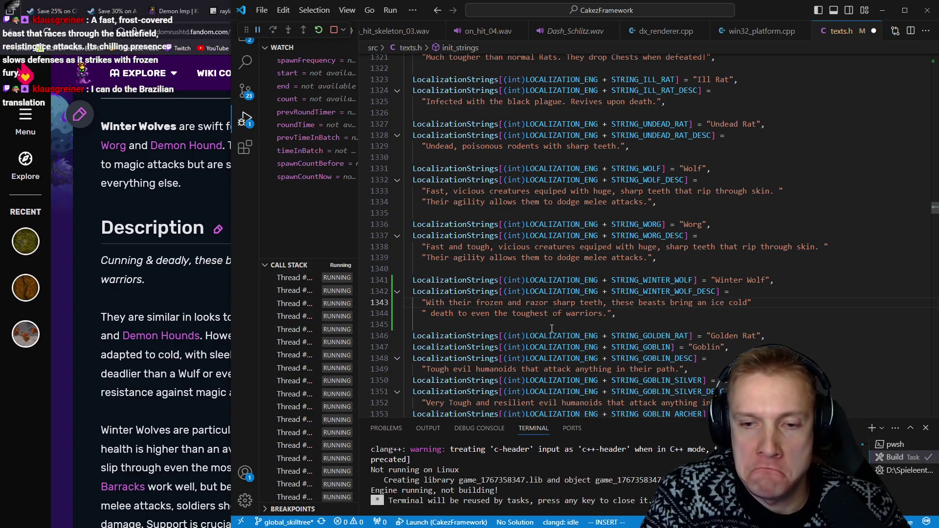
{"action": "key", "text": "ctrl+s"}
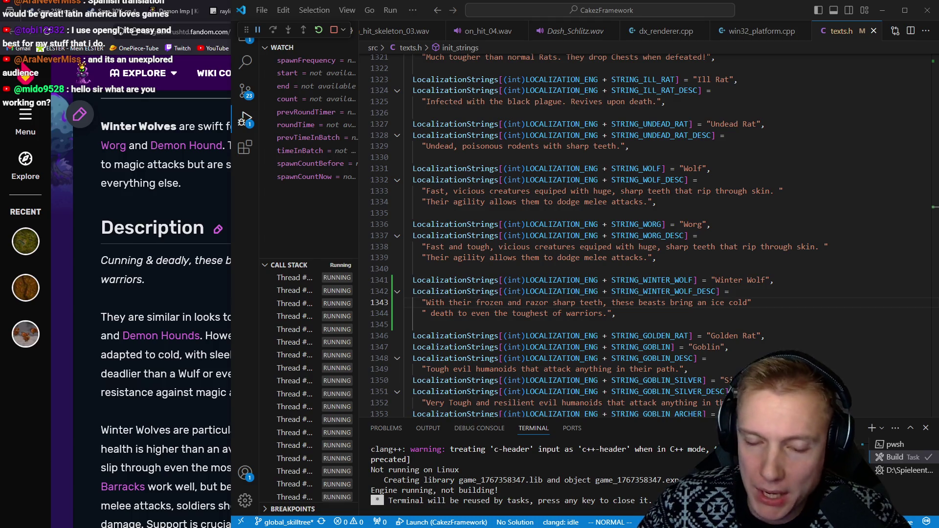
Look over the Winter Wolf name and description lines, then switch to game.cpp's ENEMY_WINTER_WOLF case
{"action": "left_click", "coordinate": [604, 267]}
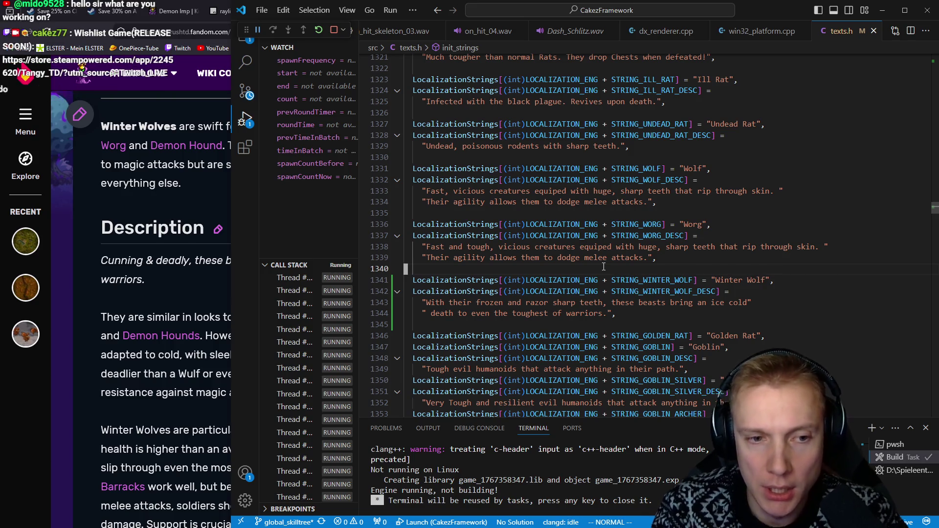
{"action": "key", "text": "j"}
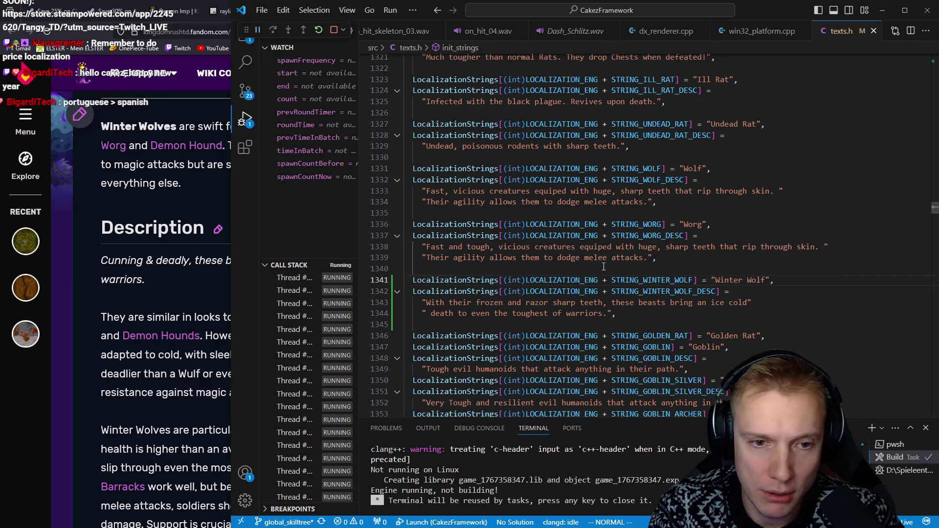
{"action": "key", "text": "j"}
{"action": "key", "text": "j"}
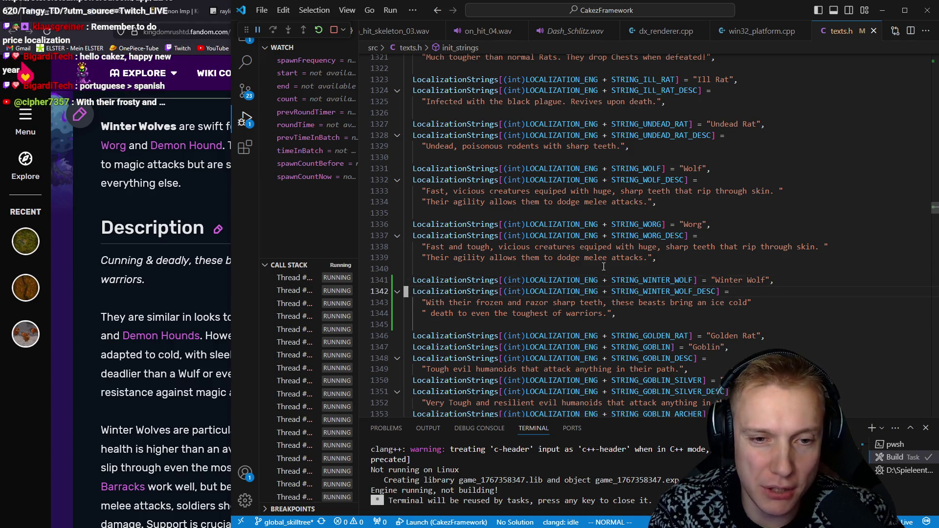
{"action": "key", "text": "e"}
{"action": "key", "text": "e"}
{"action": "key", "text": "e"}
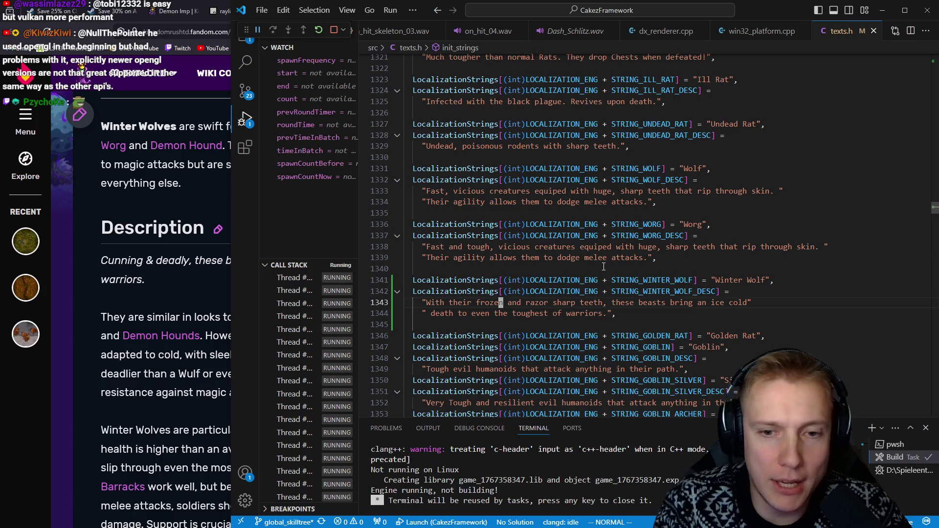
{"action": "key", "text": "k"}
{"action": "key", "text": "ctrl+Tab"}
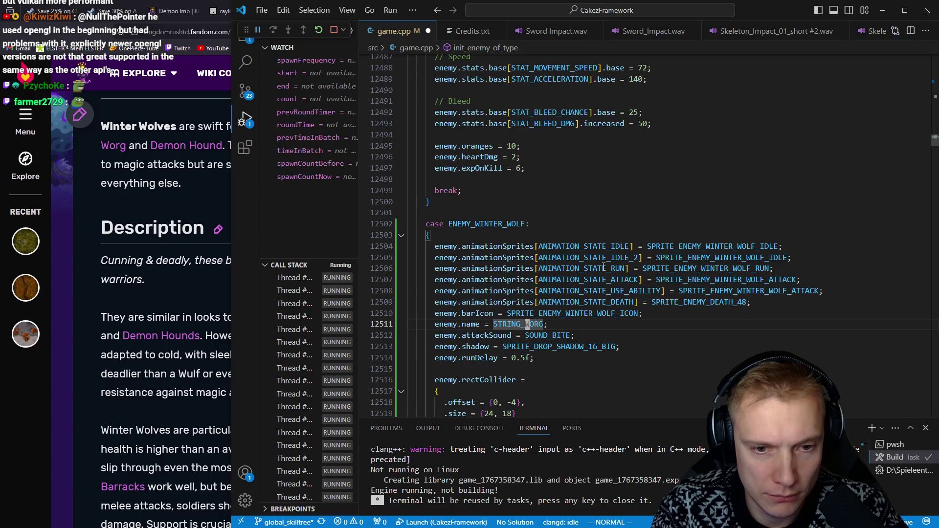
Point enemy.name at STRING_WINTER_WOLF and save
{"action": "key", "text": "BackSpace"}
{"action": "key", "text": "BackSpace"}
{"action": "key", "text": "BackSpace"}
{"action": "type", "text": "INTER_WOLF"}
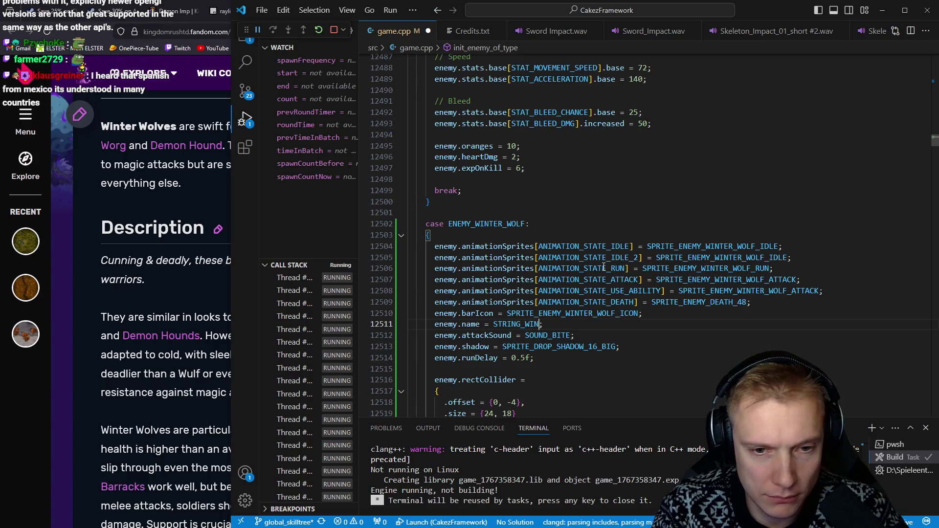
{"action": "key", "text": "ctrl+s"}
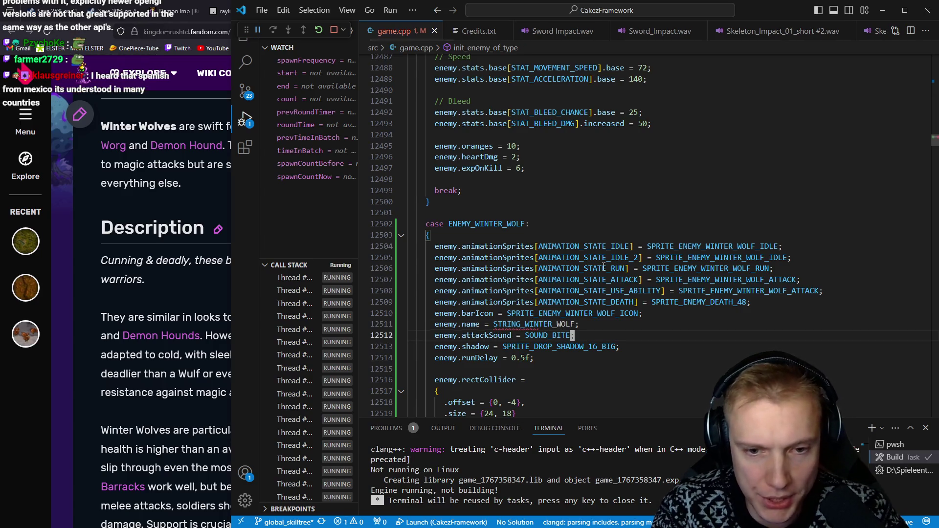
Replace the 16_BIG drop shadow with SPRITE_DROP_SHADOW_32 from autocomplete
{"action": "key", "text": "Down"}
{"action": "key", "text": "Down"}
{"action": "key", "text": "Right"}
{"action": "key", "text": "Right"}
{"action": "key", "text": "Right"}
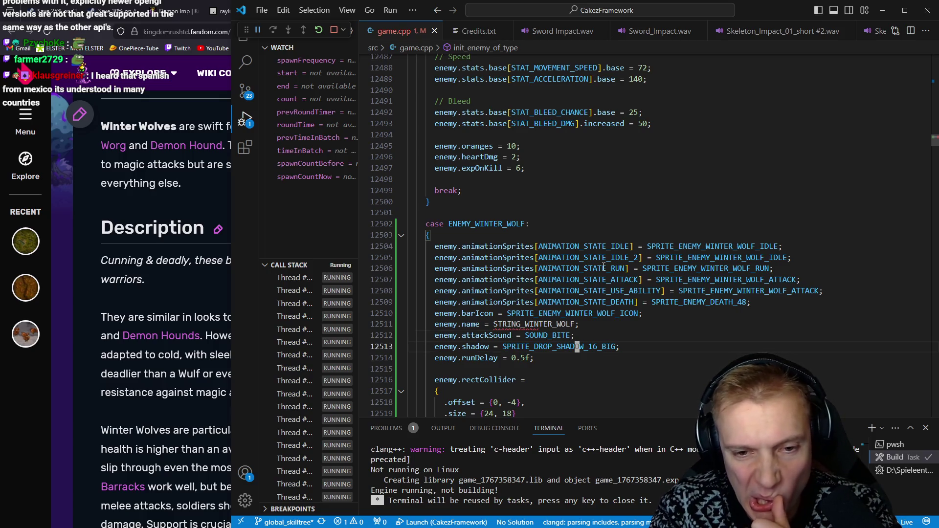
{"action": "key", "text": "l"}
{"action": "key", "text": "l"}
{"action": "key", "text": "l"}
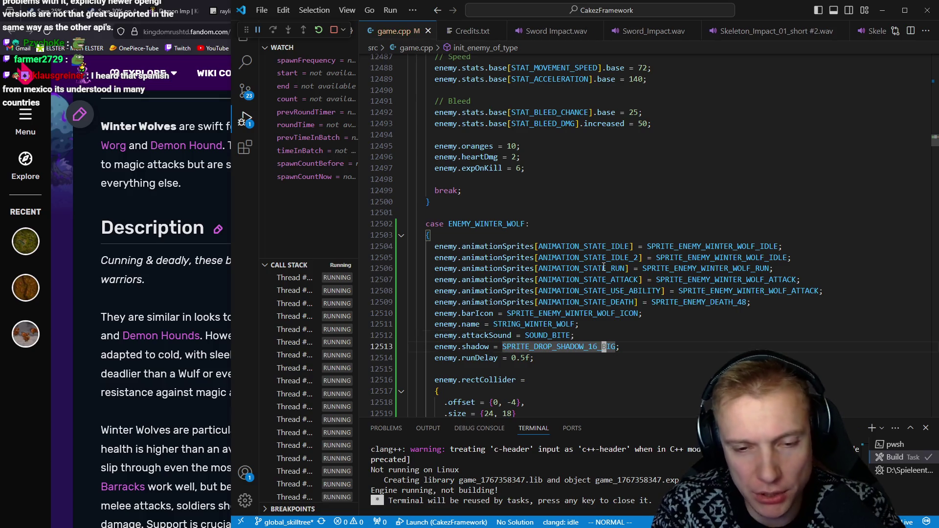
{"action": "key", "text": "a"}
{"action": "key", "text": "BackSpace"}
{"action": "key", "text": "BackSpace"}
{"action": "key", "text": "BackSpace"}
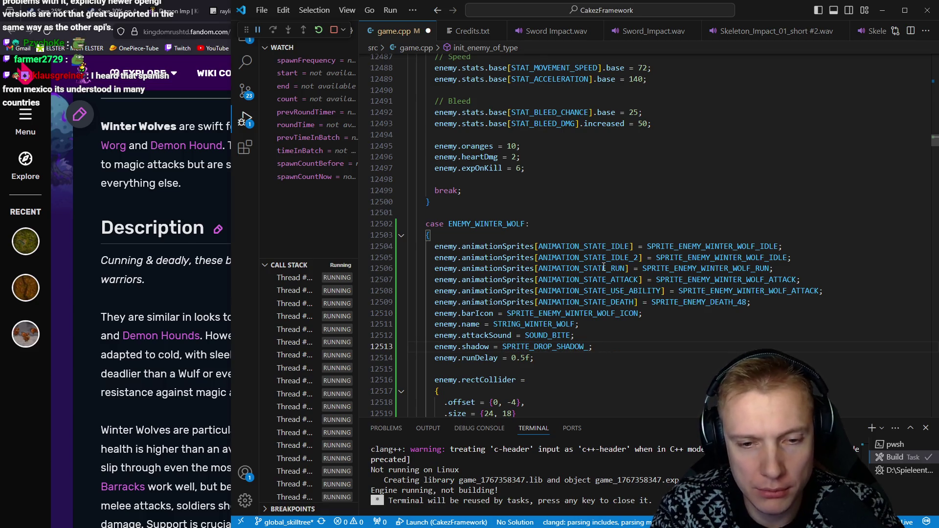
{"action": "key", "text": "ctrl+space"}
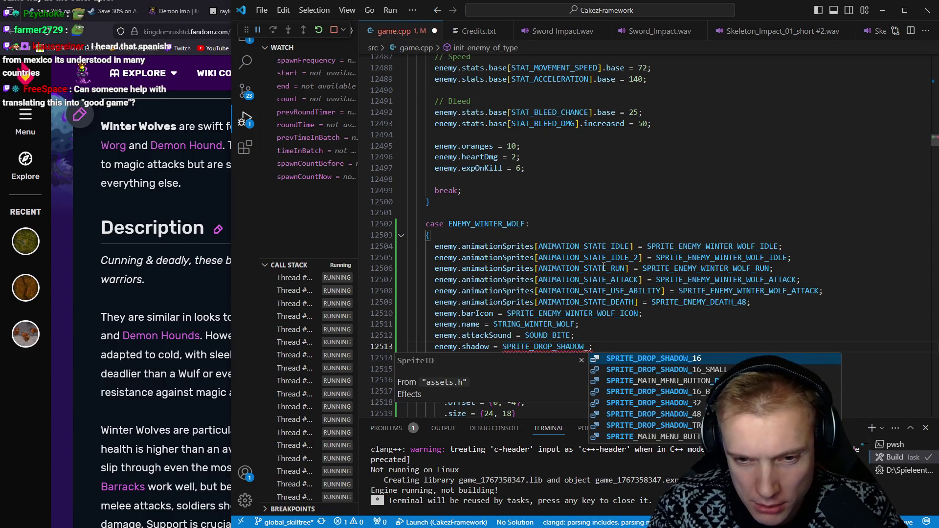
{"action": "key", "text": "Down"}
{"action": "key", "text": "Down"}
{"action": "key", "text": "Down"}
{"action": "key", "text": "Return"}
{"action": "key", "text": "Escape"}
Change the collider size to {32, 22} and groundColliderRadius to 12
{"action": "key", "text": "j"}
{"action": "key", "text": "j"}
{"action": "key", "text": "j"}
{"action": "key", "text": "k"}
{"action": "key", "text": "k"}
{"action": "key", "text": "k"}
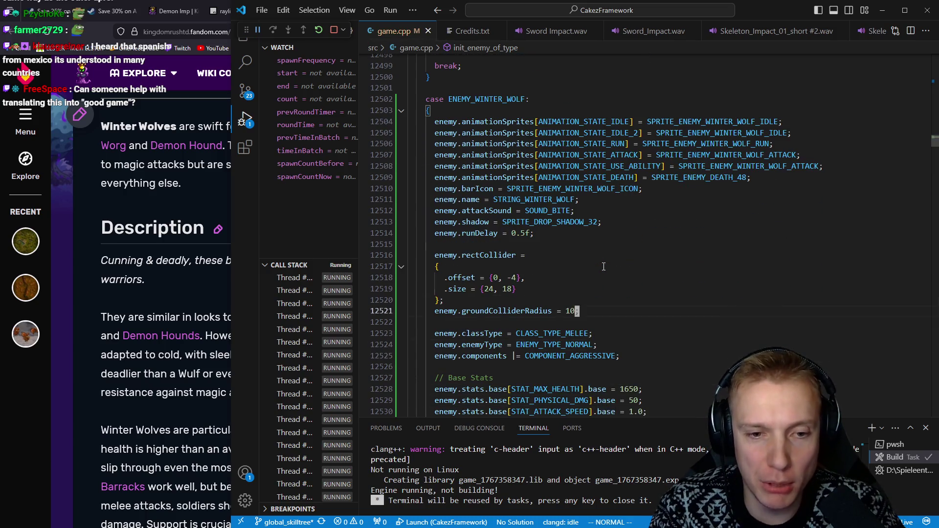
{"action": "key", "text": "b"}
{"action": "key", "text": "b"}
{"action": "key", "text": "b"}
{"action": "type", "text": "ciw3"}
{"action": "type", "text": "2"}
{"action": "key", "text": "Escape"}
{"action": "key", "text": "w"}
{"action": "key", "text": "w"}
{"action": "type", "text": "ciw22"}
{"action": "key", "text": "Escape"}
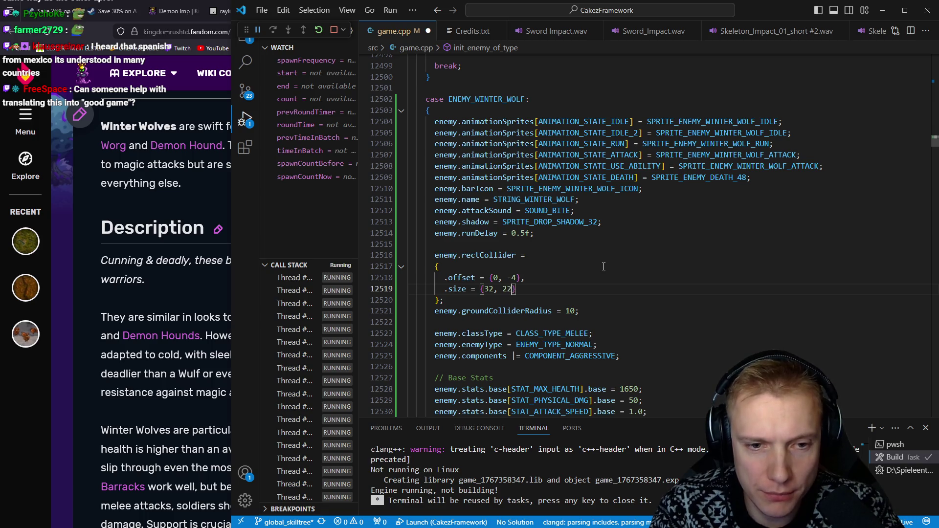
{"action": "key", "text": "ctrl+s"}
{"action": "key", "text": "j"}
{"action": "key", "text": "j"}
{"action": "key", "text": "j"}
{"action": "key", "text": "k"}
{"action": "key", "text": "k"}
{"action": "key", "text": "k"}
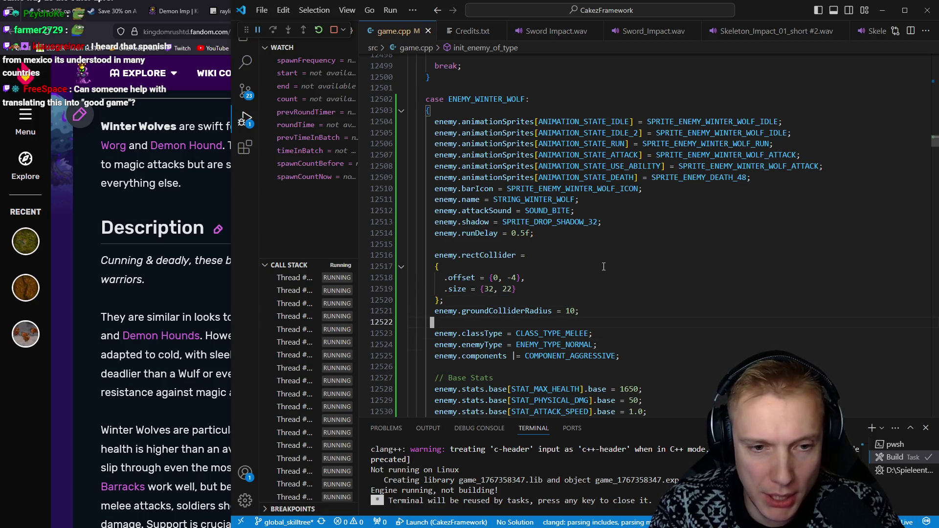
{"action": "type", "text": "jkwciw1"}
{"action": "type", "text": "2"}
{"action": "key", "text": "Escape"}
Raise the Winter Wolf's max health from 1650 to 3400
{"action": "key", "text": "j"}
{"action": "key", "text": "j"}
{"action": "key", "text": "j"}
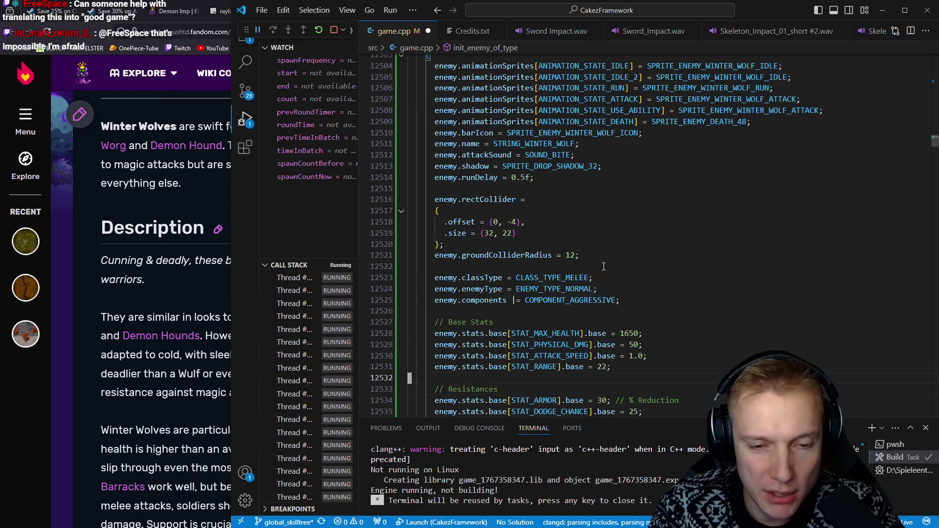
{"action": "key", "text": "k"}
{"action": "key", "text": "k"}
{"action": "key", "text": "k"}
{"action": "key", "text": "$"}
{"action": "key", "text": "b"}
{"action": "key", "text": "c"}
{"action": "key", "text": "i"}
{"action": "key", "text": "w"}
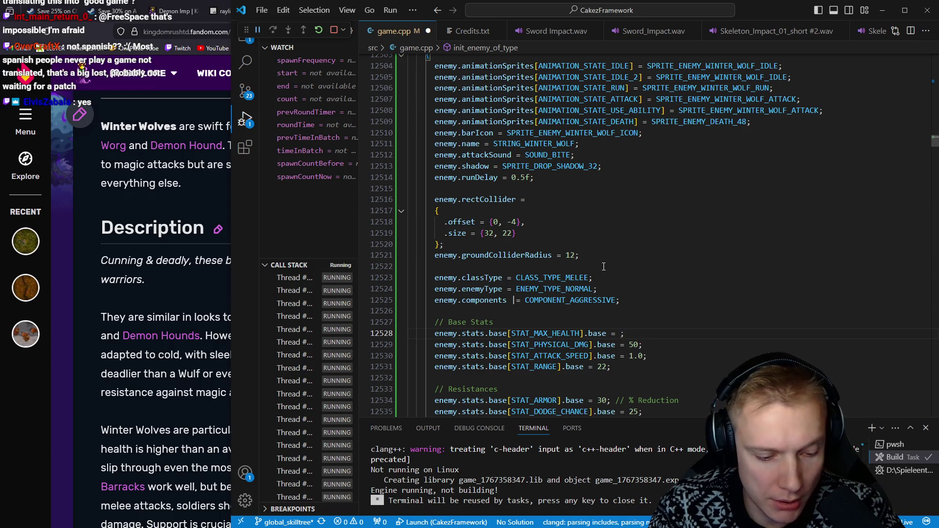
{"action": "type", "text": "3400"}
{"action": "key", "text": "Escape"}
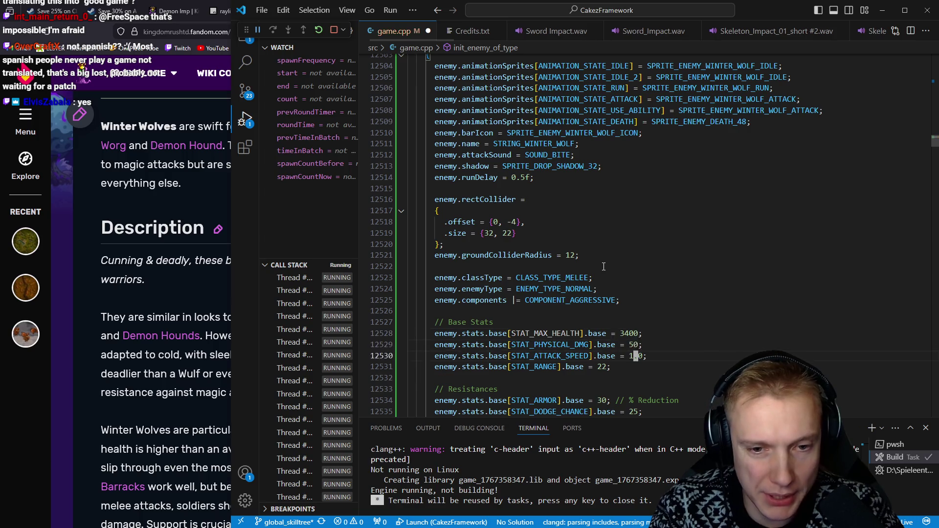
Set attack speed to 1.4 and switch STAT_PHYSICAL_DMG to STAT_COLD_DMG
{"action": "key", "text": "j"}
{"action": "key", "text": "j"}
{"action": "key", "text": "j"}
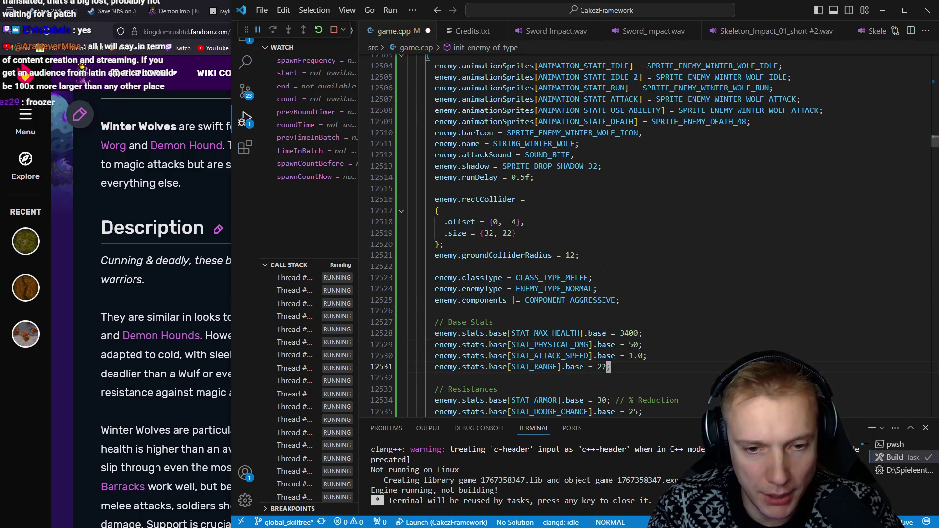
{"action": "key", "text": "k"}
{"action": "key", "text": "k"}
{"action": "key", "text": "k"}
{"action": "key", "text": "$"}
{"action": "key", "text": "h"}
{"action": "key", "text": "x"}
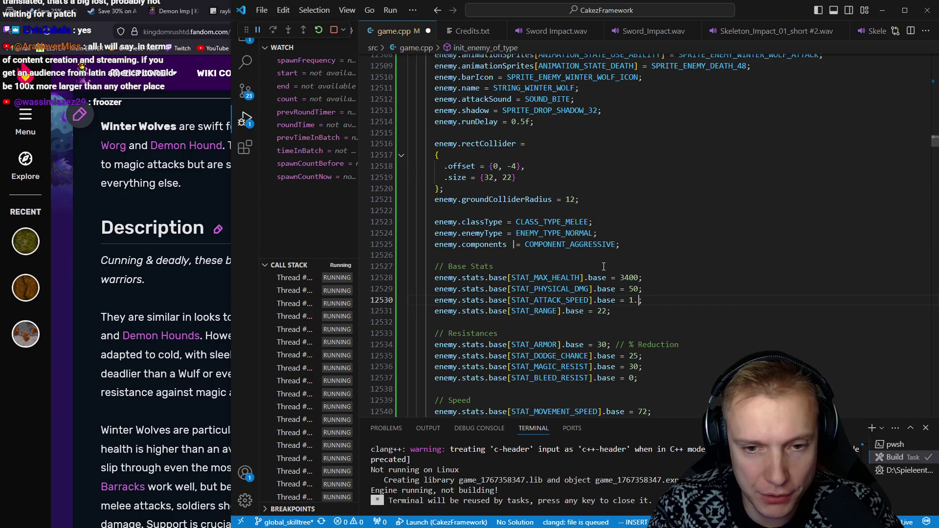
{"action": "key", "text": "i"}
{"action": "key", "text": "Up"}
{"action": "key", "text": "ctrl+Left"}
{"action": "key", "text": "ctrl+Left"}
{"action": "key", "text": "ctrl+Left"}
{"action": "key", "text": "ctrl+shift+Left"}
{"action": "type", "text": "stat_c"}
{"action": "type", "text": "old"}
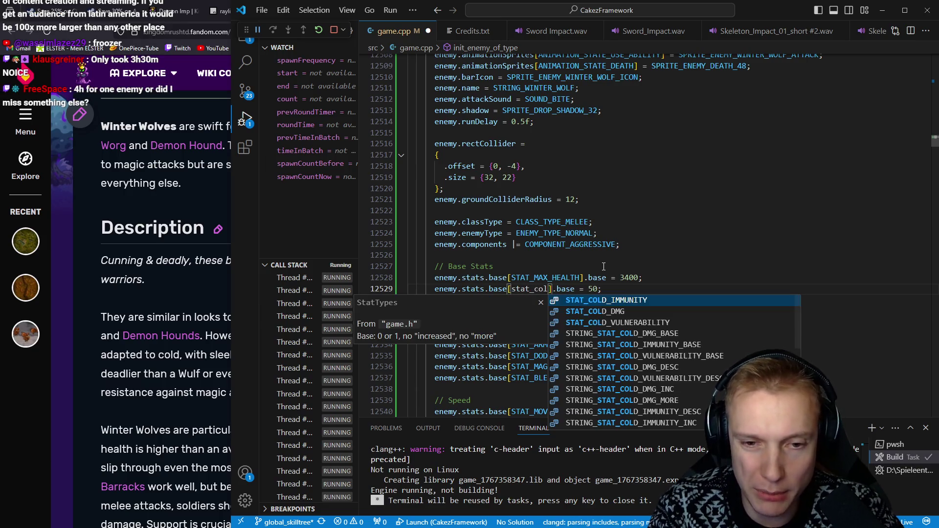
{"action": "key", "text": "Return"}
Set the attack range to 32 and dodge chance from 25 to 40
{"action": "key", "text": "Down"}
{"action": "key", "text": "Down"}
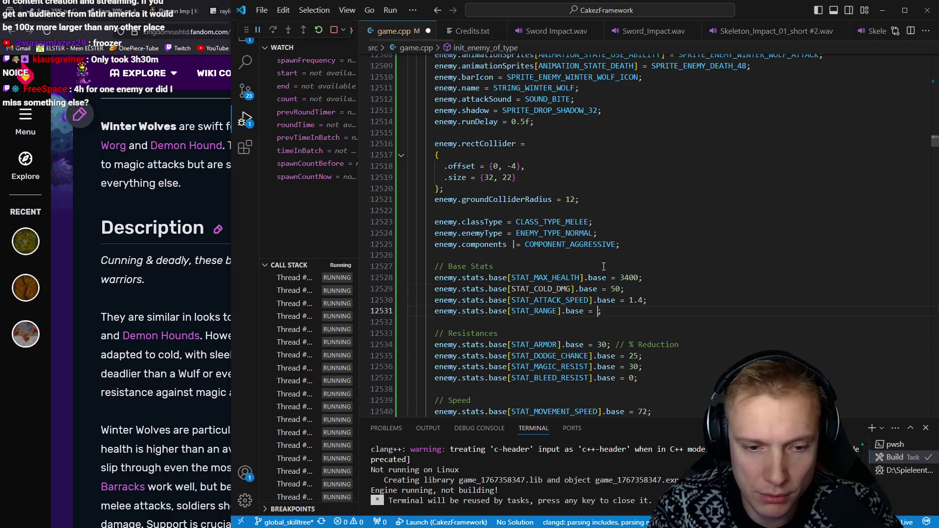
{"action": "type", "text": "8"}
{"action": "key", "text": "BackSpace"}
{"action": "key", "text": "BackSpace"}
{"action": "type", "text": "32"}
{"action": "key", "text": "Down"}
{"action": "key", "text": "Down"}
{"action": "key", "text": "Down"}
{"action": "key", "text": "End"}
{"action": "key", "text": "Left"}
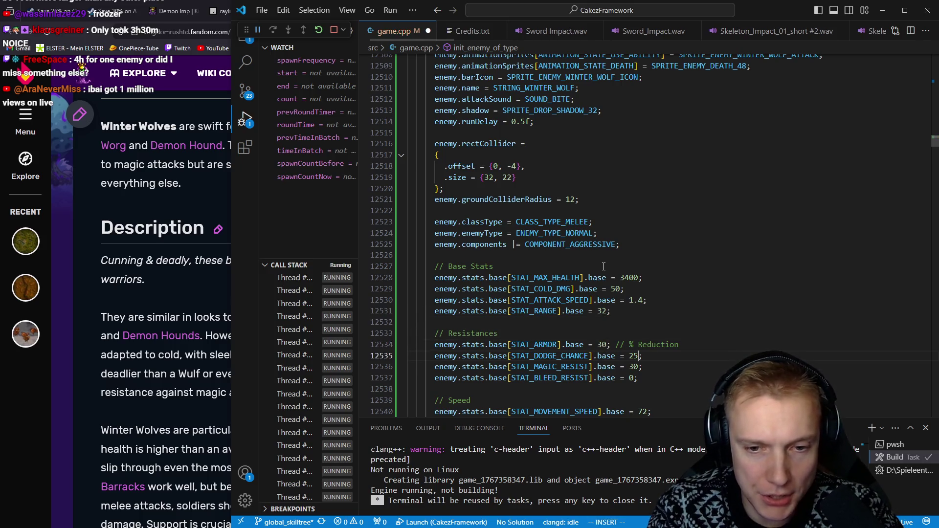
{"action": "key", "text": "BackSpace"}
{"action": "key", "text": "BackSpace"}
{"action": "type", "text": "40"}
{"action": "key", "text": "Down"}
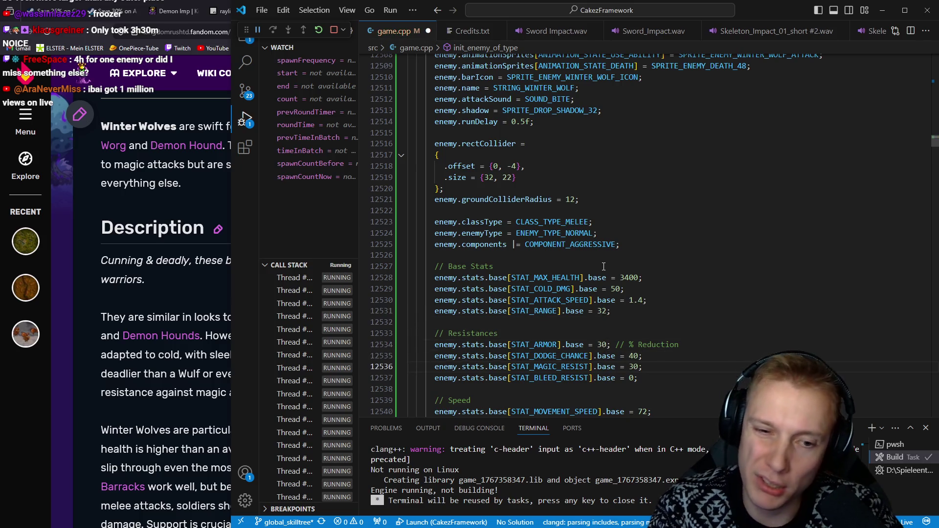
Save game.cpp, delete the Bleed stats block, and run the build task
{"action": "key", "text": "j"}
{"action": "key", "text": "j"}
{"action": "key", "text": "j"}
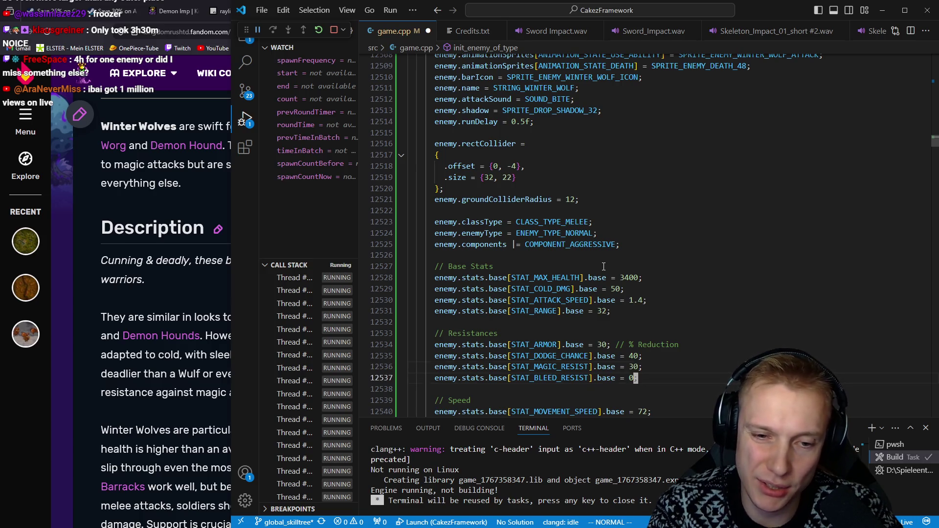
{"action": "key", "text": "k"}
{"action": "key", "text": "k"}
{"action": "key", "text": "k"}
{"action": "key", "text": "t"}
{"action": "key", "text": "7"}
{"action": "key", "text": "ctrl+s"}
{"action": "key", "text": "l"}
{"action": "key", "text": "l"}
{"action": "key", "text": "j"}
{"action": "key", "text": "j"}
{"action": "key", "text": "j"}
{"action": "key", "text": "shift+v"}
{"action": "key", "text": "k"}
{"action": "key", "text": "k"}
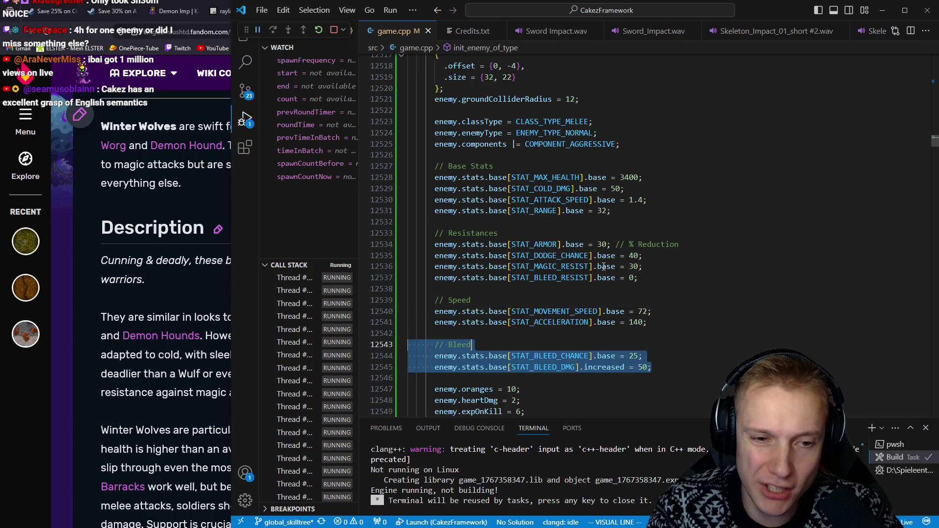
{"action": "key", "text": "d"}
{"action": "key", "text": "d"}
{"action": "key", "text": "d"}
{"action": "key", "text": "k"}
{"action": "key", "text": "k"}
{"action": "key", "text": "k"}
{"action": "key", "text": "k"}
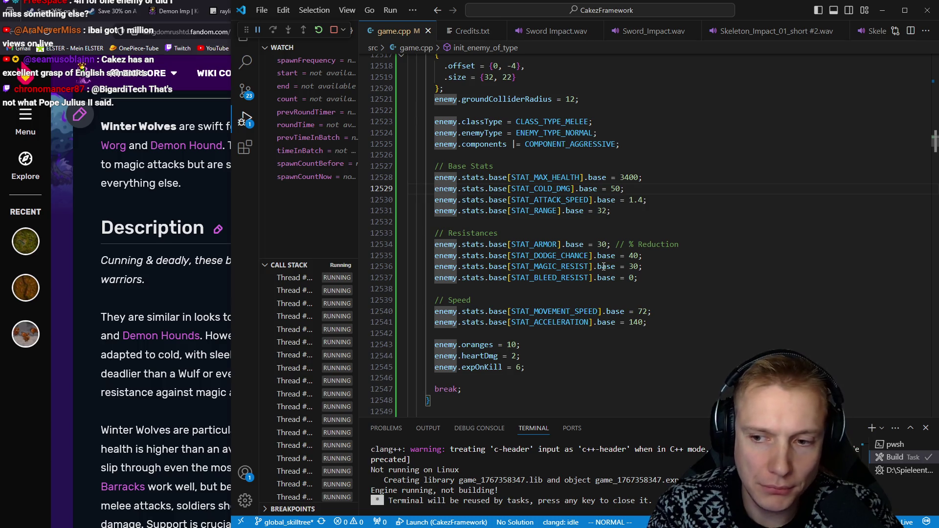
{"action": "key", "text": "ctrl+shift+b"}
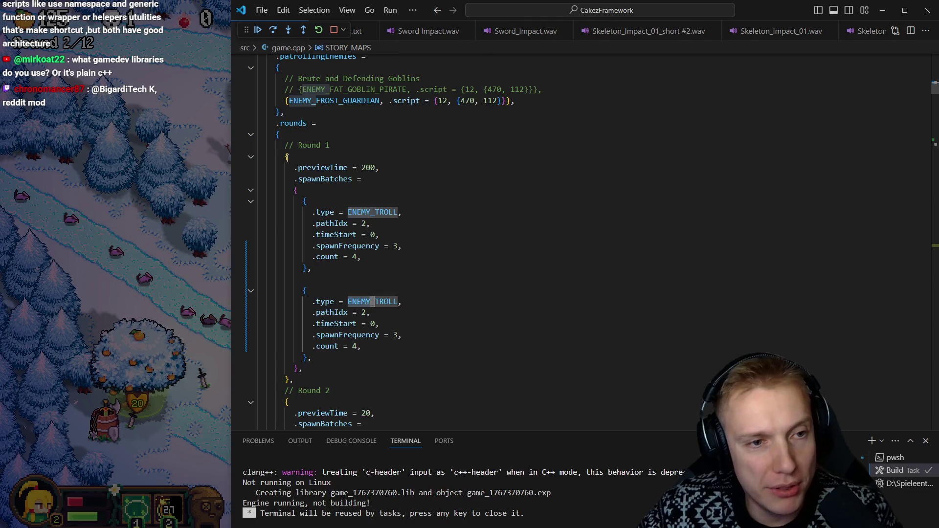
Inspect Round 1's ENEMY_TROLL batches (count 4, path 2) and copy the second batch
{"action": "mouse_move", "coordinate": [287, 145]}
{"action": "left_mouse_down"}
{"action": "mouse_move", "coordinate": [286, 361]}
{"action": "mouse_move", "coordinate": [295, 377]}
{"action": "left_mouse_up"}
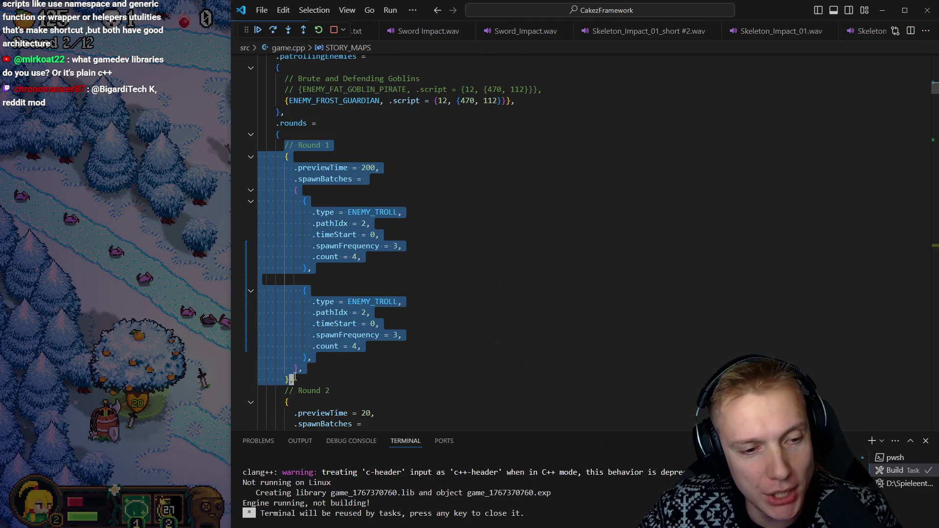
{"action": "left_click", "coordinate": [305, 379]}
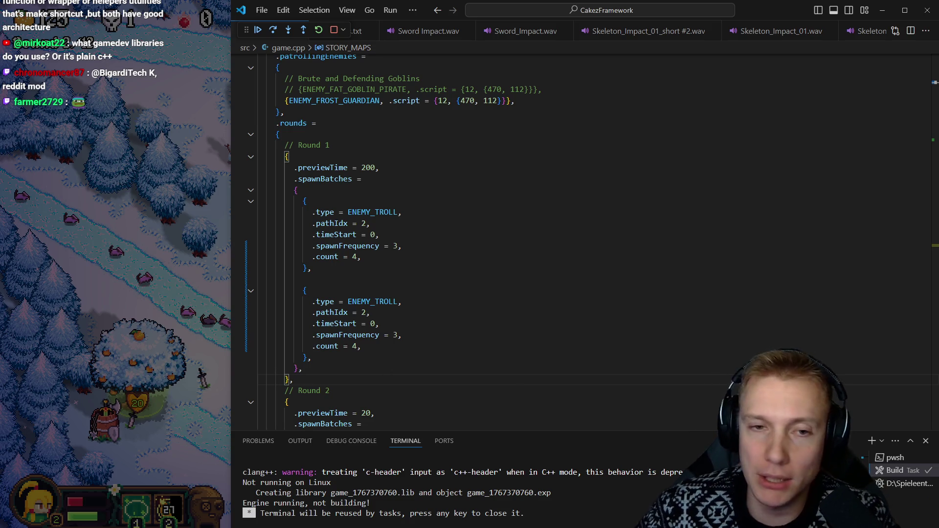
{"action": "double_click", "coordinate": [354, 256]}
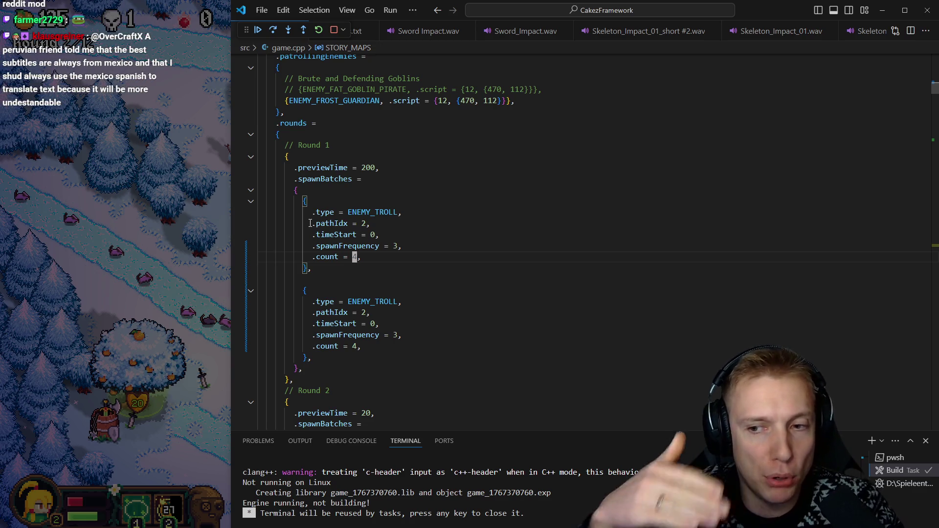
{"action": "key", "text": "shift+Left"}
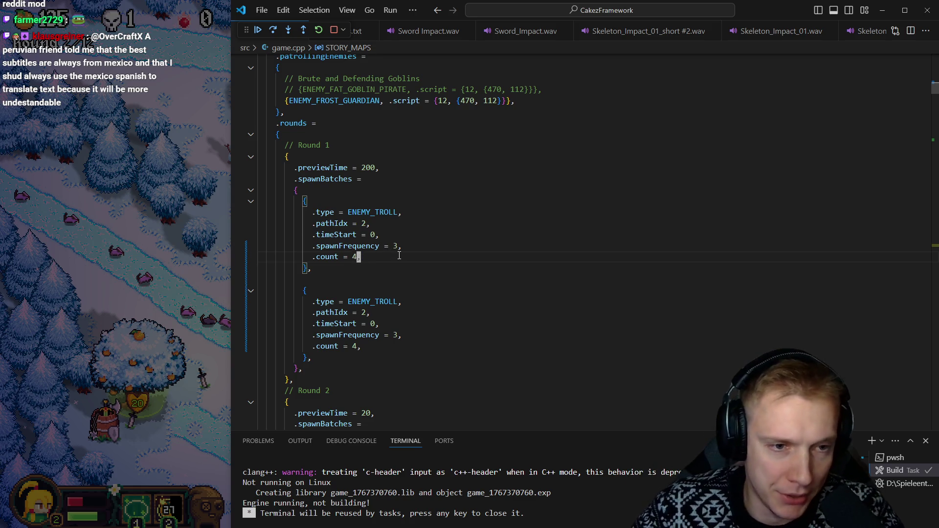
{"action": "key", "text": "Down"}
{"action": "key", "text": "Down"}
{"action": "key", "text": "Down"}
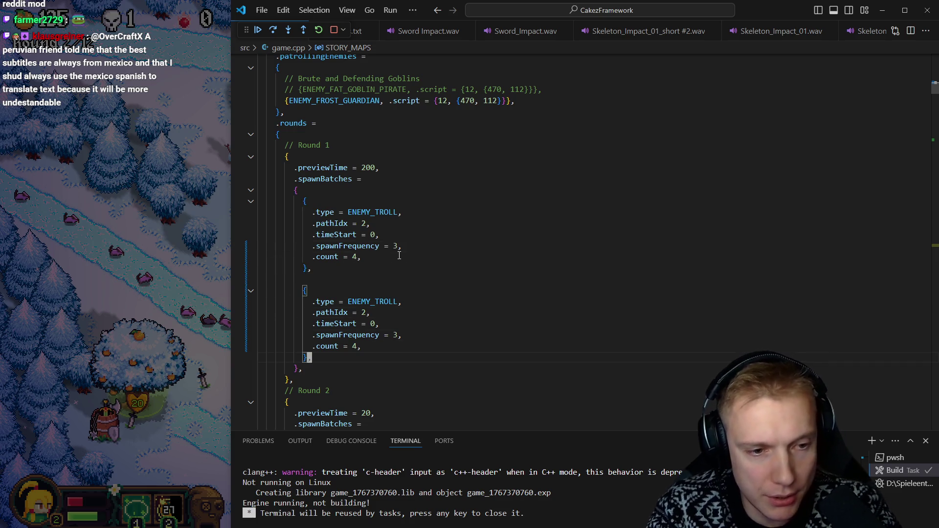
{"action": "key", "text": "shift+Up"}
{"action": "key", "text": "shift+Up"}
{"action": "key", "text": "shift+Up"}
{"action": "key", "text": "Down"}
{"action": "key", "text": "Down"}
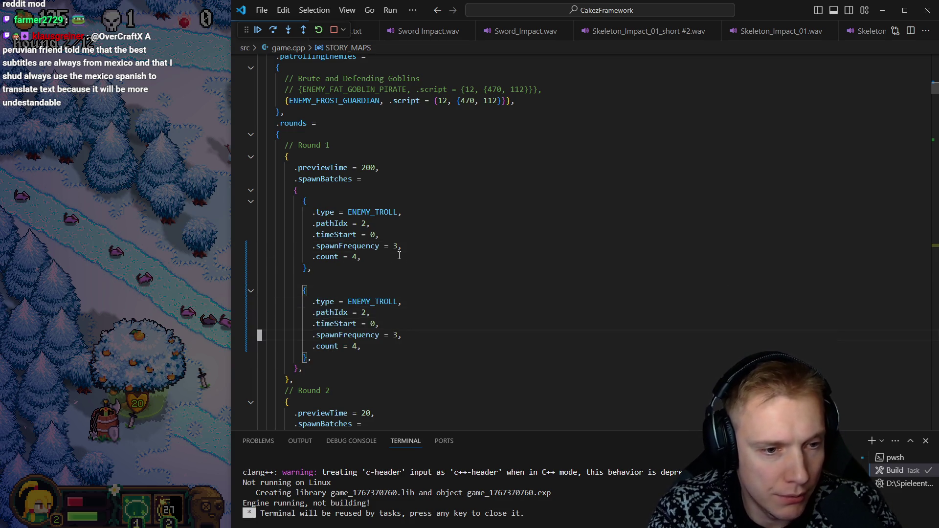
Paste a copy of the spawn batch and change its type from TROLL to ENEMY_WINTER_WOLF
{"action": "key", "text": "ctrl+v"}
{"action": "key", "text": "Down"}
{"action": "key", "text": "End"}
{"action": "key", "text": "Left"}
{"action": "key", "text": "BackSpace"}
{"action": "key", "text": "BackSpace"}
{"action": "key", "text": "BackSpace"}
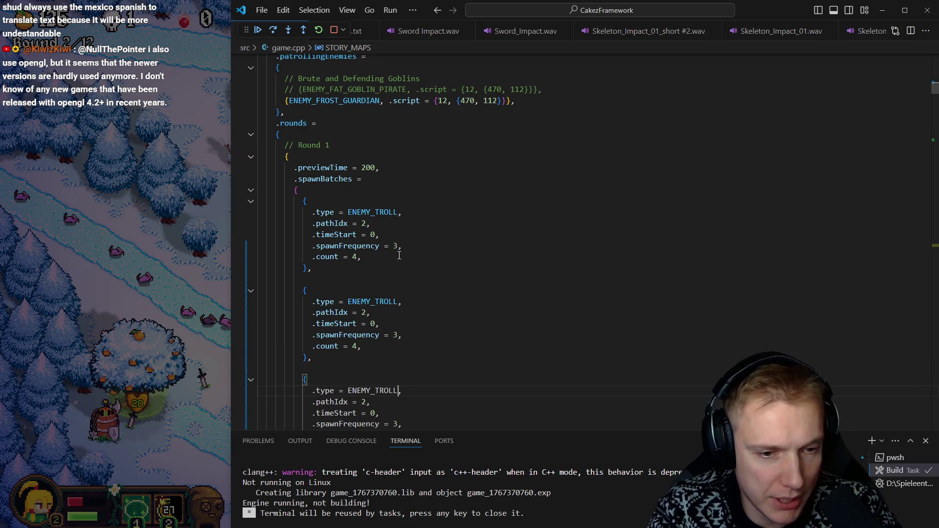
{"action": "type", "text": "wintz"}
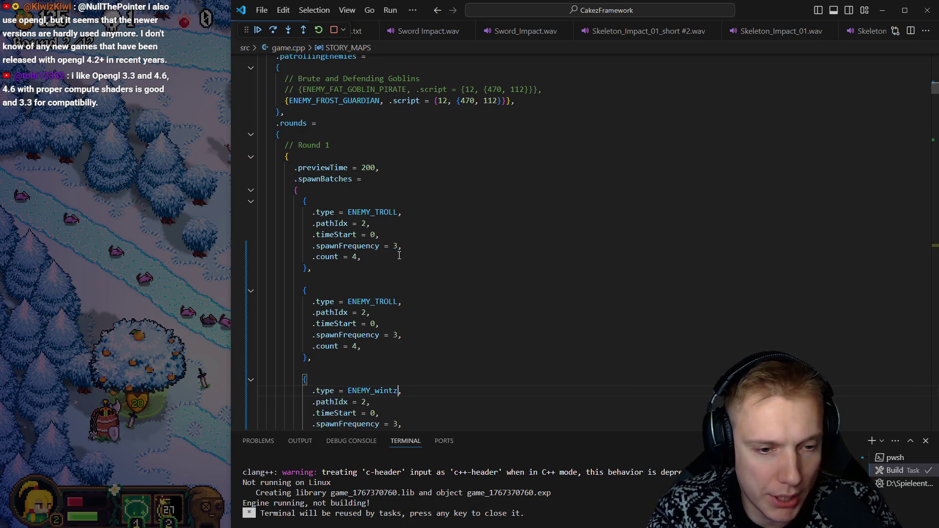
{"action": "key", "text": "Down"}
{"action": "key", "text": "Return"}
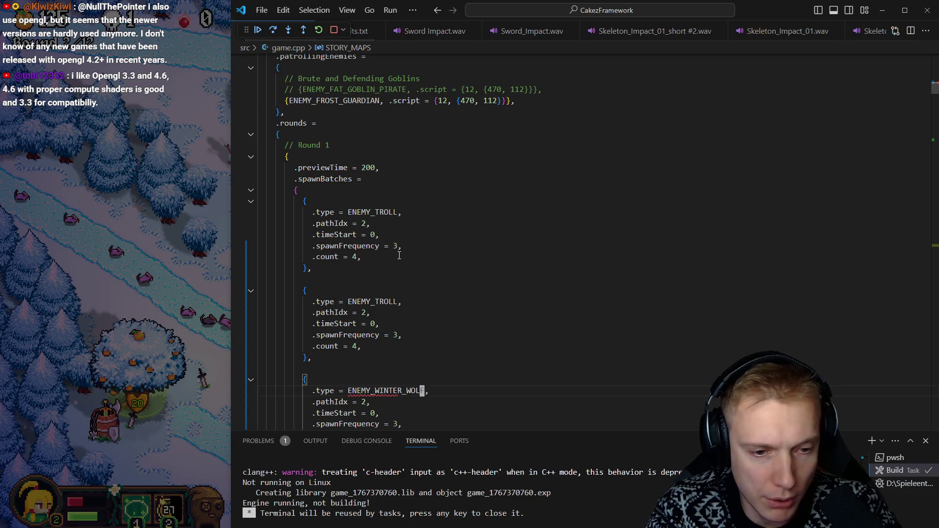
{"action": "key", "text": "Down"}
{"action": "key", "text": "Down"}
{"action": "key", "text": "Down"}
Set the wolf batch's spawnFrequency from 3 to 2 and count from 4 to 2
{"action": "scroll", "coordinate": [399, 255], "scroll_direction": "down", "scroll_amount": 1}
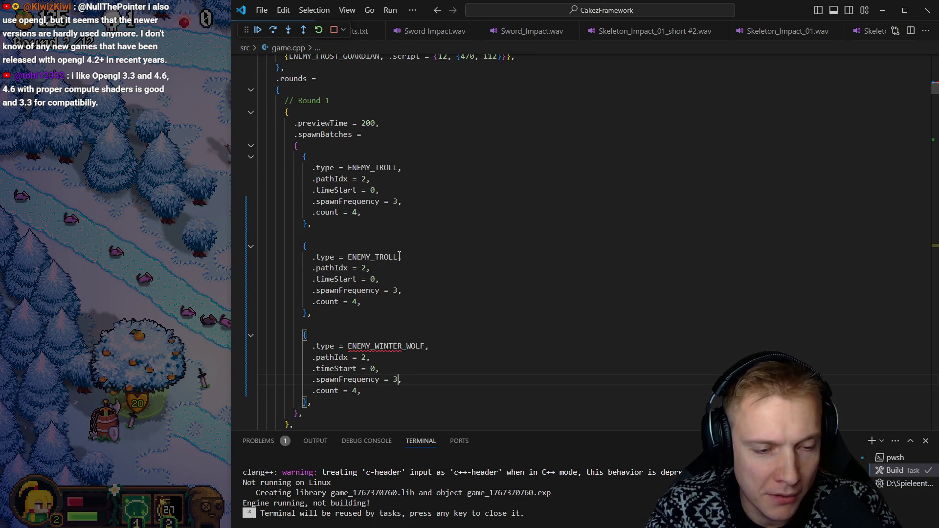
{"action": "key", "text": "BackSpace"}
{"action": "type", "text": "2"}
{"action": "key", "text": "Down"}
{"action": "key", "text": "Left"}
{"action": "key", "text": "BackSpace"}
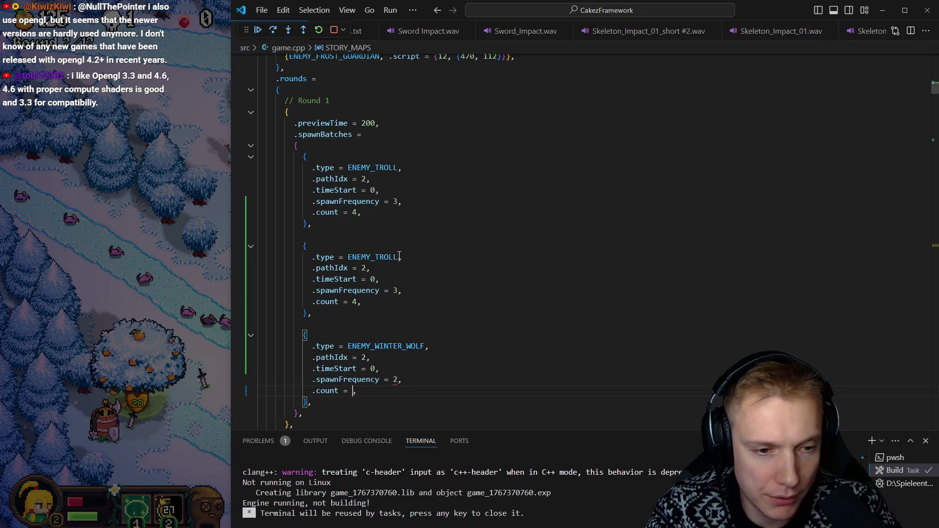
{"action": "type", "text": "2"}
Save and rebuild the game, glance at the running game, then return to the code
{"action": "key", "text": "ctrl+shift+b"}
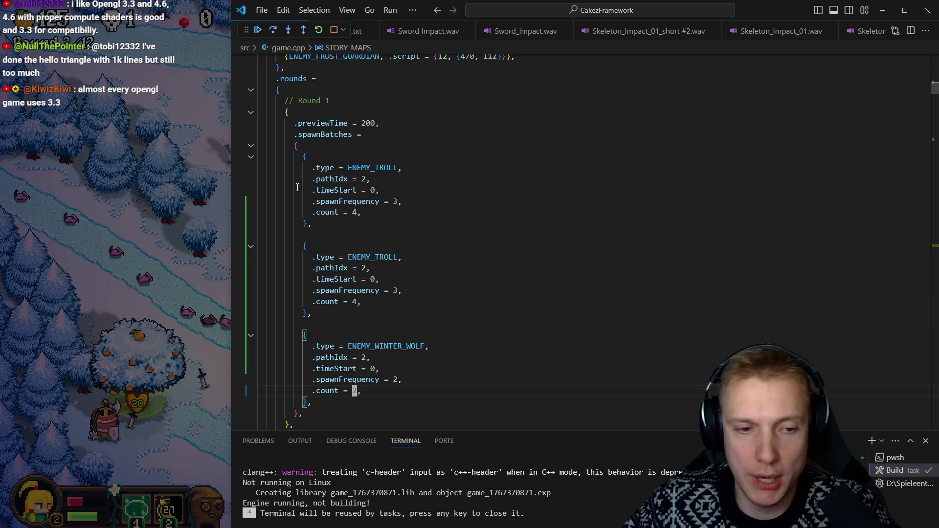
{"action": "left_click", "coordinate": [156, 318]}
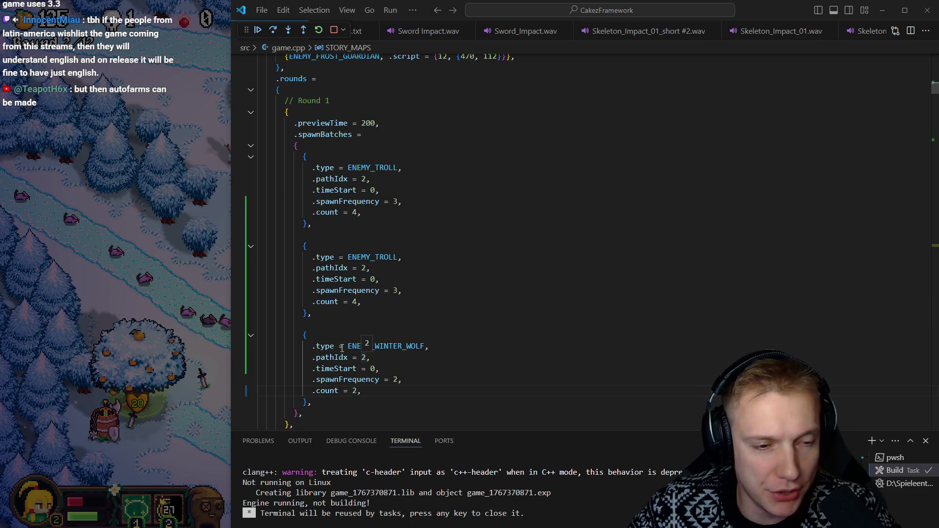
{"action": "left_click", "coordinate": [375, 279]}
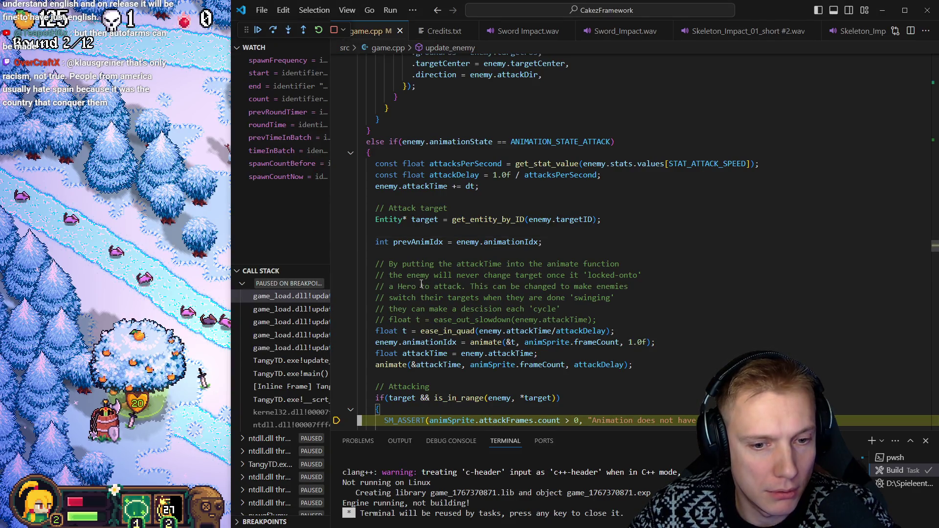
Resume past the update_enemy breakpoint, stop debugging, and launch a fresh build with F5
{"action": "key", "text": "F5"}
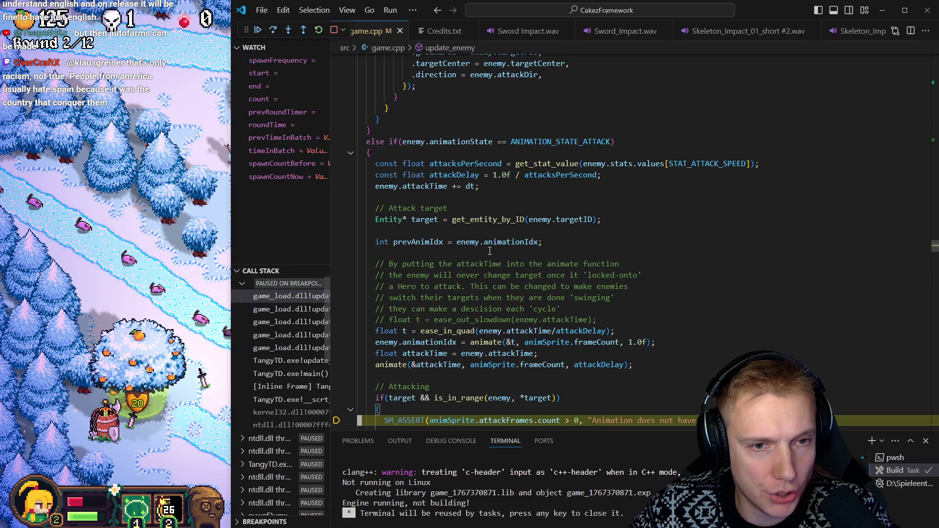
{"action": "key", "text": "shift+F5"}
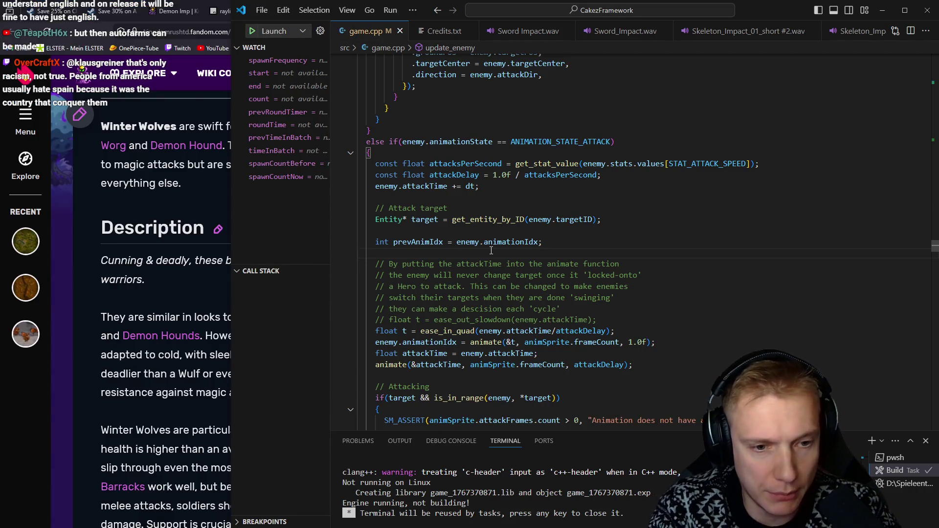
{"action": "key", "text": "F5"}
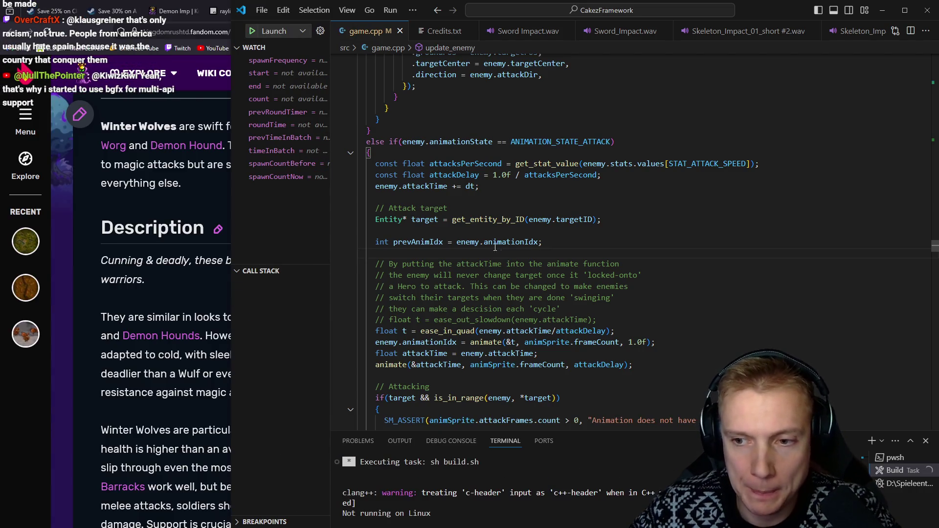
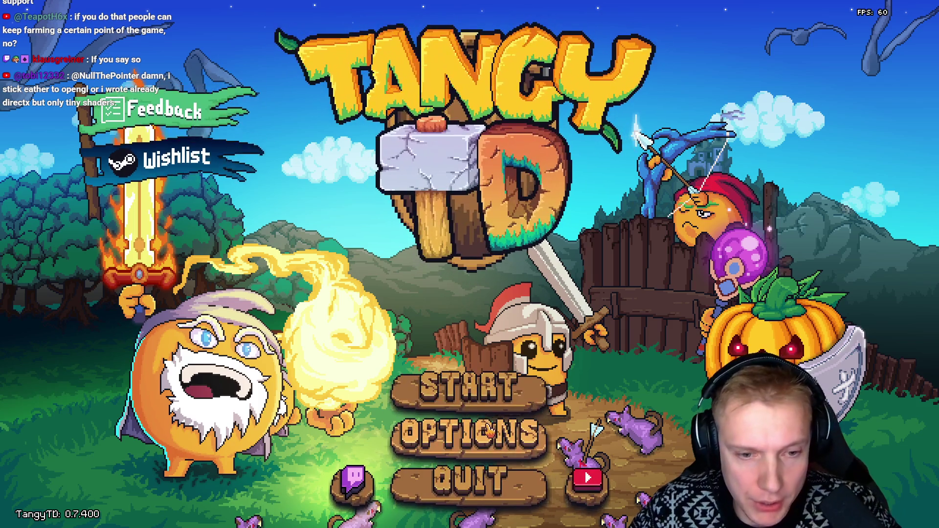
Start the game and launch the Mountain Trail mission from the missions map
{"action": "left_click", "coordinate": [465, 384]}
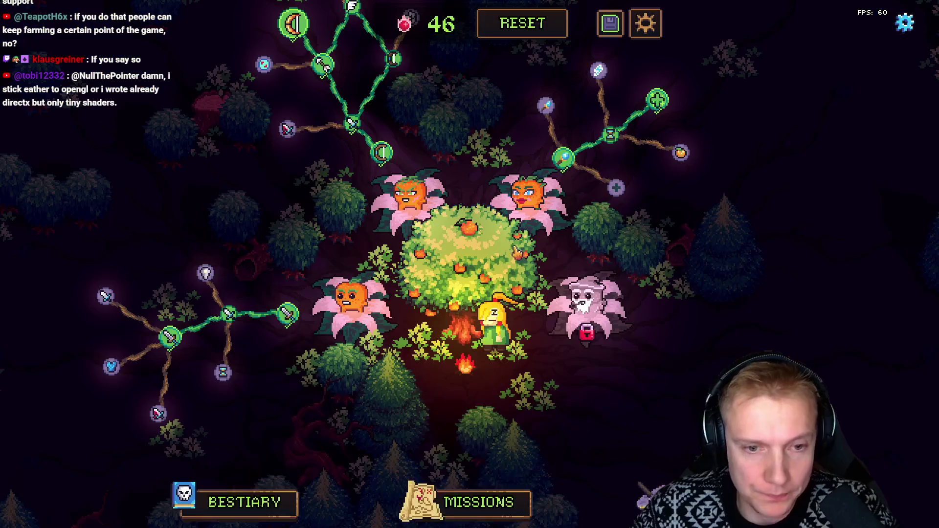
{"action": "left_click", "coordinate": [465, 498]}
{"action": "left_click", "coordinate": [549, 226]}
{"action": "left_click", "coordinate": [482, 357]}
{"action": "left_click", "coordinate": [328, 391]}
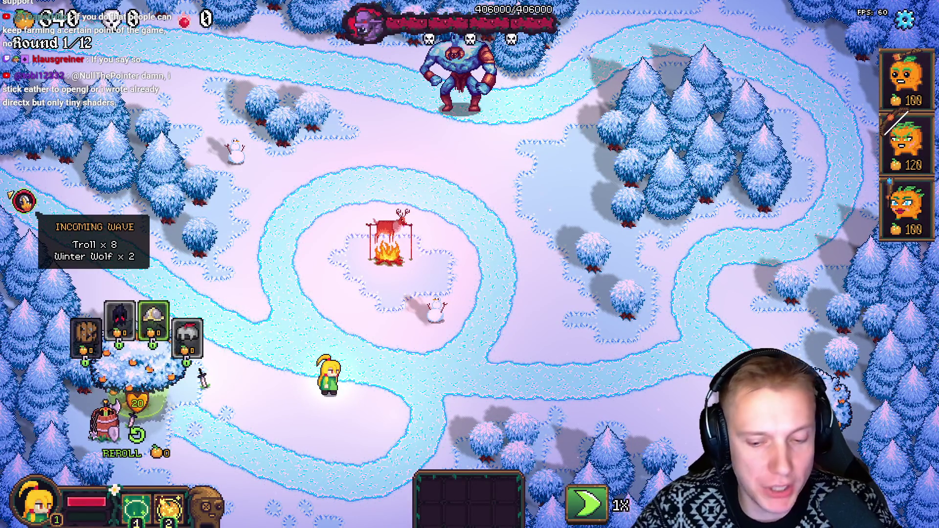
In the level editor, show the enemy paths and cycle through paths 2 and 0, then return to play
{"action": "key", "text": "F1"}
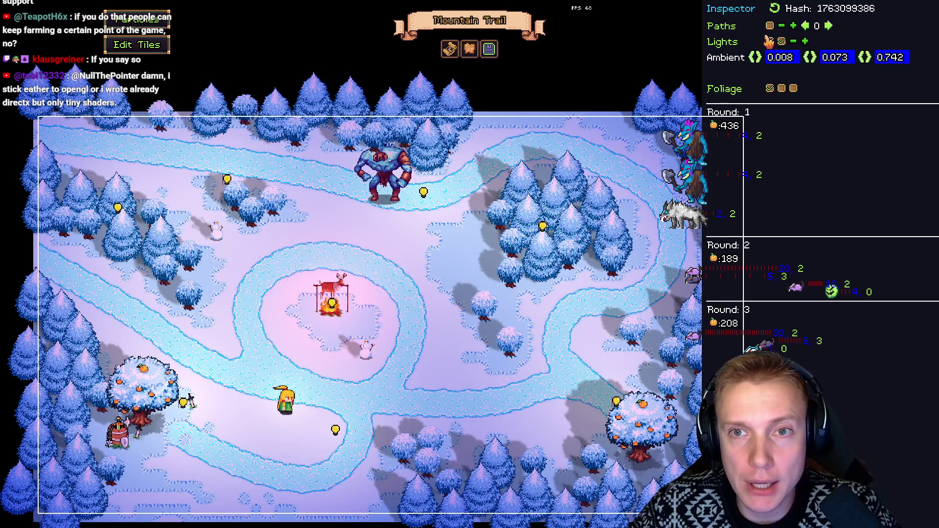
{"action": "left_click", "coordinate": [770, 26]}
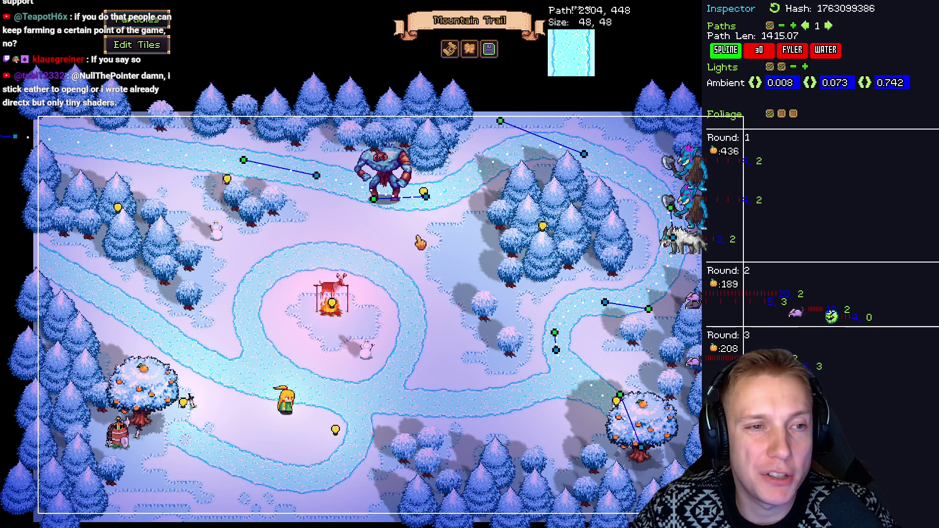
{"action": "left_click", "coordinate": [249, 206]}
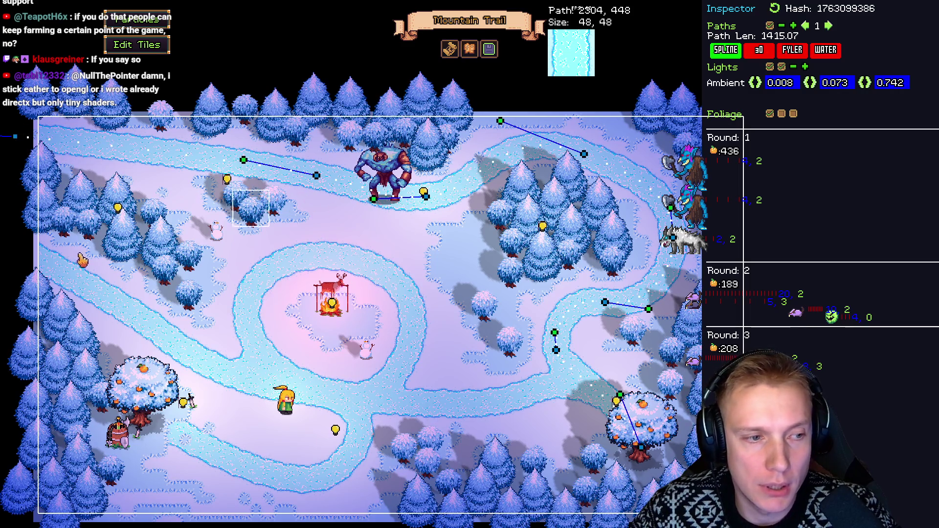
{"action": "key", "text": "Right"}
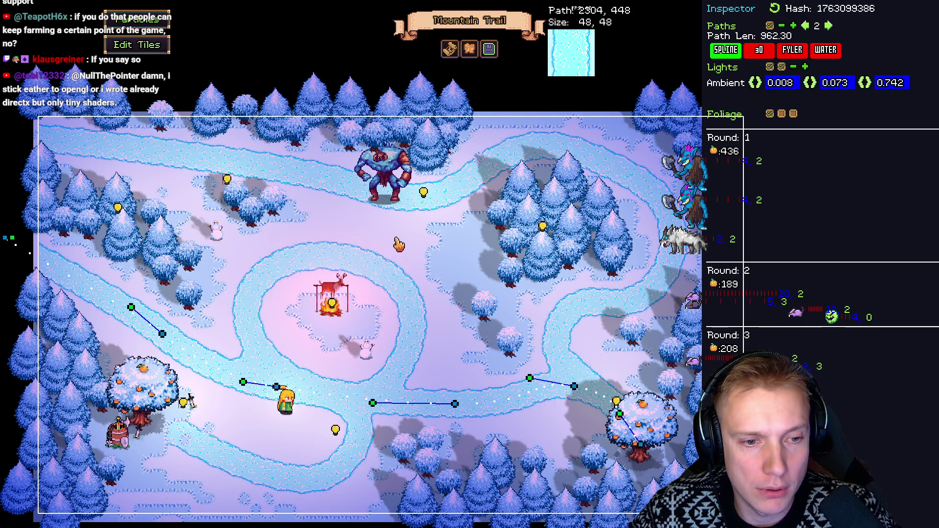
{"action": "key", "text": "Right"}
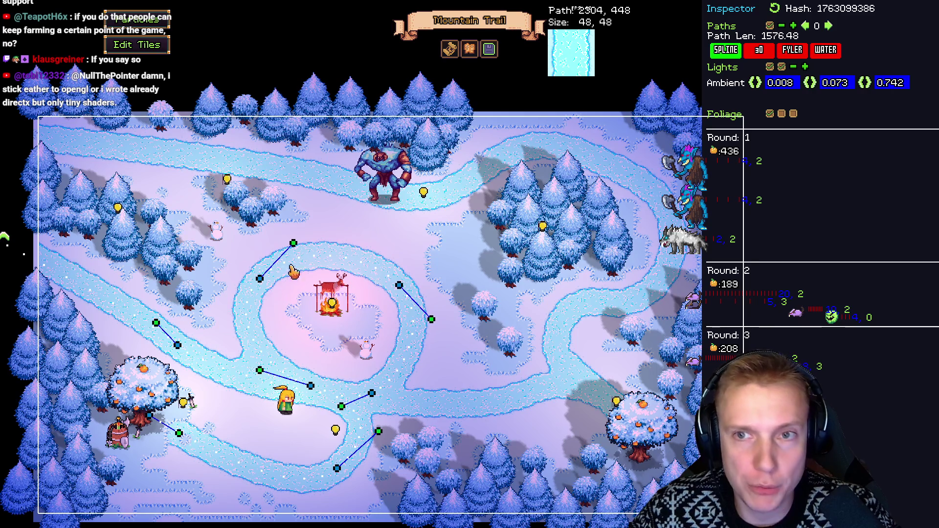
{"action": "key", "text": "F1"}
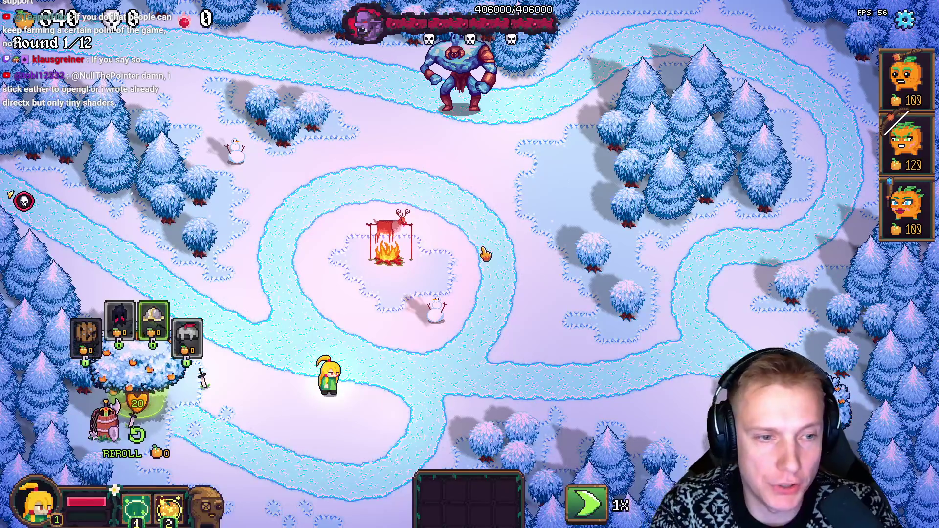
{"action": "key", "text": "alt+Tab"}
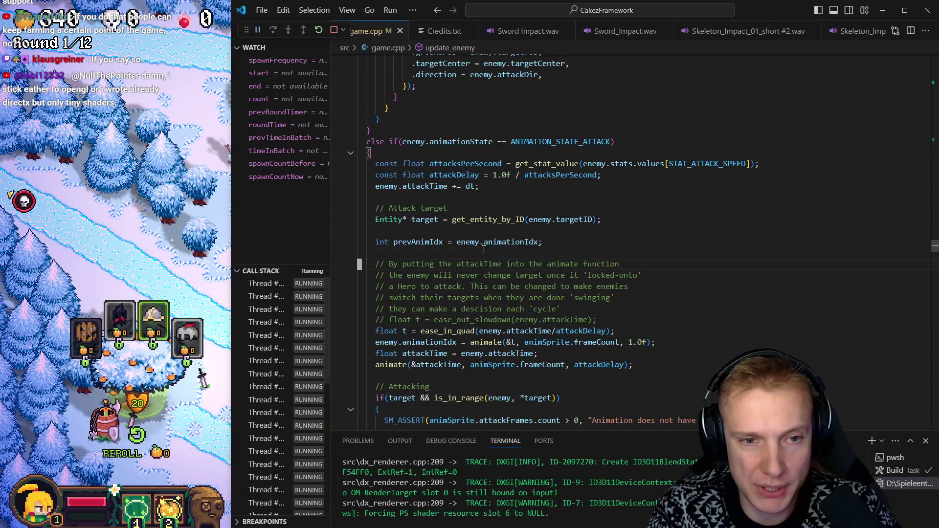
Move the ENEMY_WINTER_WOLF spawn batch to the top of round 1 with pathIdx 0
{"action": "left_click", "coordinate": [484, 248]}
{"action": "key", "text": "alt+Left"}
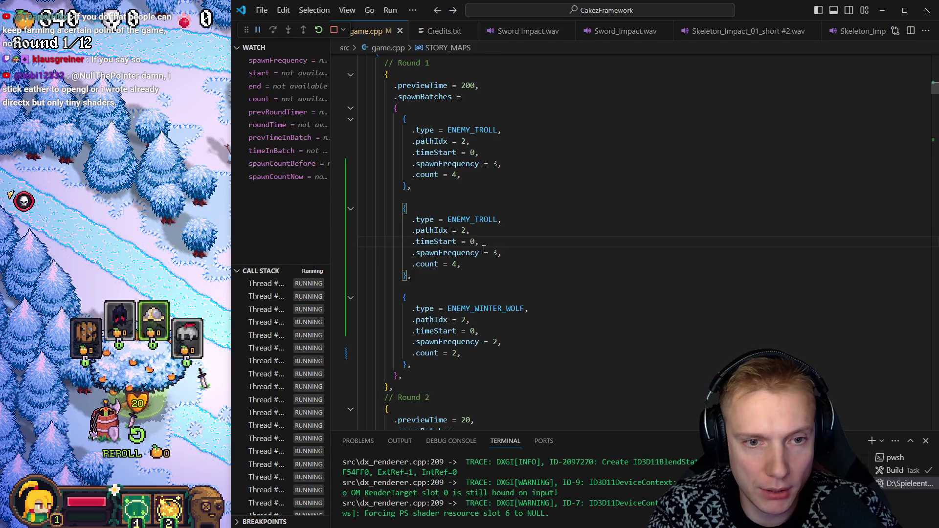
{"action": "key", "text": "Down"}
{"action": "key", "text": "Down"}
{"action": "key", "text": "Down"}
{"action": "key", "text": "Up"}
{"action": "key", "text": "BackSpace"}
{"action": "key", "text": "Up"}
{"action": "key", "text": "Up"}
{"action": "key", "text": "Up"}
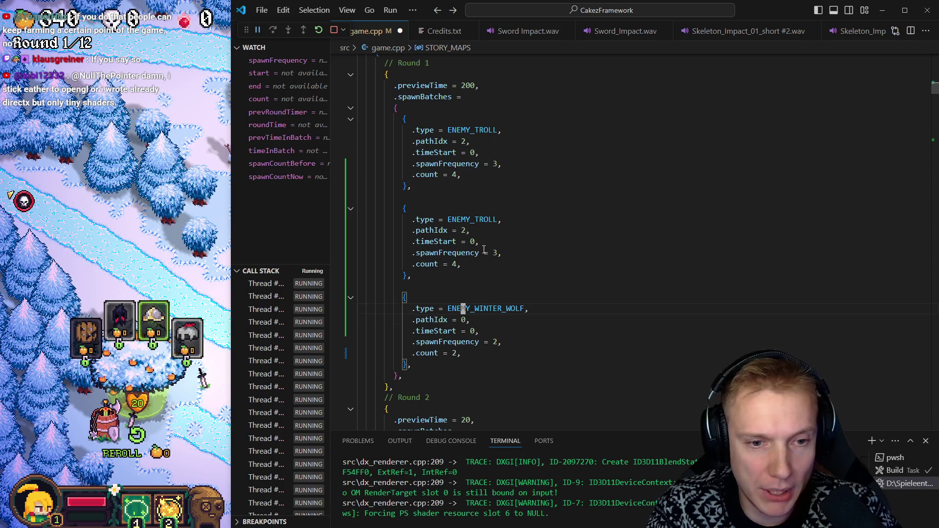
{"action": "key", "text": "shift+Down"}
{"action": "key", "text": "shift+Down"}
{"action": "key", "text": "shift+Down"}
{"action": "key", "text": "Delete"}
{"action": "key", "text": "Up"}
{"action": "key", "text": "Up"}
{"action": "key", "text": "Up"}
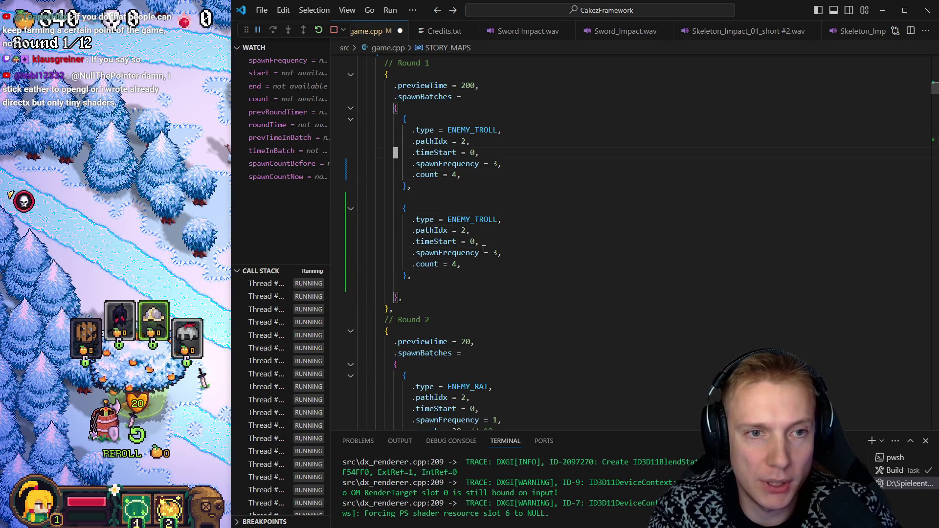
{"action": "key", "text": "ctrl+v"}
{"action": "key", "text": "Down"}
{"action": "key", "text": "Down"}
{"action": "key", "text": "Down"}
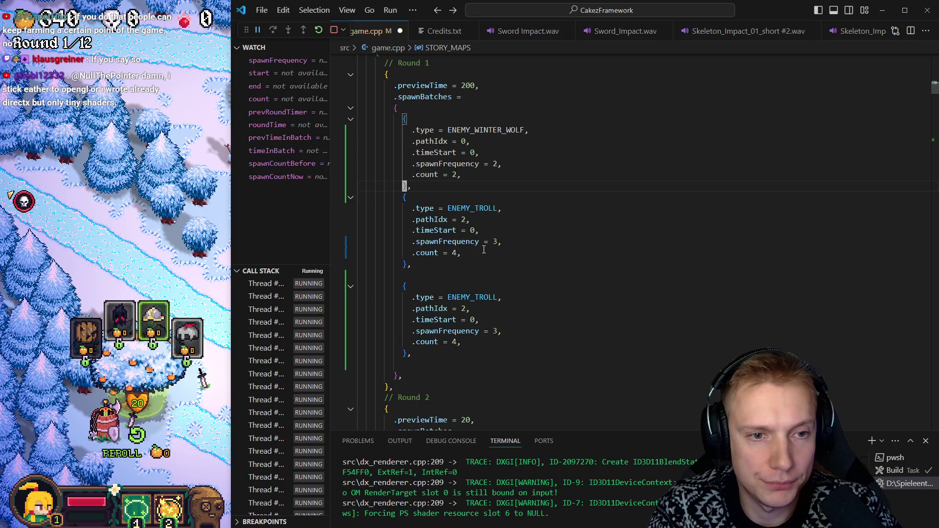
{"action": "key", "text": "End"}
{"action": "key", "text": "Return"}
Set the two ENEMY_TROLL batches' timeStart to 10 and 14, then save and rebuild
{"action": "key", "text": "Down"}
{"action": "key", "text": "End"}
{"action": "key", "text": "Left"}
{"action": "key", "text": "BackSpace"}
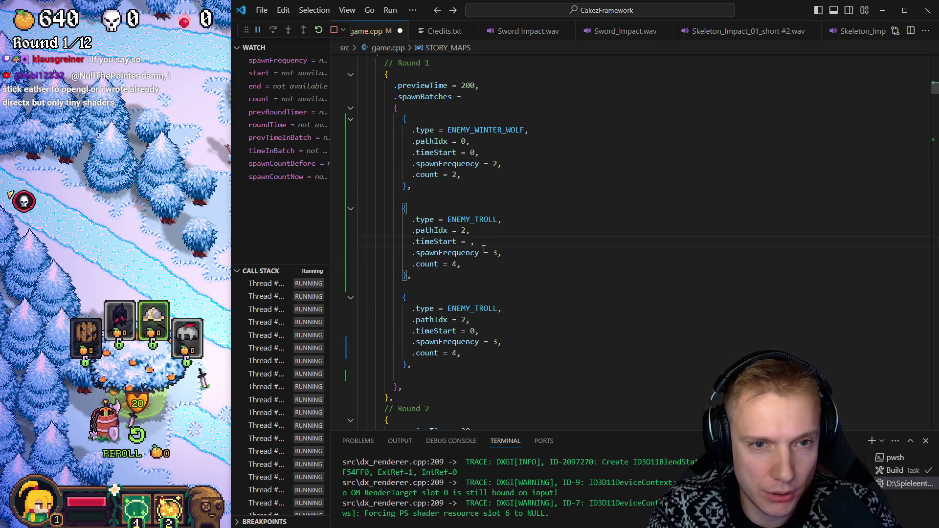
{"action": "type", "text": "10"}
{"action": "key", "text": "Down"}
{"action": "key", "text": "Down"}
{"action": "key", "text": "Down"}
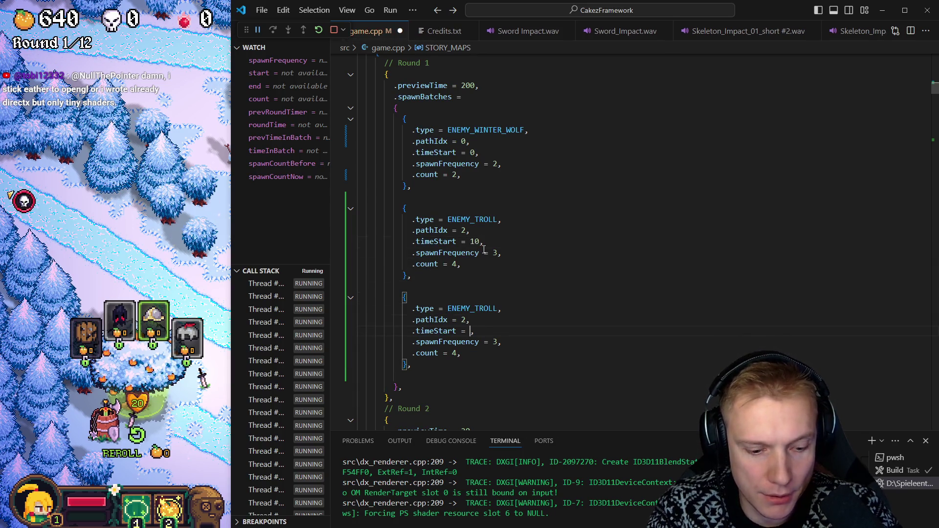
{"action": "type", "text": "14"}
{"action": "key", "text": "ctrl+shift+b"}
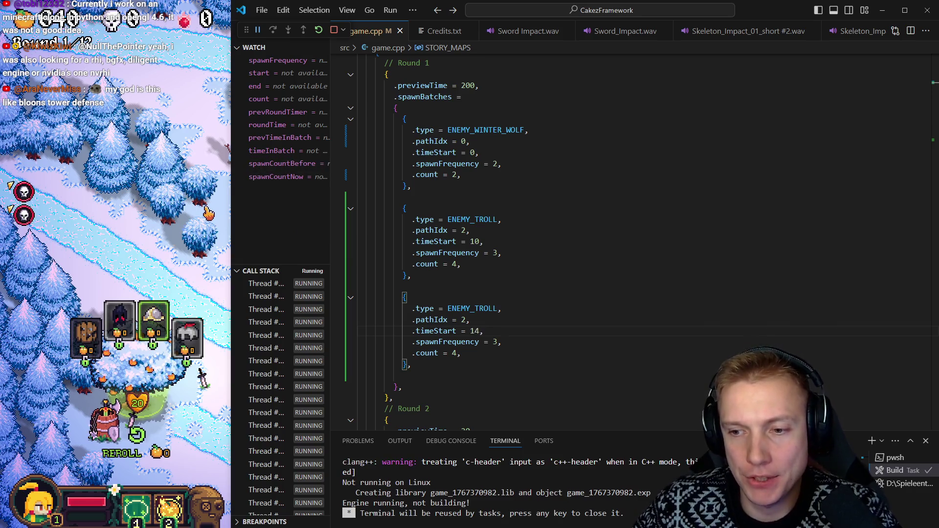
{"action": "left_click", "coordinate": [202, 377]}
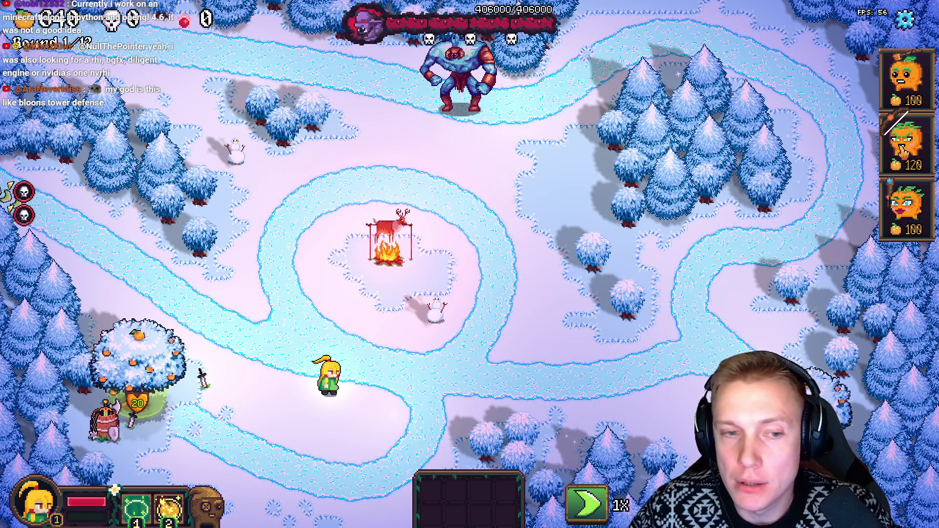
Place a 120-cost pumpkin tower beside the snowman, equip it with a Shellmet, and check its stats
{"action": "left_click", "coordinate": [902, 152]}
{"action": "left_click", "coordinate": [395, 320]}
{"action": "left_click", "coordinate": [166, 354]}
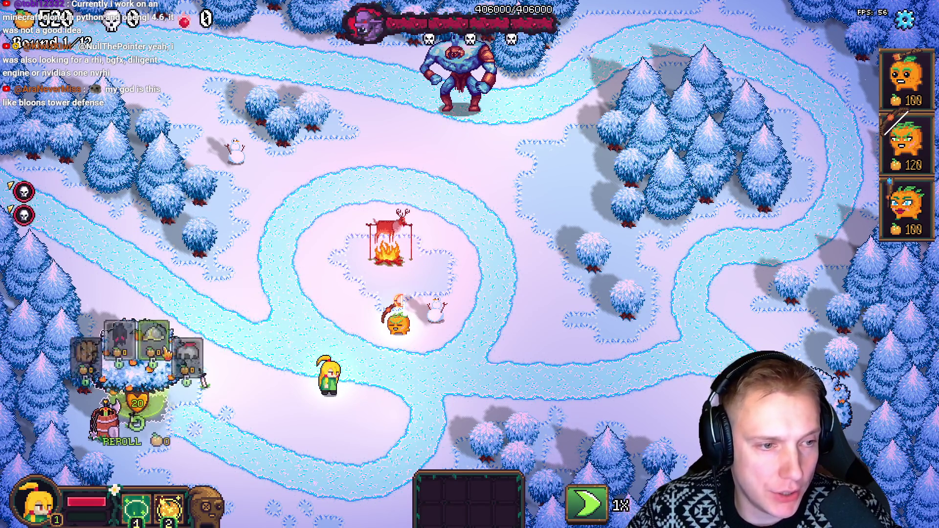
{"action": "mouse_move", "coordinate": [120, 321]}
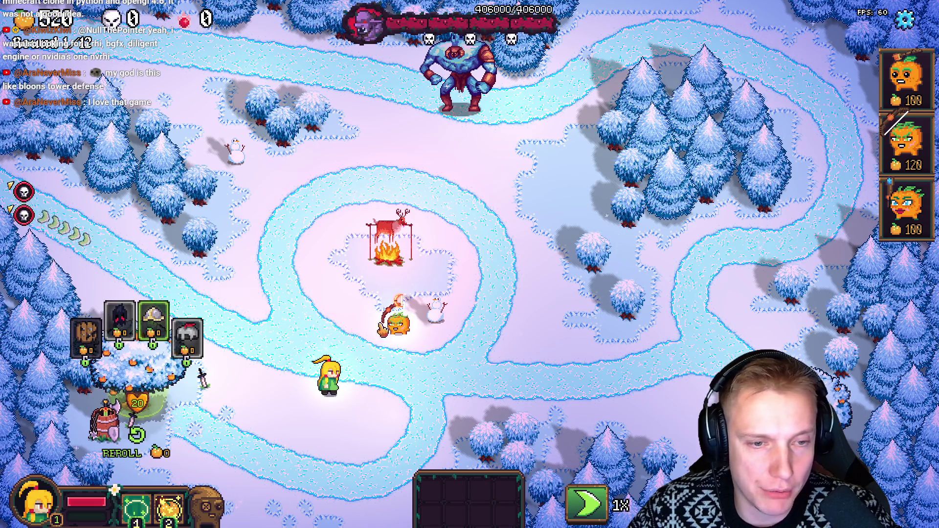
{"action": "mouse_move", "coordinate": [159, 321]}
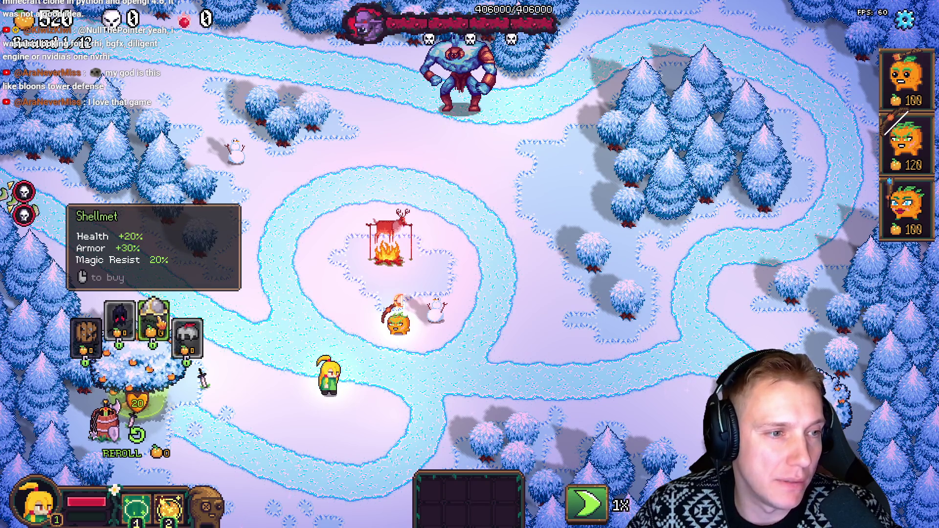
{"action": "left_click", "coordinate": [160, 326]}
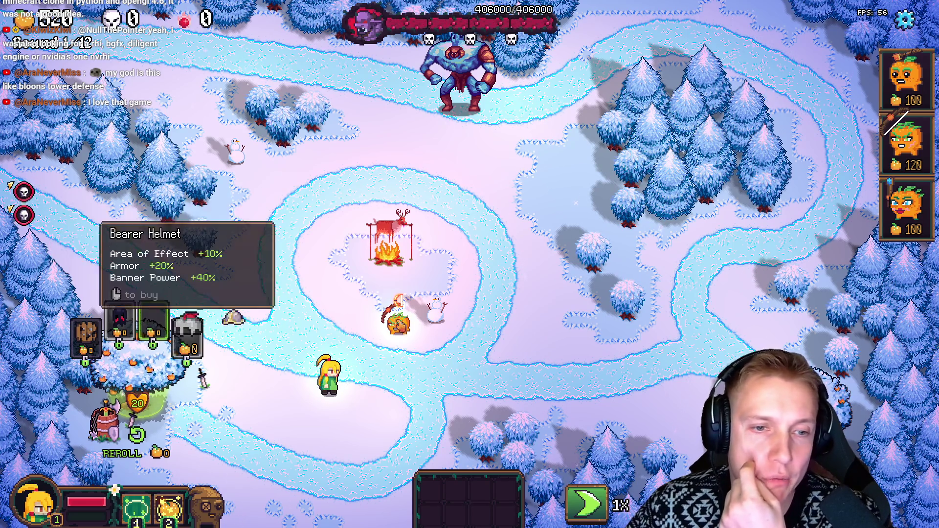
{"action": "left_click", "coordinate": [399, 315]}
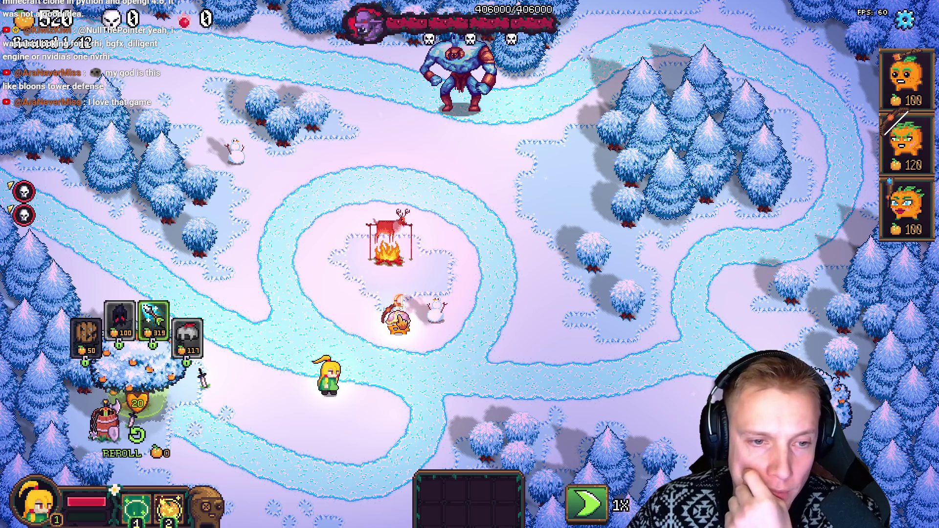
{"action": "left_click", "coordinate": [399, 313]}
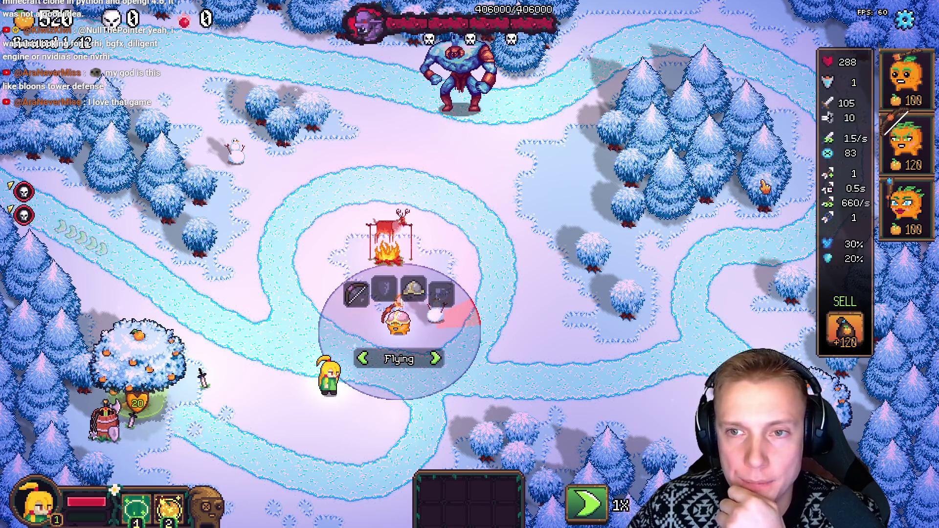
{"action": "key", "text": "Escape"}
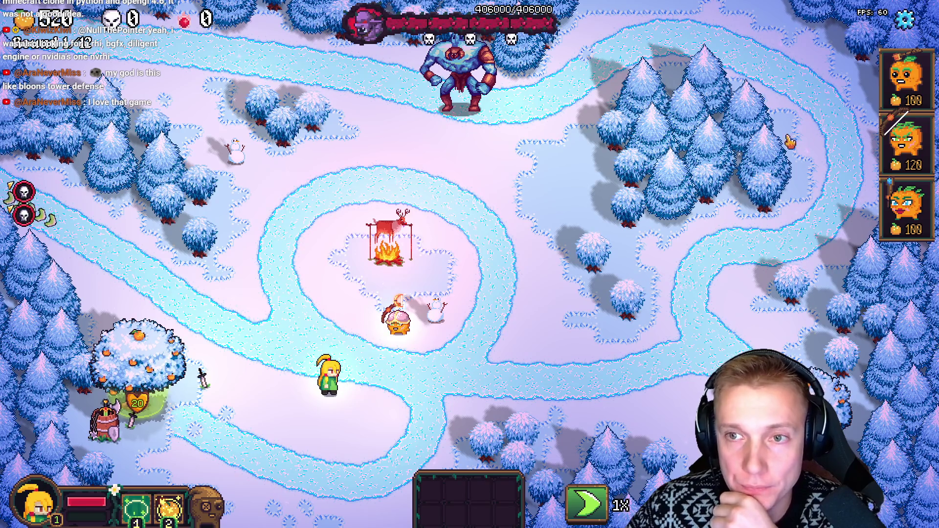
Place a second pumpkin tower next to the hero and equip a Broken Shield and Withered Scimitar
{"action": "key", "text": "1"}
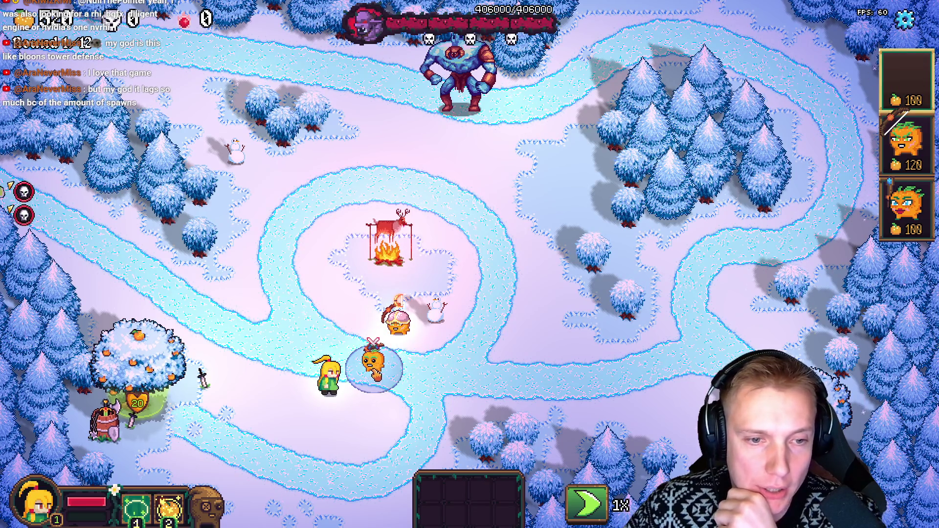
{"action": "left_click", "coordinate": [375, 365]}
{"action": "left_click", "coordinate": [137, 362]}
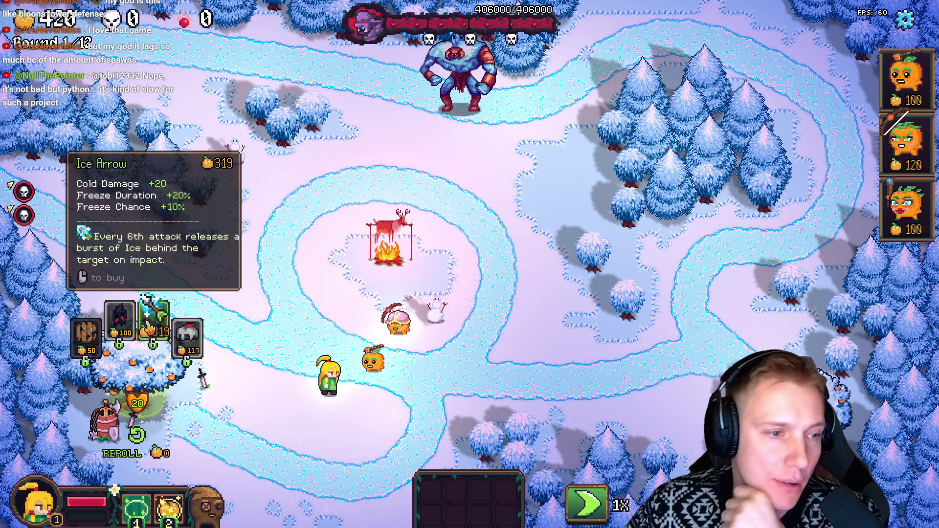
{"action": "left_click", "coordinate": [86, 333]}
{"action": "left_click", "coordinate": [374, 362]}
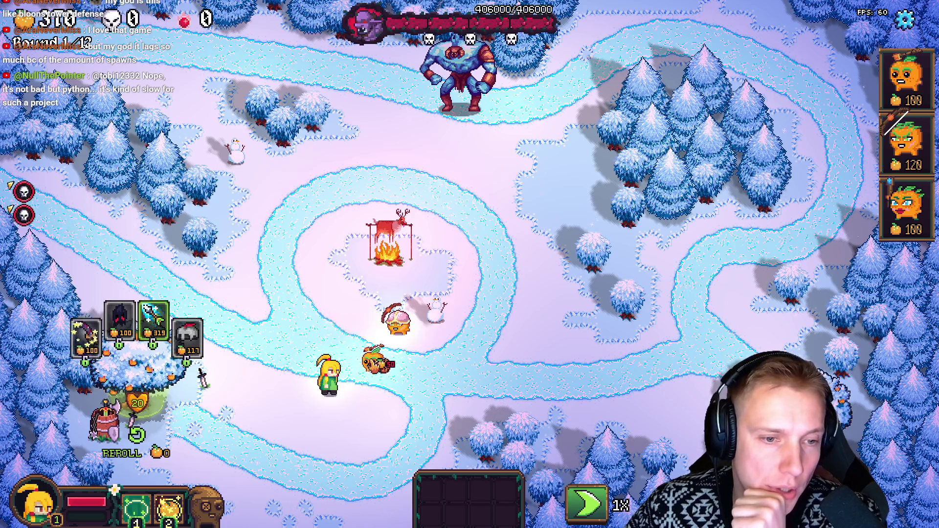
{"action": "left_click", "coordinate": [86, 333]}
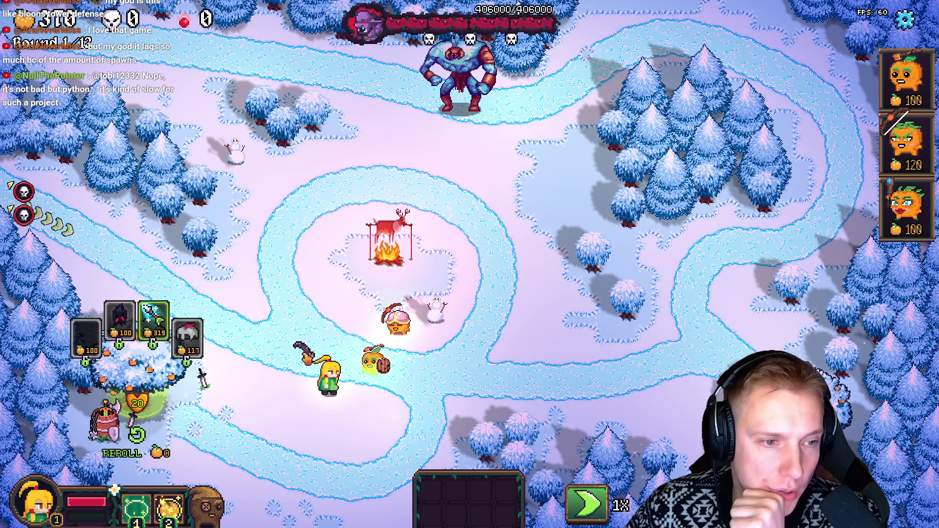
{"action": "left_click", "coordinate": [372, 357]}
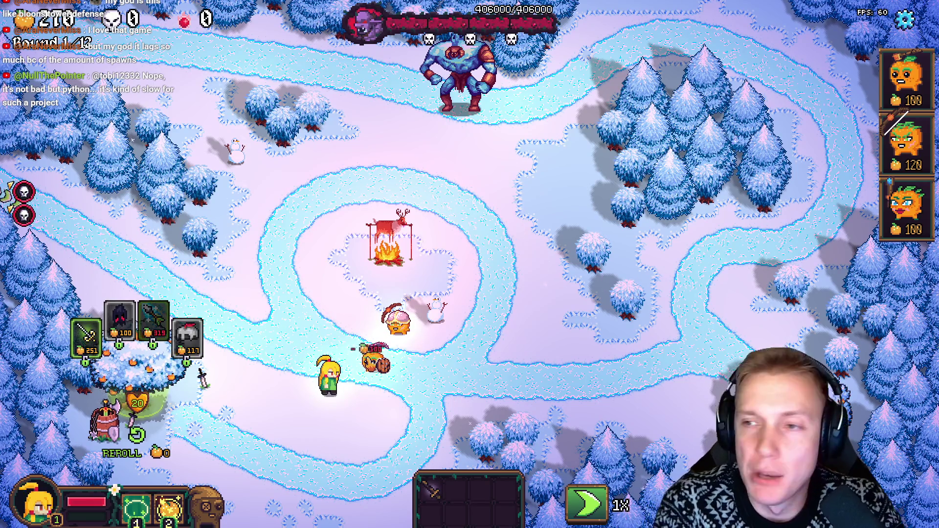
{"action": "key", "text": "alt+Tab"}
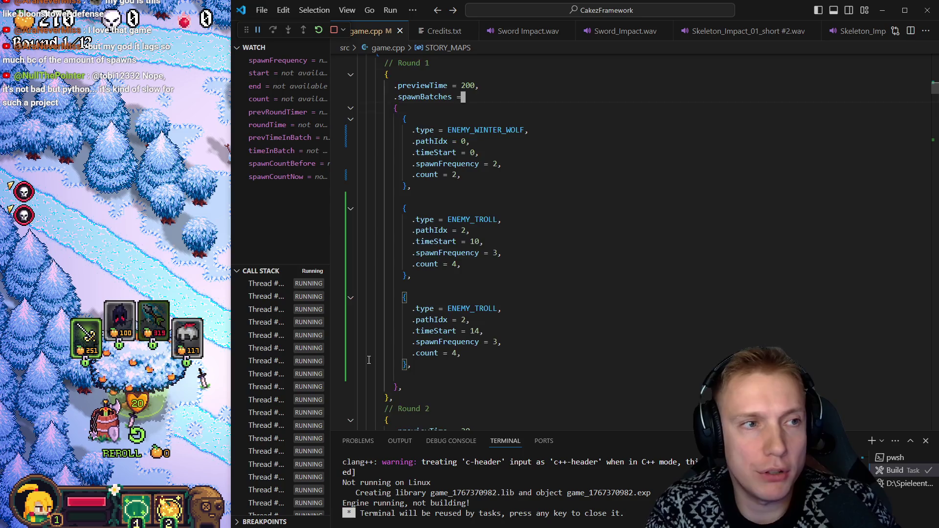
Change Mountain Trail's .startOranges from 640 to 1460 in game.cpp, then save and rebuild
{"action": "scroll", "coordinate": [369, 360], "scroll_direction": "up", "scroll_amount": 9}
{"action": "key", "text": "Down"}
{"action": "key", "text": "Down"}
{"action": "key", "text": "Down"}
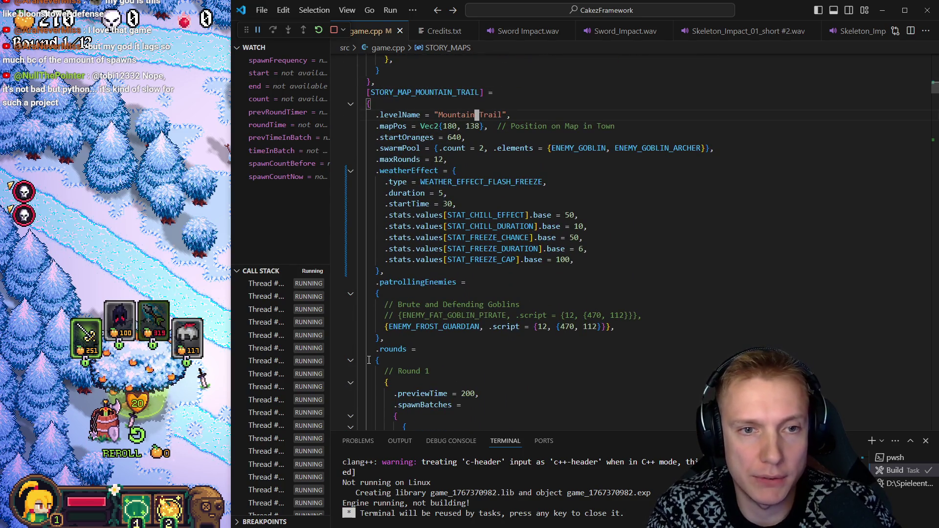
{"action": "type", "text": "15"}
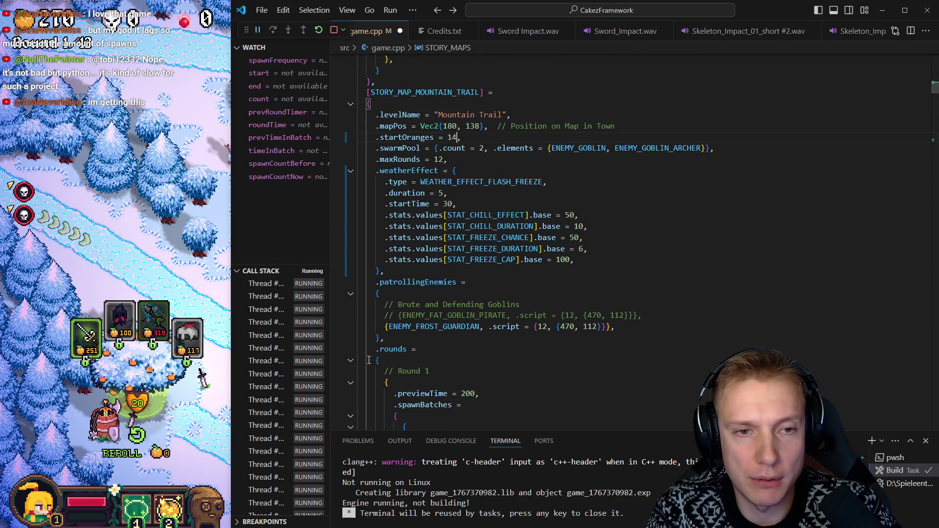
{"action": "type", "text": "60"}
{"action": "key", "text": "ctrl+s"}
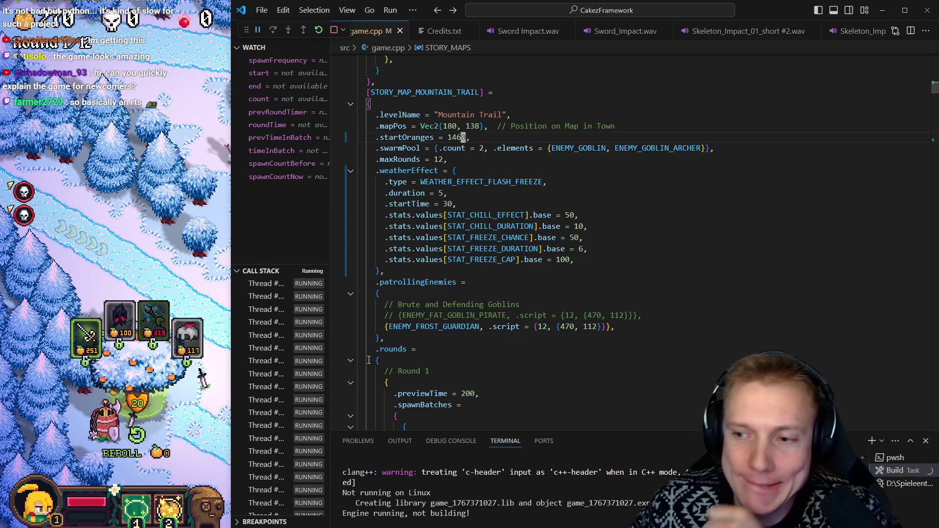
Try giving the hero the Executioner's Hood, then restart the level via Options for the new oranges
{"action": "left_click", "coordinate": [111, 193]}
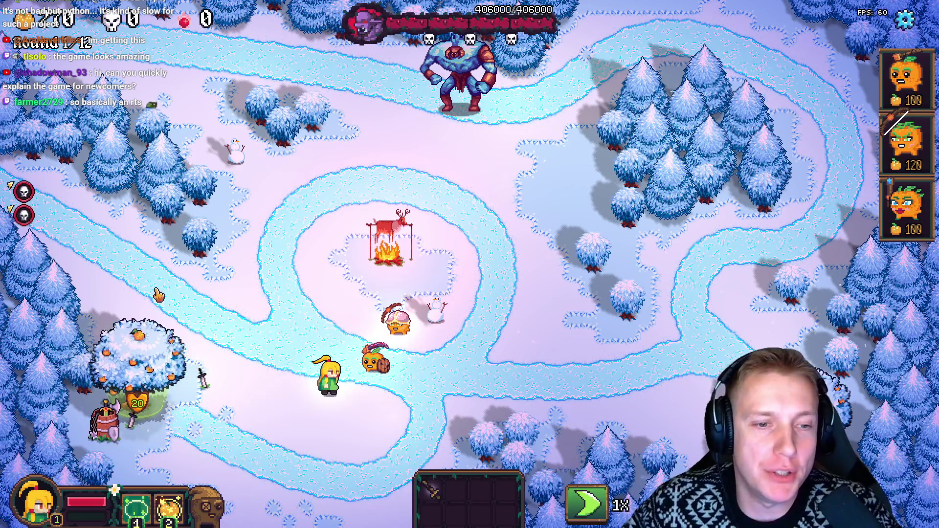
{"action": "left_click", "coordinate": [137, 357]}
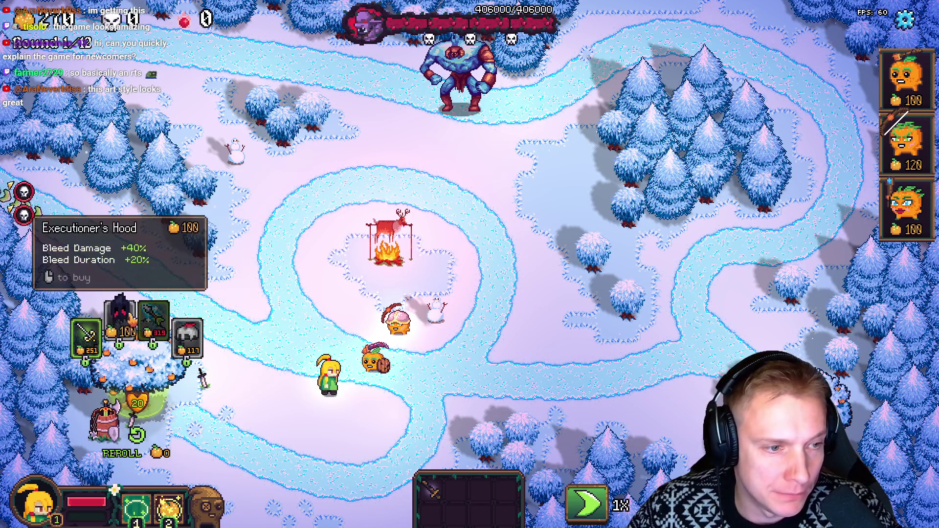
{"action": "left_click_drag", "start_coordinate": [120, 318], "coordinate": [421, 294]}
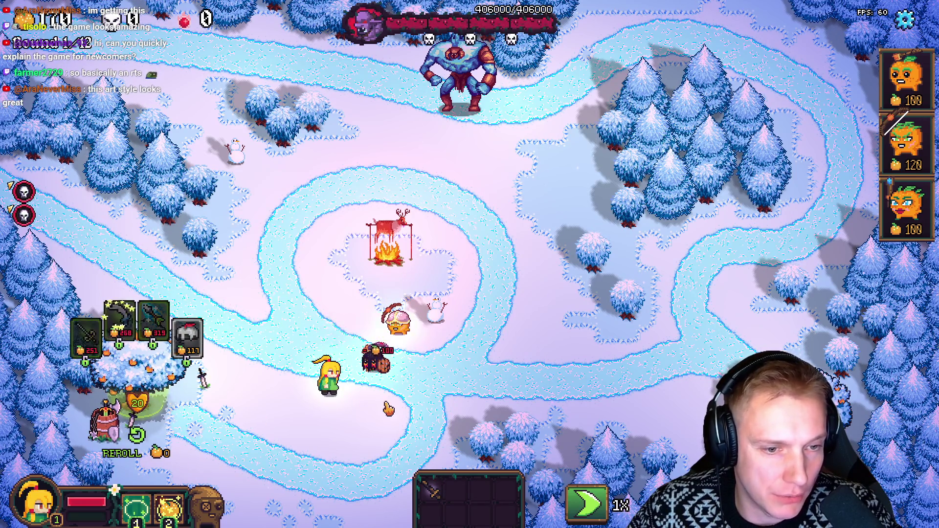
{"action": "key", "text": "Escape"}
{"action": "left_click", "coordinate": [537, 409]}
{"action": "left_click", "coordinate": [531, 336]}
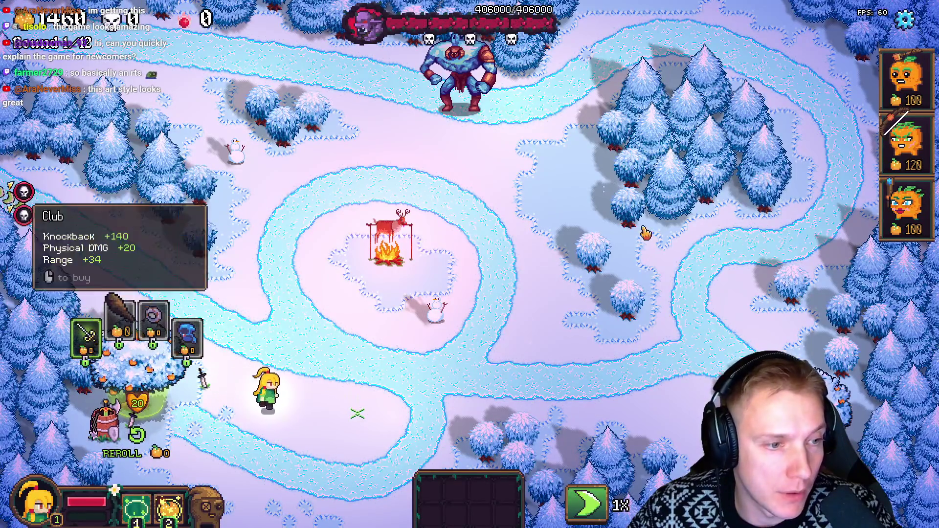
Place the first orange defender and equip it with the Rapier and Iron Ring
{"action": "mouse_move", "coordinate": [906, 78]}
{"action": "left_mouse_down"}
{"action": "mouse_move", "coordinate": [416, 384]}
{"action": "mouse_move", "coordinate": [389, 361]}
{"action": "left_mouse_up"}
{"action": "left_click_drag", "start_coordinate": [86, 337], "coordinate": [348, 328]}
{"action": "left_click_drag", "start_coordinate": [153, 318], "coordinate": [391, 327]}
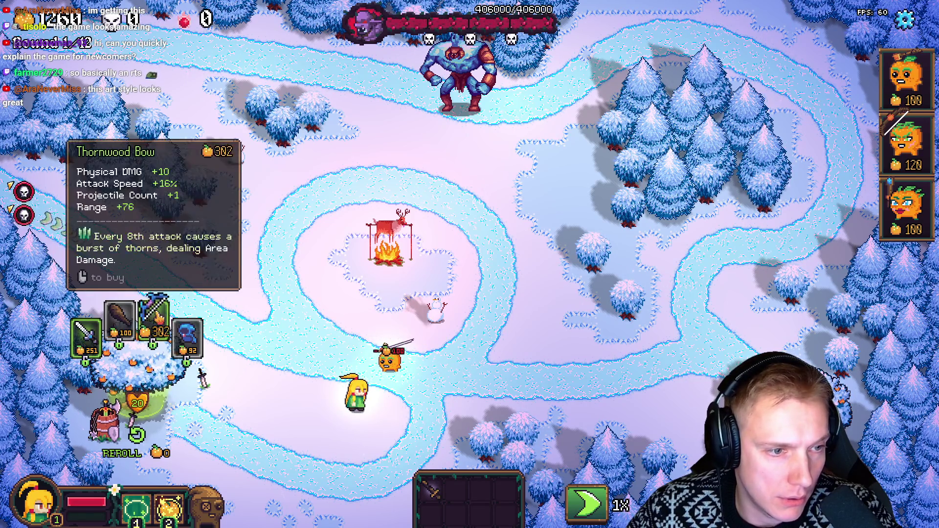
Place the 120-orange defender by the snowman and equip the Thornwood Bow, a 251-orange item and Emerald Ring
{"action": "mouse_move", "coordinate": [906, 142]}
{"action": "left_mouse_down"}
{"action": "mouse_move", "coordinate": [456, 184]}
{"action": "mouse_move", "coordinate": [398, 324]}
{"action": "mouse_move", "coordinate": [384, 315]}
{"action": "mouse_move", "coordinate": [435, 274]}
{"action": "mouse_move", "coordinate": [406, 325]}
{"action": "mouse_move", "coordinate": [427, 345]}
{"action": "mouse_move", "coordinate": [382, 342]}
{"action": "mouse_move", "coordinate": [389, 315]}
{"action": "mouse_move", "coordinate": [318, 289]}
{"action": "mouse_move", "coordinate": [375, 352]}
{"action": "mouse_move", "coordinate": [423, 367]}
{"action": "mouse_move", "coordinate": [425, 351]}
{"action": "left_mouse_up"}
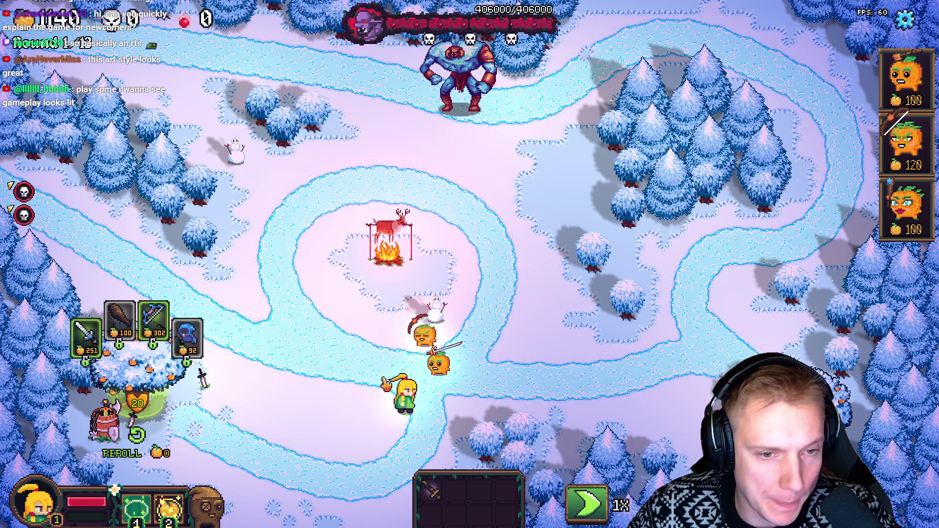
{"action": "mouse_move", "coordinate": [153, 318]}
{"action": "left_mouse_down"}
{"action": "mouse_move", "coordinate": [388, 293]}
{"action": "mouse_move", "coordinate": [422, 334]}
{"action": "left_mouse_up"}
{"action": "left_click_drag", "start_coordinate": [153, 318], "coordinate": [440, 365]}
{"action": "mouse_move", "coordinate": [154, 318]}
{"action": "left_mouse_down"}
{"action": "mouse_move", "coordinate": [227, 310]}
{"action": "mouse_move", "coordinate": [424, 336]}
{"action": "left_mouse_up"}
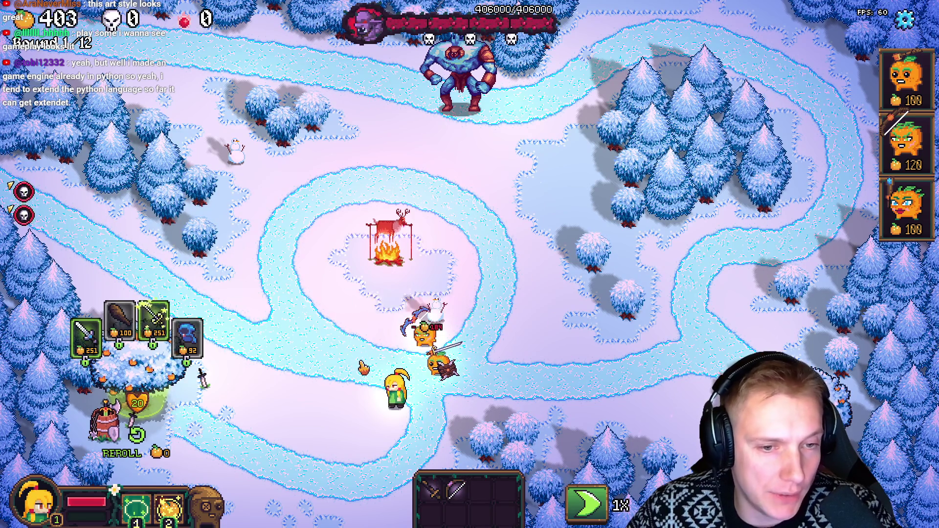
{"action": "key", "text": "alt+Tab"}
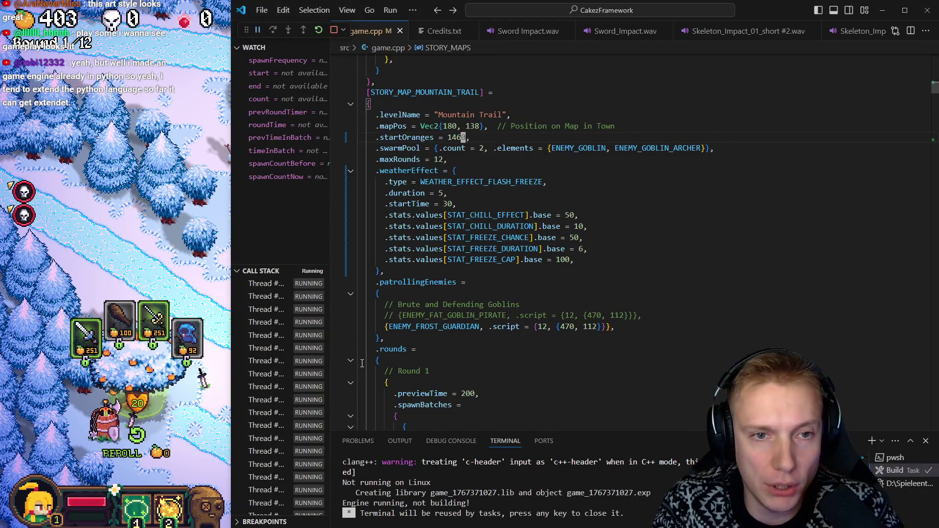
Jump from round 1's ENEMY_WINTER_WOLF reference to the winter wolf's stats and find its dodge chance line
{"action": "key", "text": "Down"}
{"action": "key", "text": "Down"}
{"action": "key", "text": "Down"}
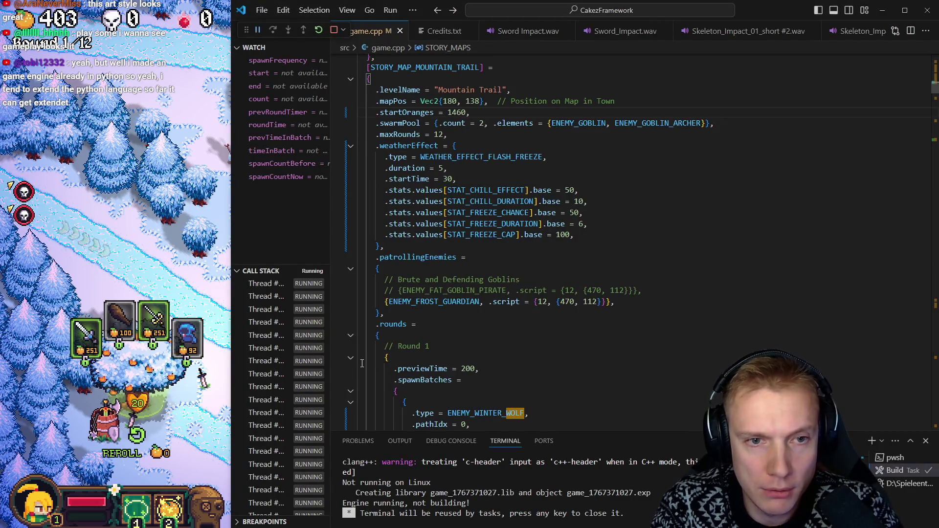
{"action": "key", "text": "F12"}
{"action": "key", "text": "Down"}
{"action": "key", "text": "Down"}
{"action": "key", "text": "Down"}
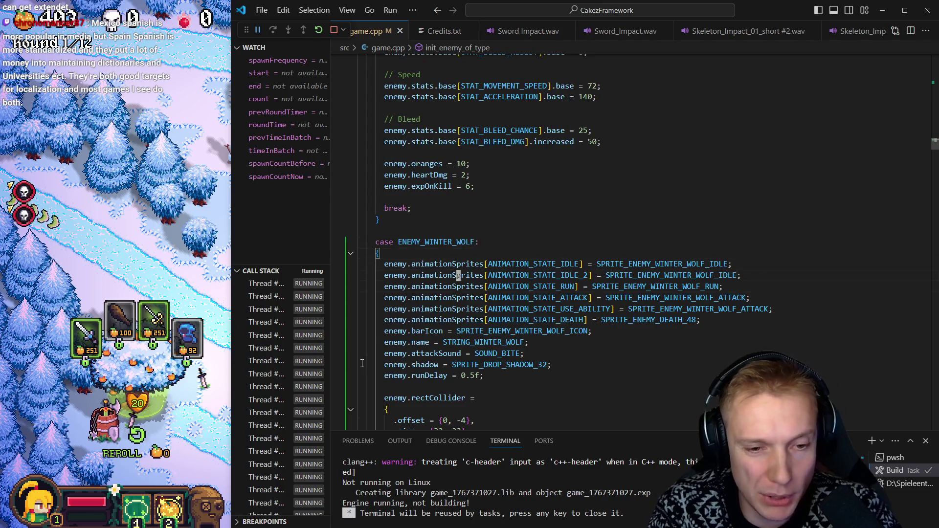
{"action": "key", "text": "Down"}
{"action": "key", "text": "Down"}
{"action": "key", "text": "Down"}
{"action": "key", "text": "Up"}
{"action": "key", "text": "Up"}
{"action": "key", "text": "Up"}
{"action": "key", "text": "Up"}
{"action": "key", "text": "Up"}
{"action": "key", "text": "Up"}
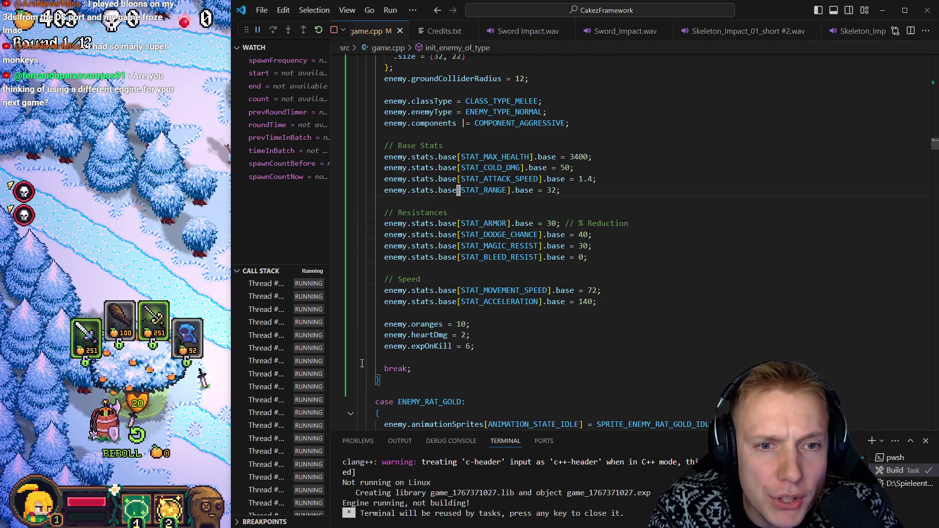
{"action": "key", "text": "Down"}
{"action": "key", "text": "Down"}
{"action": "key", "text": "Down"}
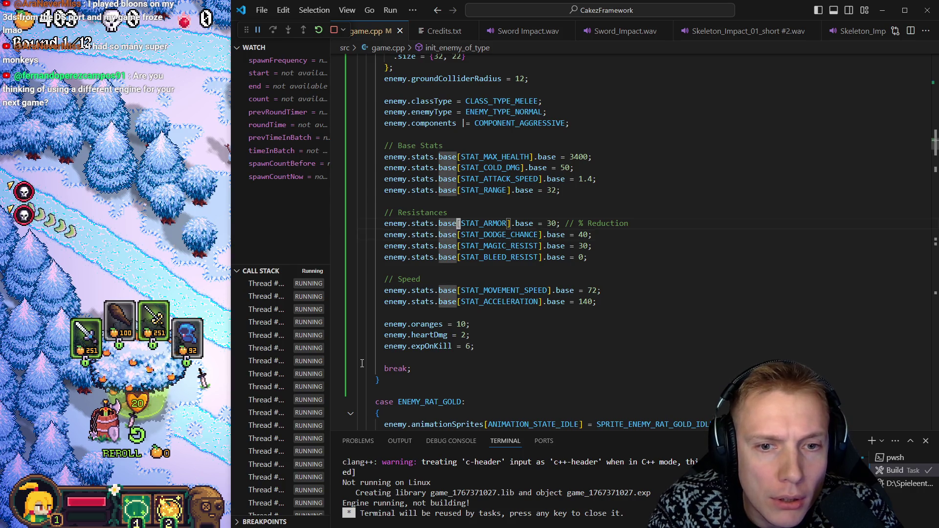
Duplicate the STAT_DODGE_CHANCE line as STAT_COLD_IMMUNITY, then save and rebuild
{"action": "key", "text": "Down"}
{"action": "key", "text": "Home"}
{"action": "key", "text": "shift+alt+Up"}
{"action": "key", "text": "ctrl+Right"}
{"action": "key", "text": "ctrl+Delete"}
{"action": "type", "text": "stat"}
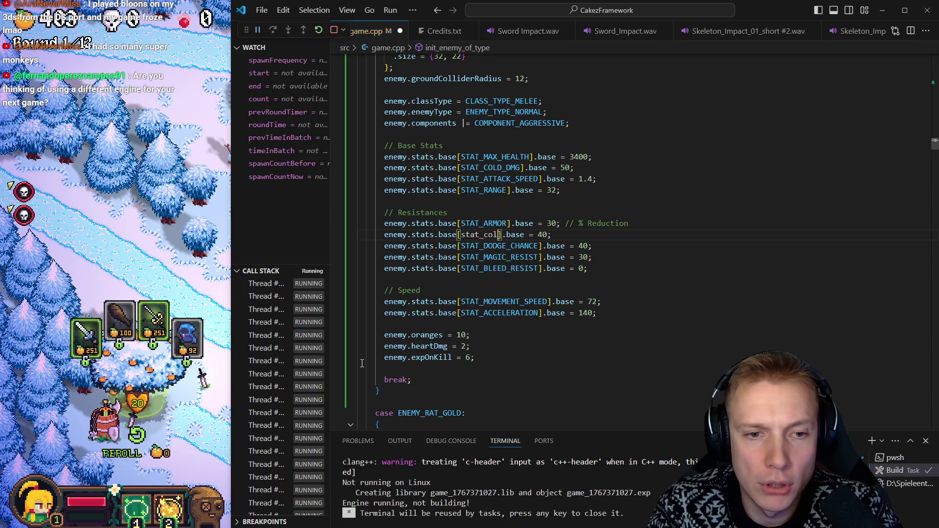
{"action": "type", "text": "d_imm"}
{"action": "key", "text": "Tab"}
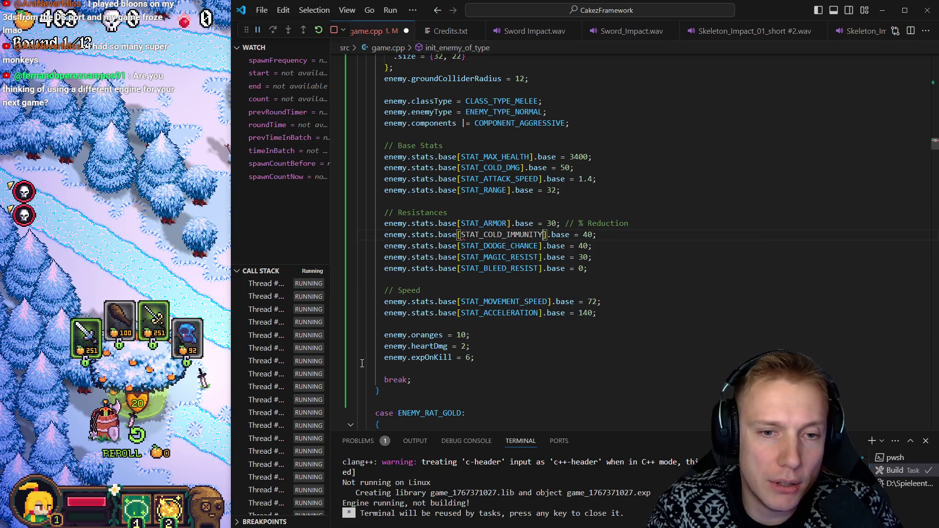
{"action": "key", "text": "ctrl+s"}
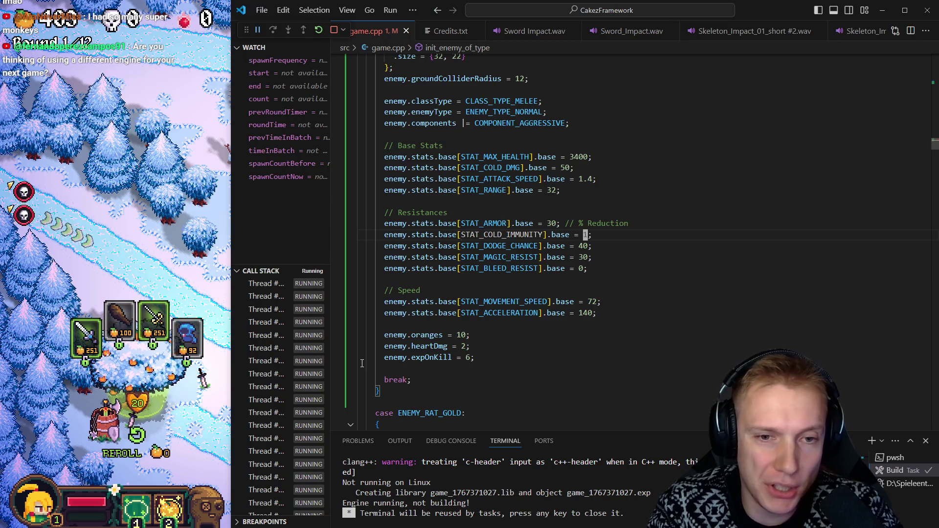
{"action": "key", "text": "ctrl+shift+b"}
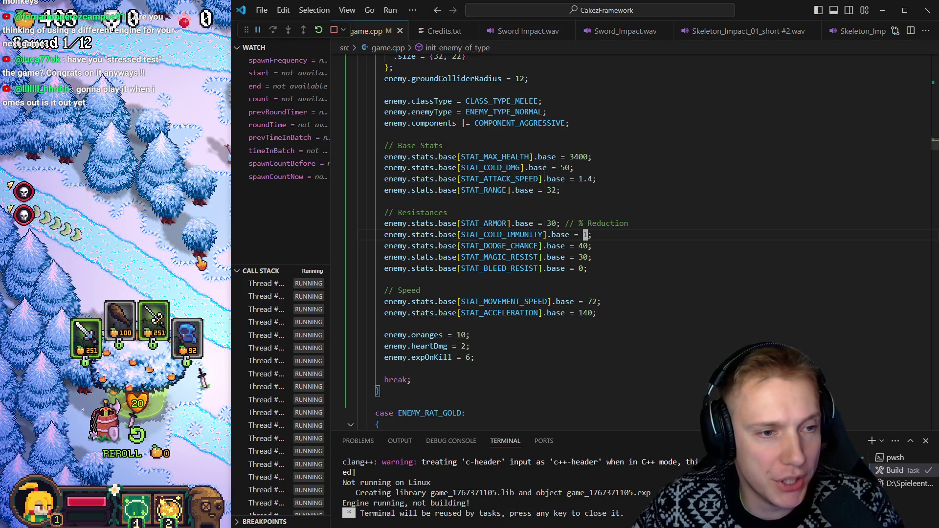
{"action": "key", "text": "alt+Tab"}
{"action": "left_click", "coordinate": [465, 73]}
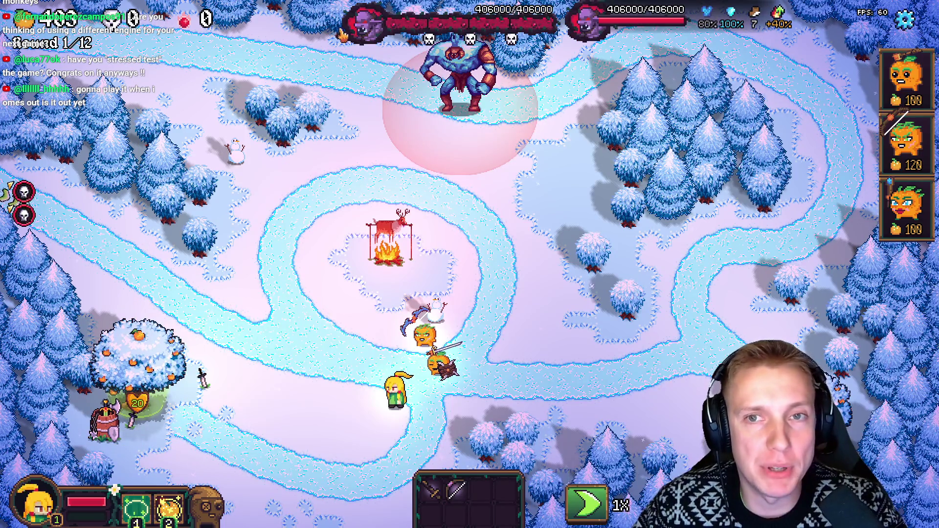
{"action": "mouse_move", "coordinate": [732, 20]}
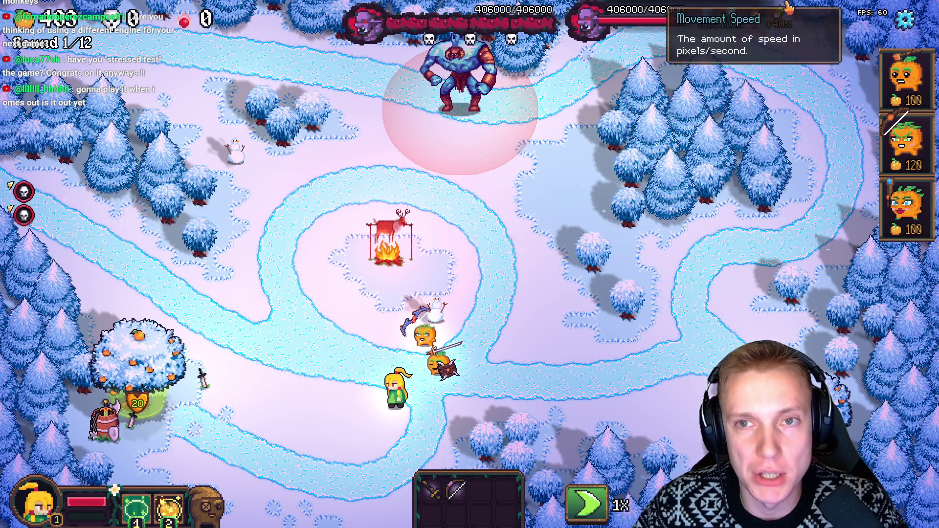
{"action": "mouse_move", "coordinate": [783, 20]}
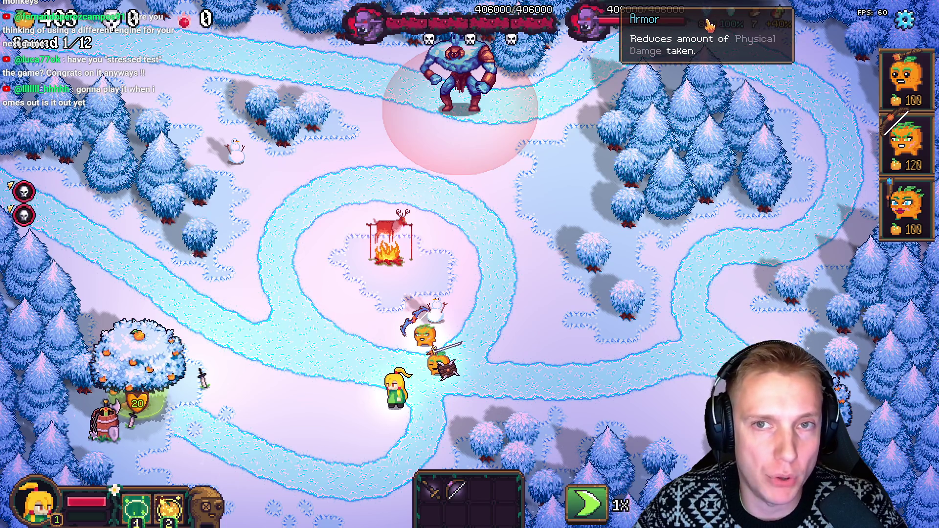
{"action": "left_click", "coordinate": [508, 239]}
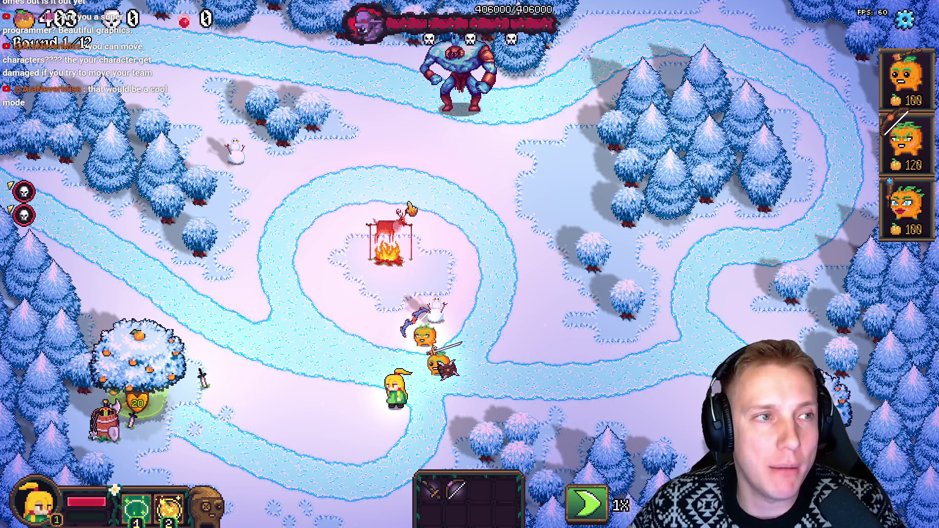
Place the third orange defender near the heroine and start the first wave
{"action": "mouse_move", "coordinate": [908, 206]}
{"action": "left_mouse_down"}
{"action": "mouse_move", "coordinate": [707, 244]}
{"action": "mouse_move", "coordinate": [383, 388]}
{"action": "mouse_move", "coordinate": [394, 388]}
{"action": "left_mouse_up"}
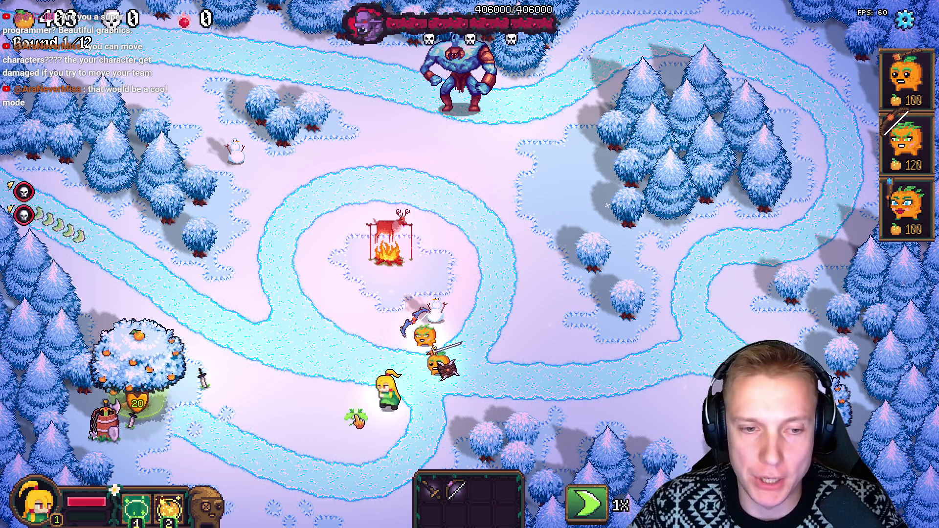
{"action": "mouse_move", "coordinate": [907, 205]}
{"action": "left_mouse_down"}
{"action": "mouse_move", "coordinate": [378, 398]}
{"action": "mouse_move", "coordinate": [395, 402]}
{"action": "left_mouse_up"}
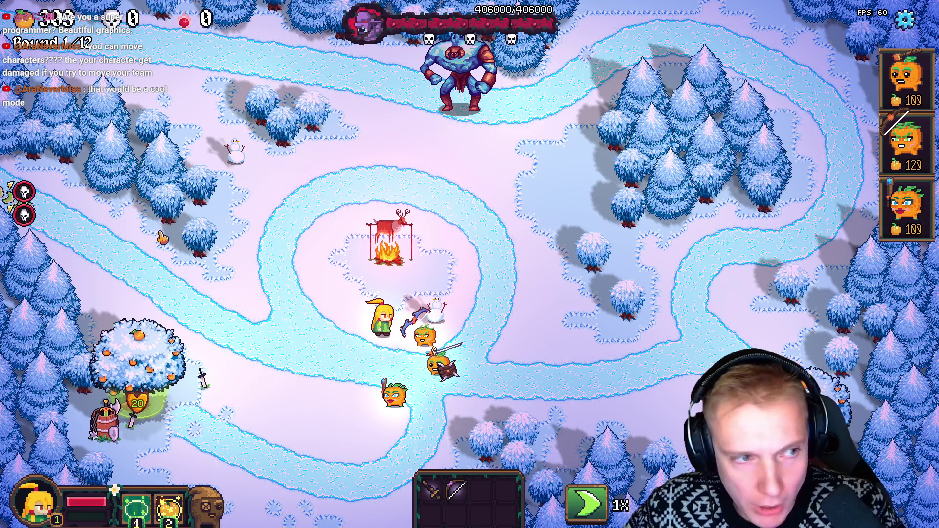
{"action": "left_click", "coordinate": [30, 217]}
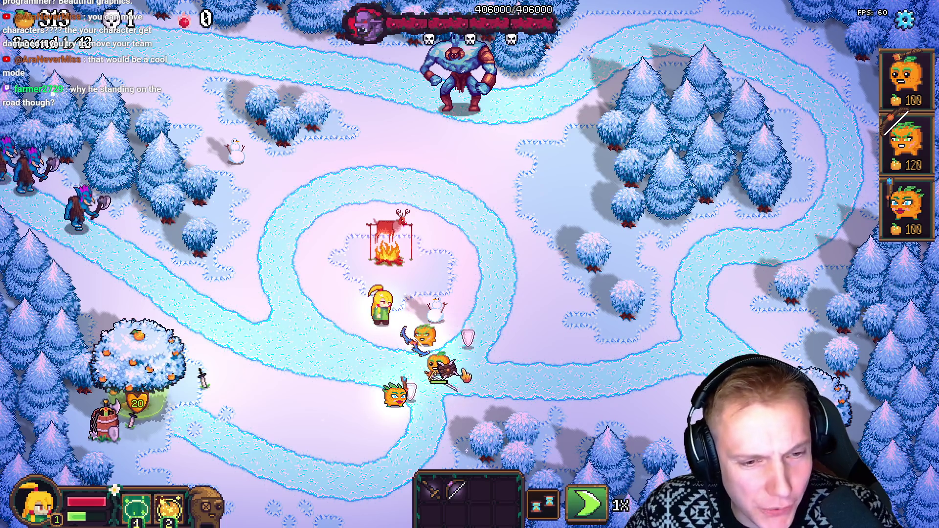
Inspect an orange defender's stats, then pause the game on the Options screen
{"action": "left_click", "coordinate": [442, 368]}
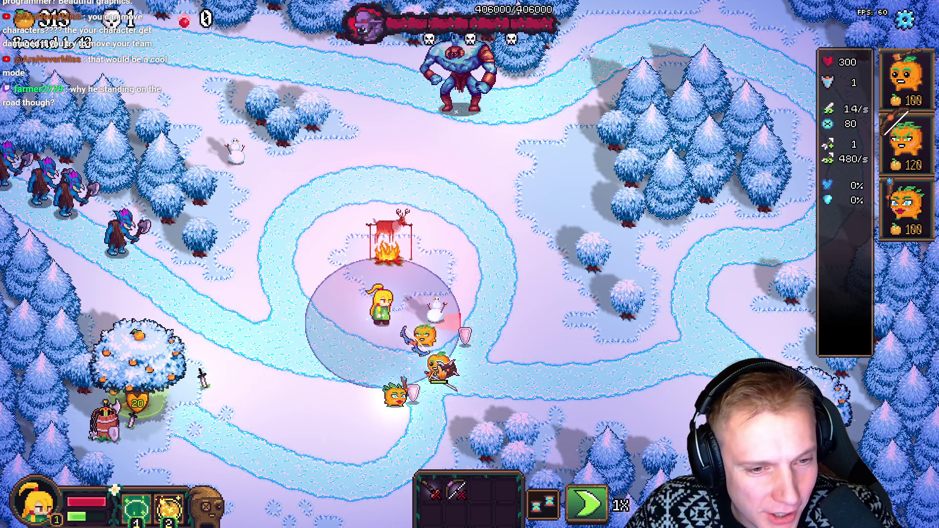
{"action": "scroll", "coordinate": [841, 274], "scroll_direction": "down", "scroll_amount": 2}
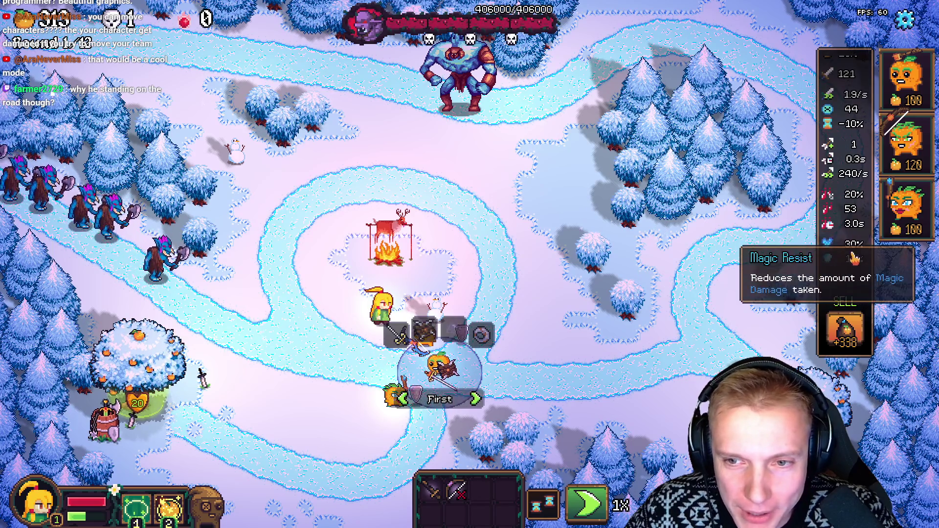
{"action": "key", "text": "Escape"}
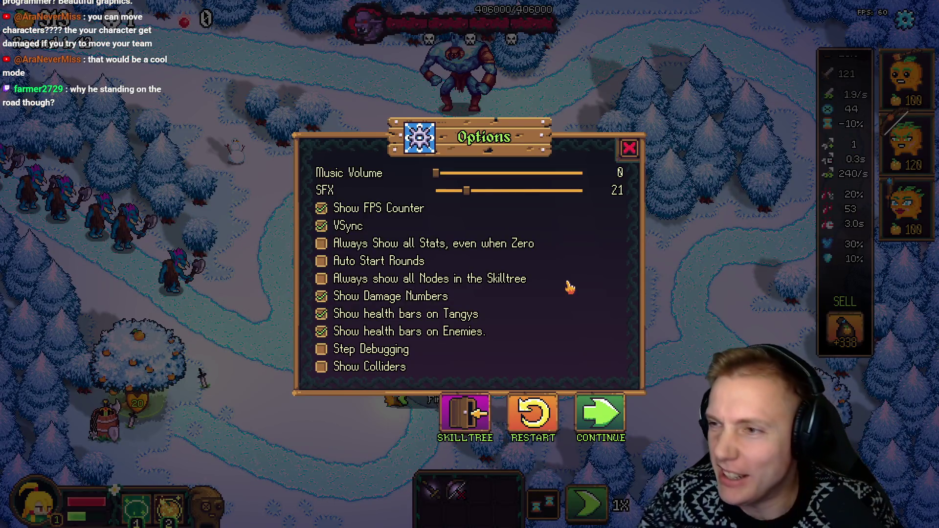
Set the winter wolf's STAT_COLD_DMG base to 80, rebuild, and check the game before returning
{"action": "key", "text": "alt+Tab"}
{"action": "key", "text": "Up"}
{"action": "key", "text": "Up"}
{"action": "key", "text": "Up"}
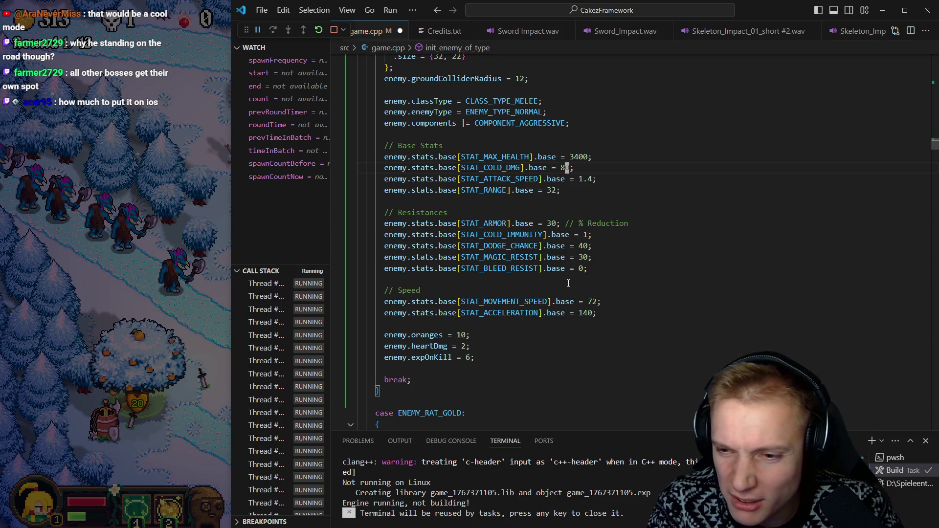
{"action": "key", "text": "ctrl+shift+b"}
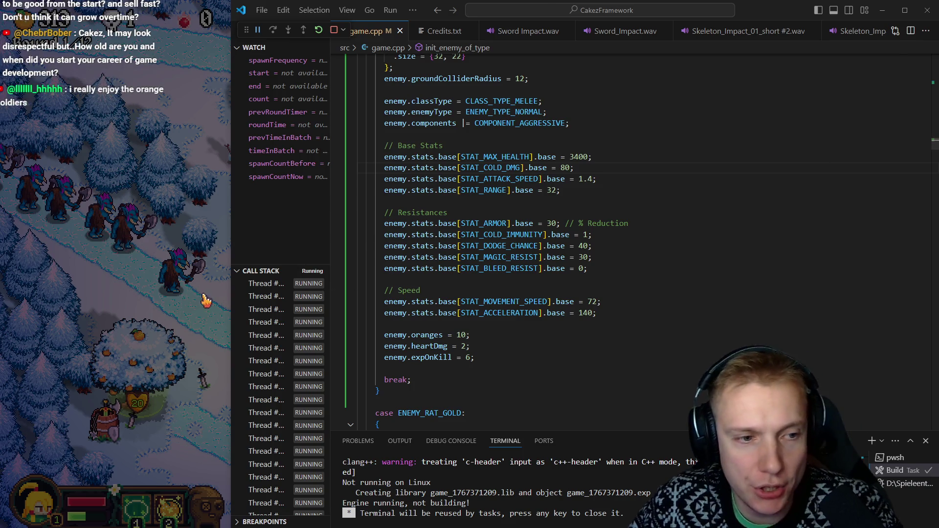
{"action": "key", "text": "alt+Tab"}
{"action": "key", "text": "Escape"}
{"action": "key", "text": "Escape"}
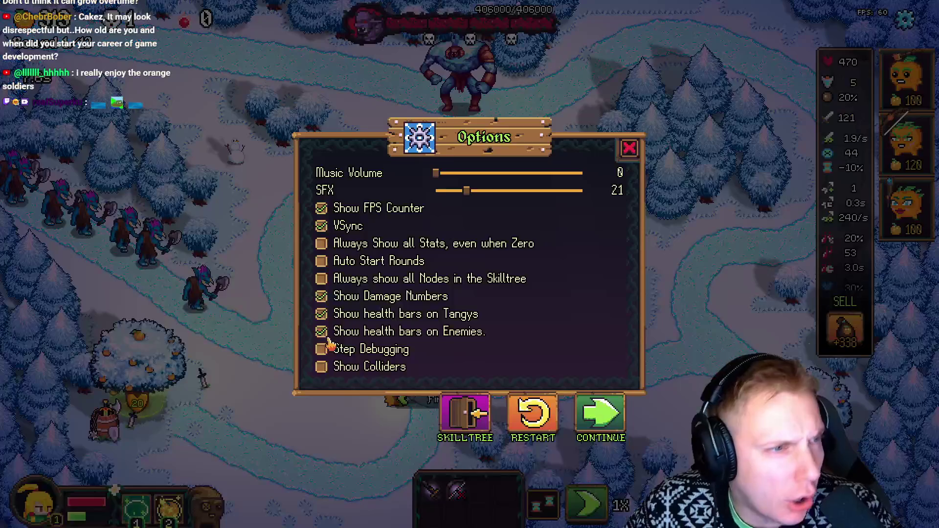
{"action": "key", "text": "alt+Tab"}
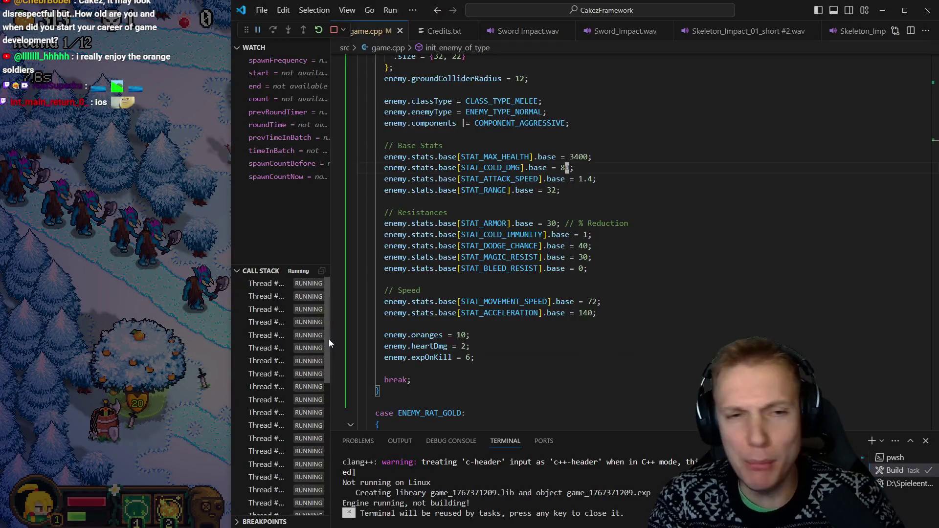
Set the round 1 ENEMY_WINTER_WOLF batch's timeStart to 0.2 in Mountain Trail, then save and rebuild
{"action": "type", "text": "lf"}
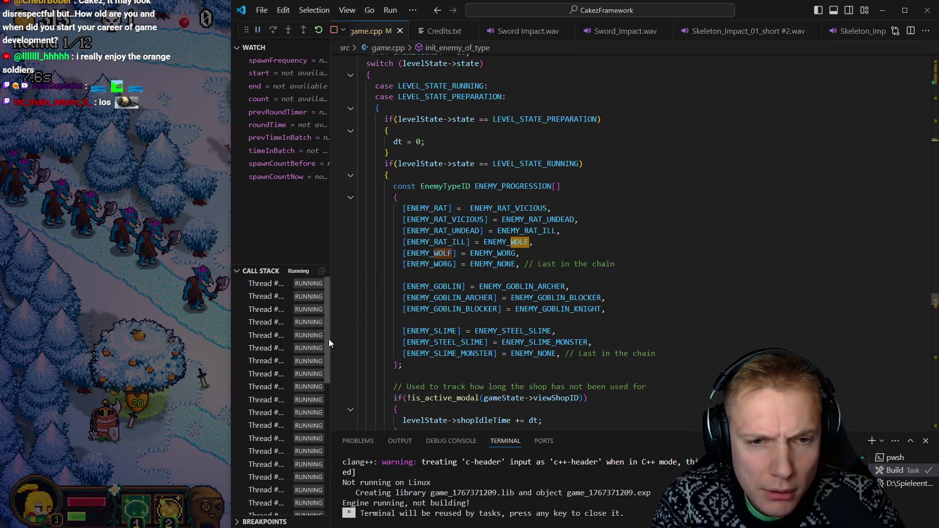
{"action": "key", "text": "Escape"}
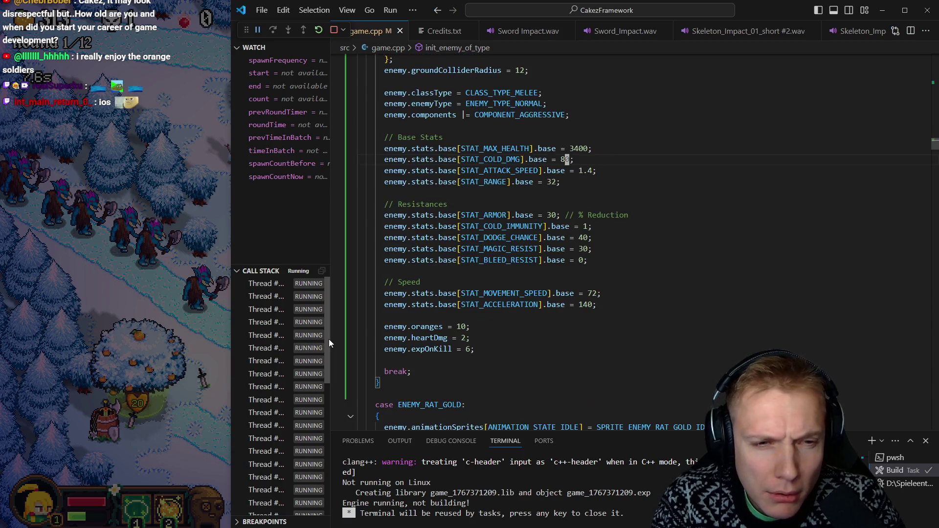
{"action": "key", "text": "alt+Left"}
{"action": "key", "text": "alt+Left"}
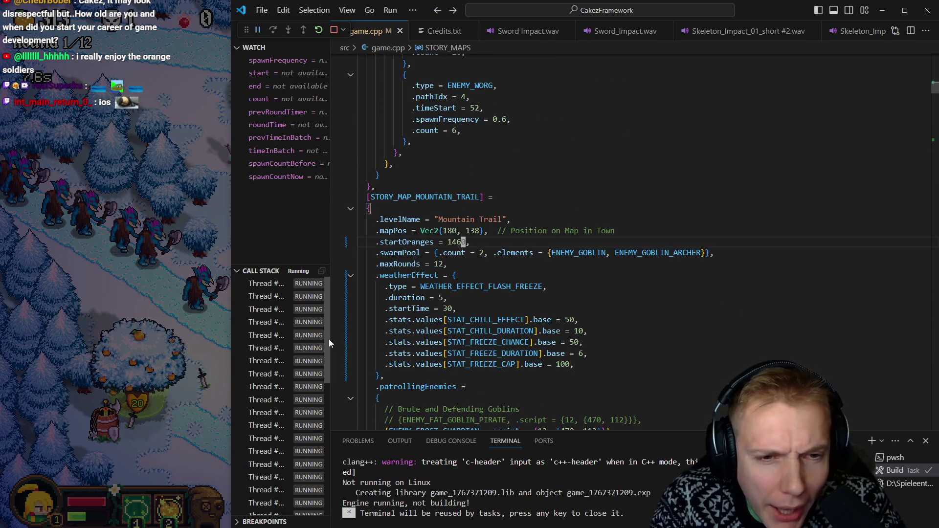
{"action": "key", "text": "Down"}
{"action": "key", "text": "Down"}
{"action": "key", "text": "Down"}
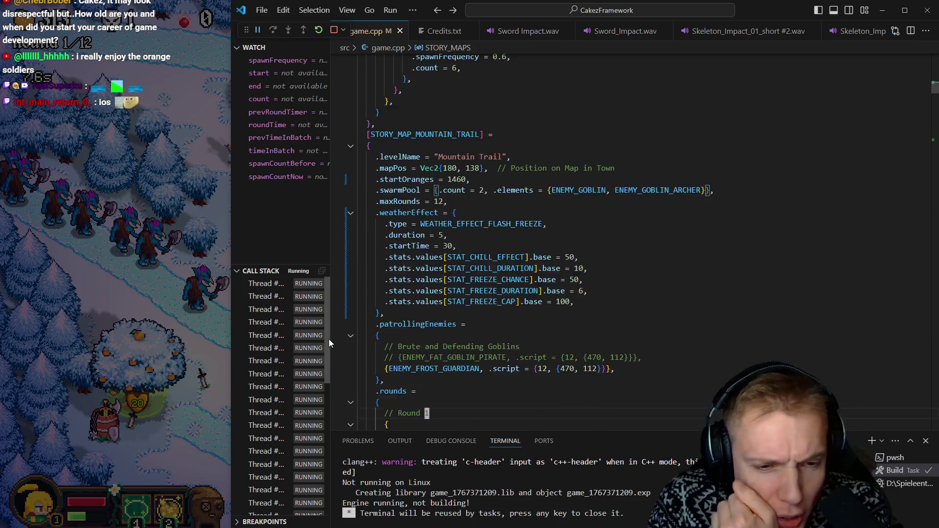
{"action": "key", "text": "Down"}
{"action": "key", "text": "Down"}
{"action": "key", "text": "Down"}
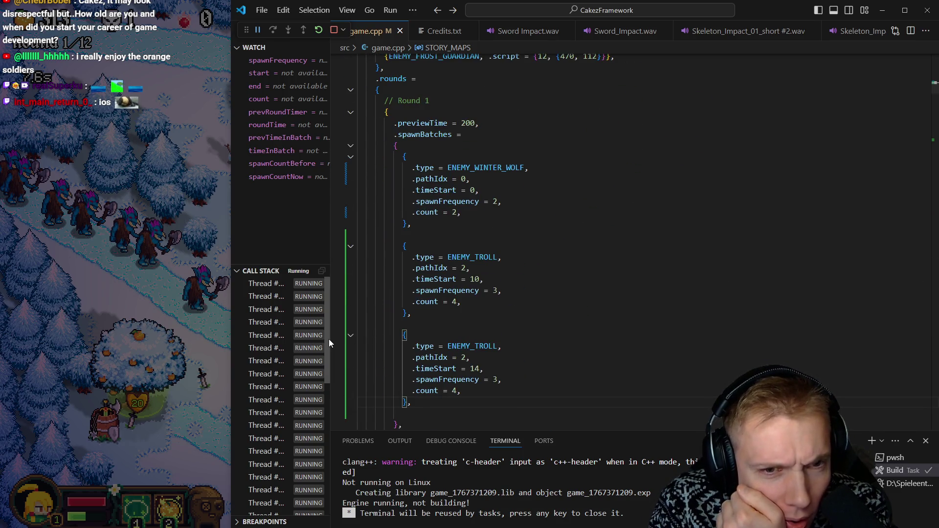
{"action": "key", "text": "Up"}
{"action": "key", "text": "Up"}
{"action": "key", "text": "Up"}
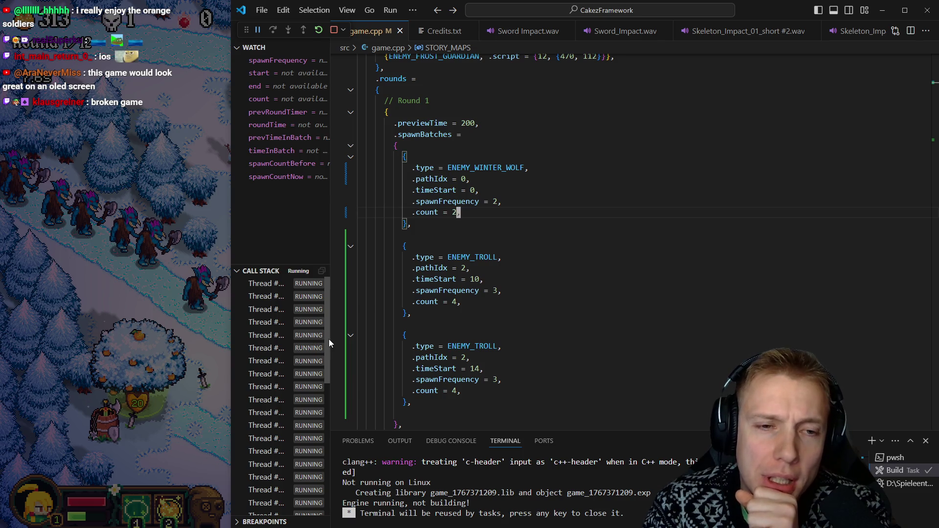
{"action": "key", "text": "Up"}
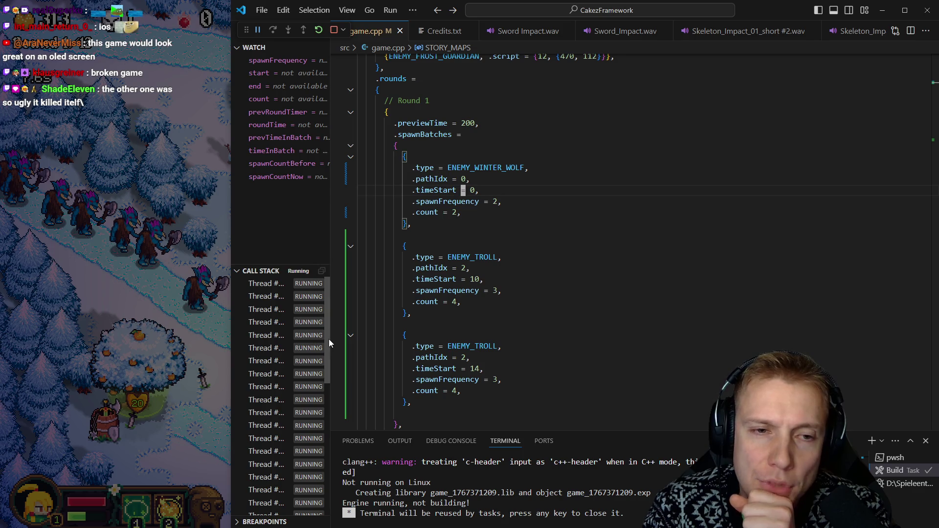
{"action": "type", "text": ".1"}
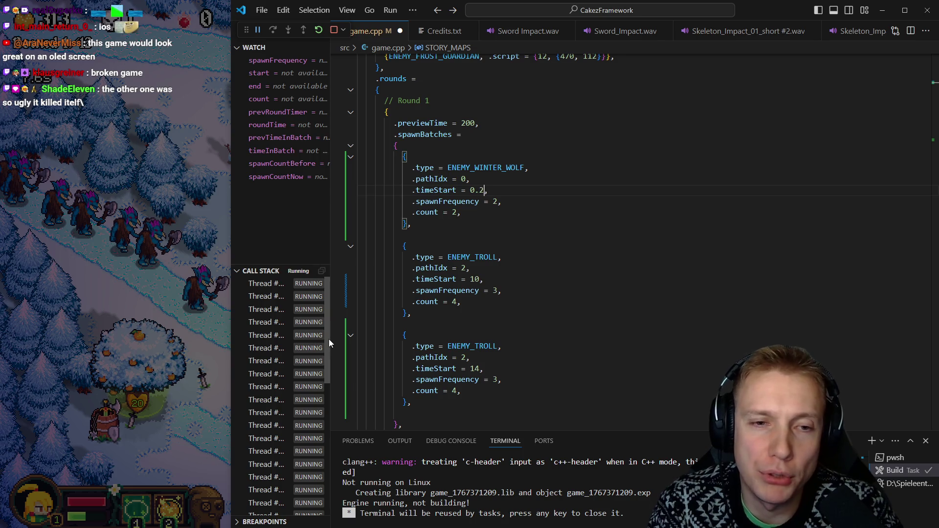
{"action": "key", "text": "ctrl+shift+b"}
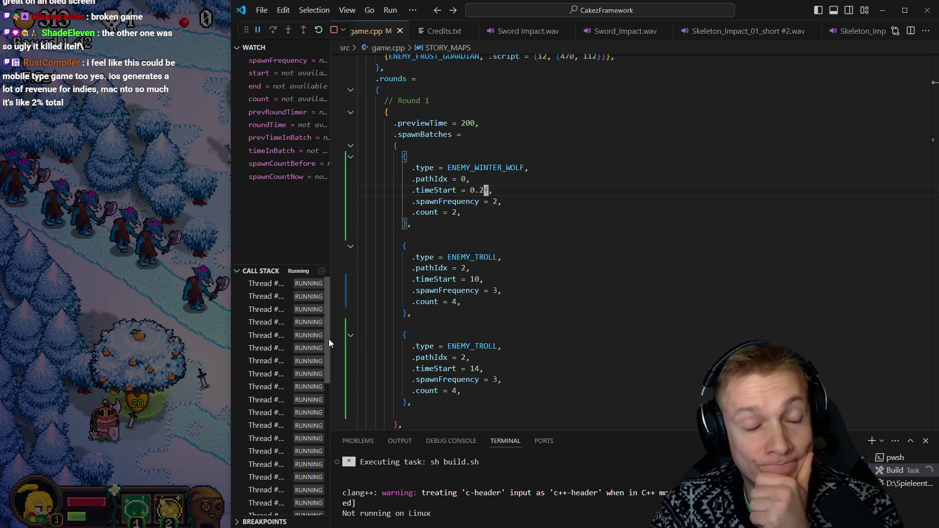
{"action": "left_click", "coordinate": [80, 428]}
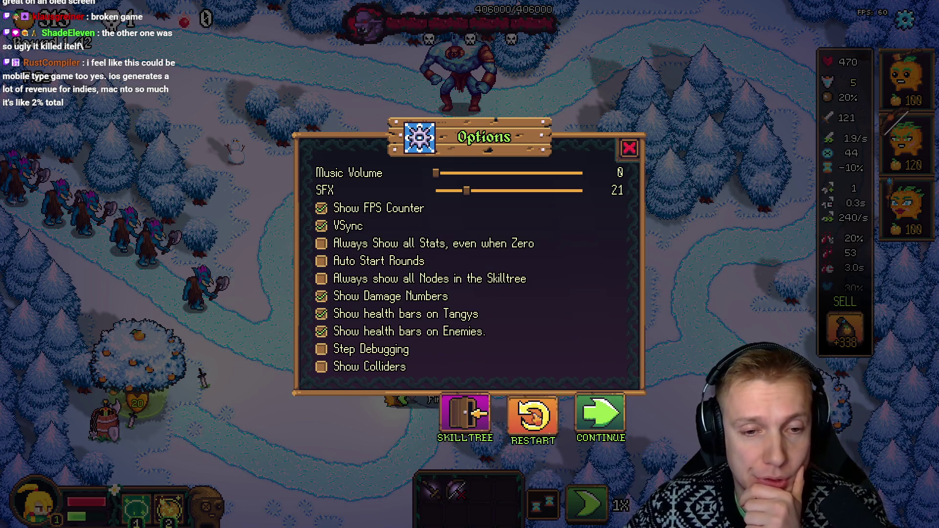
Restart the rebuilt level, launch the winter wolf wave, and pause on Options as the defenders kill them
{"action": "left_click", "coordinate": [533, 418]}
{"action": "left_click", "coordinate": [408, 342]}
{"action": "left_click", "coordinate": [262, 379]}
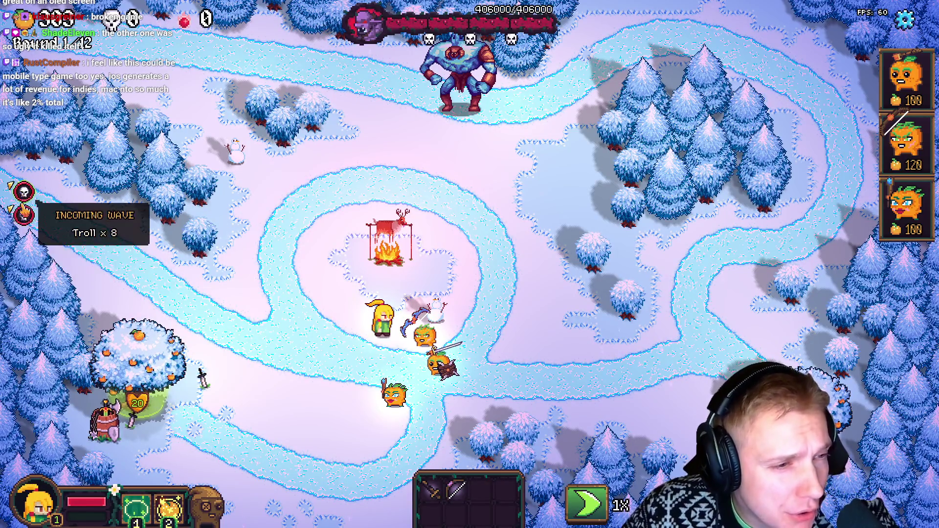
{"action": "left_click", "coordinate": [24, 216]}
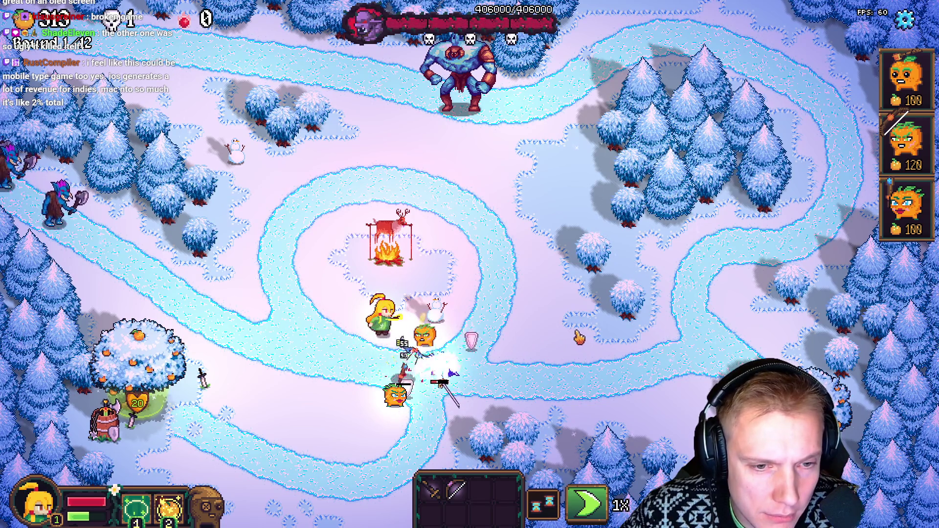
{"action": "key", "text": "Escape"}
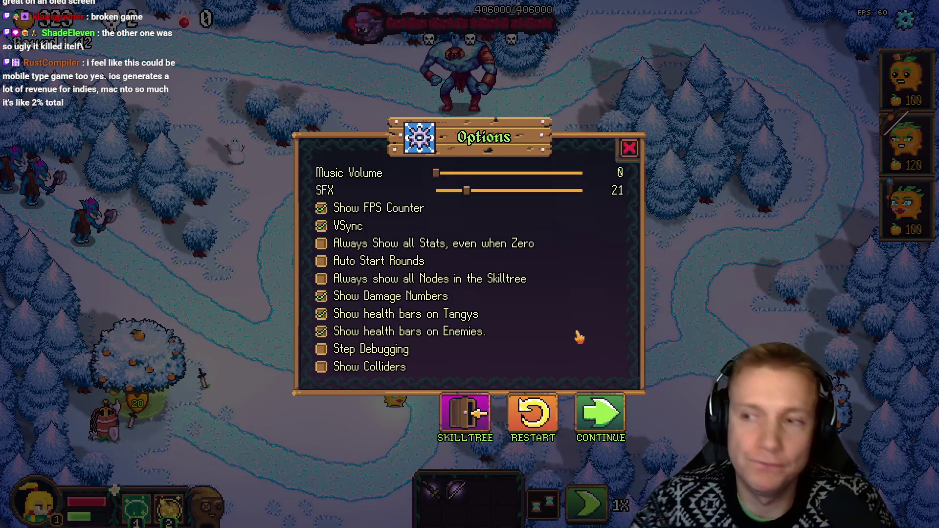
Find the STAT_COLD_DMG line in the ENEMY_WINTER_WOLF case of game.cpp
{"action": "key", "text": "alt+Tab"}
{"action": "key", "text": "n"}
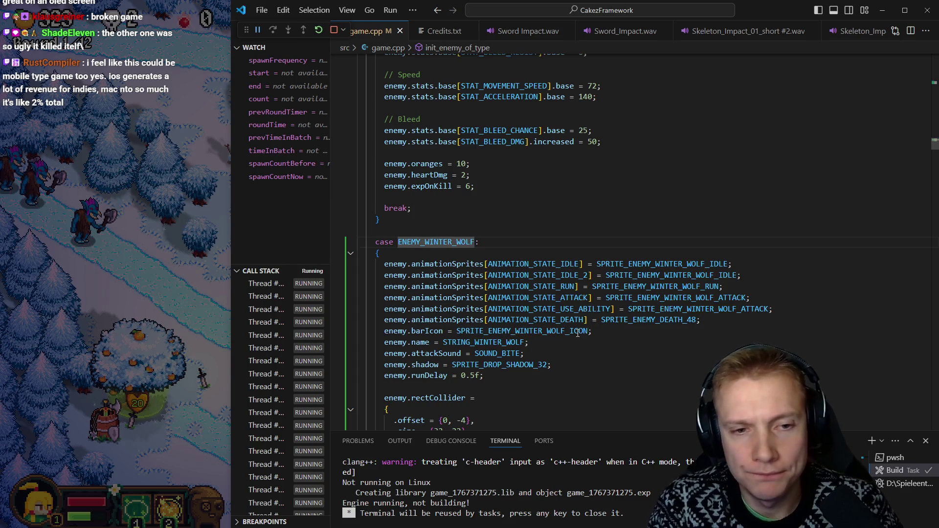
{"action": "key", "text": "j"}
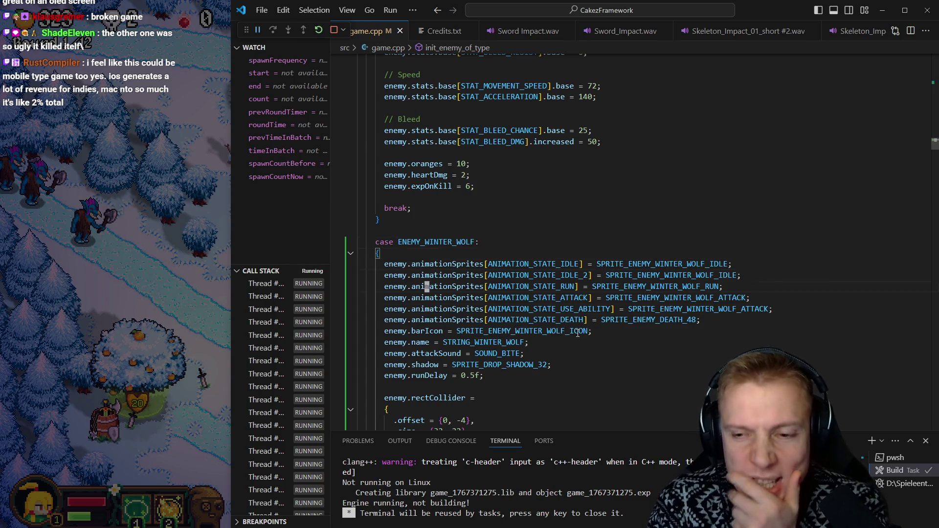
{"action": "key", "text": "j"}
{"action": "key", "text": "j"}
{"action": "key", "text": "j"}
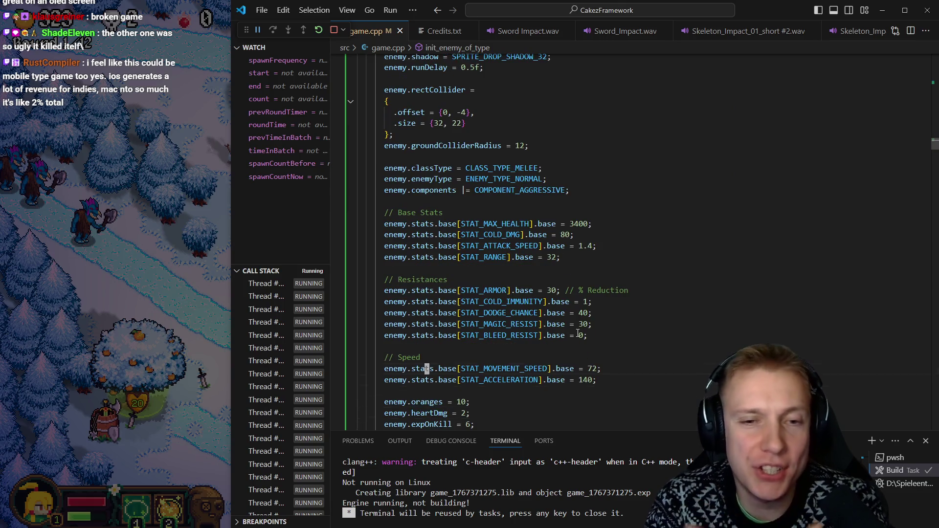
{"action": "key", "text": "k"}
{"action": "key", "text": "k"}
{"action": "key", "text": "$"}
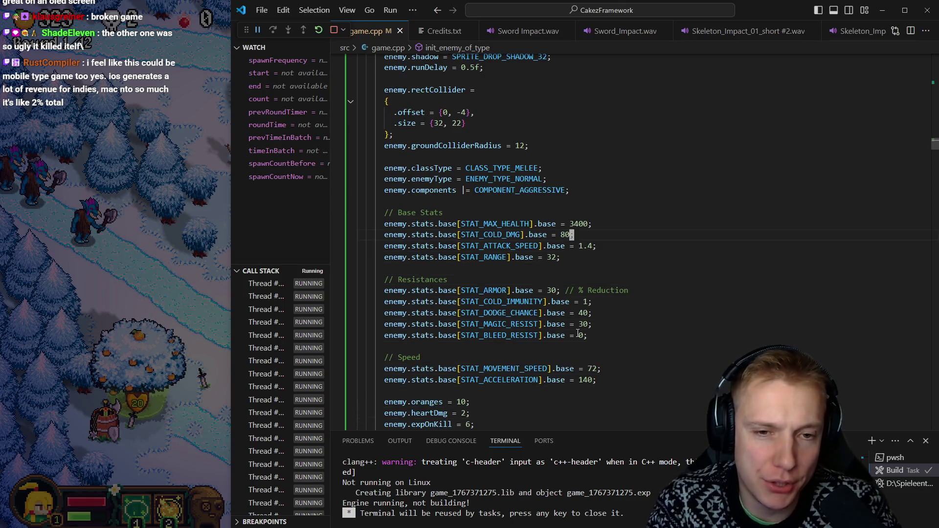
{"action": "key", "text": "k"}
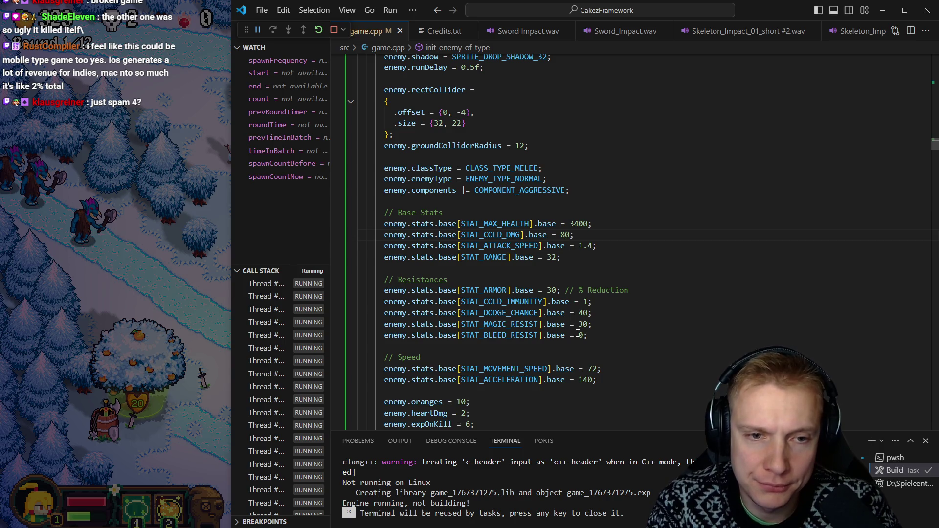
Duplicate the cold damage line and rename the copy to STAT_FREEZE_CHANCE
{"action": "key", "text": "y"}
{"action": "key", "text": "y"}
{"action": "key", "text": "p"}
{"action": "key", "text": "ctrl+w"}
{"action": "type", "text": "stat_freeze].base = 80"}
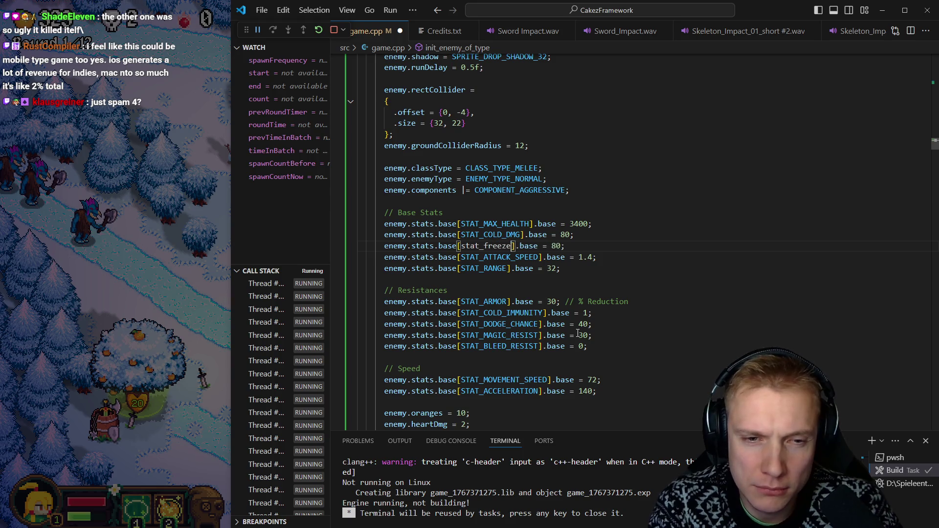
{"action": "type", "text": "_ch"}
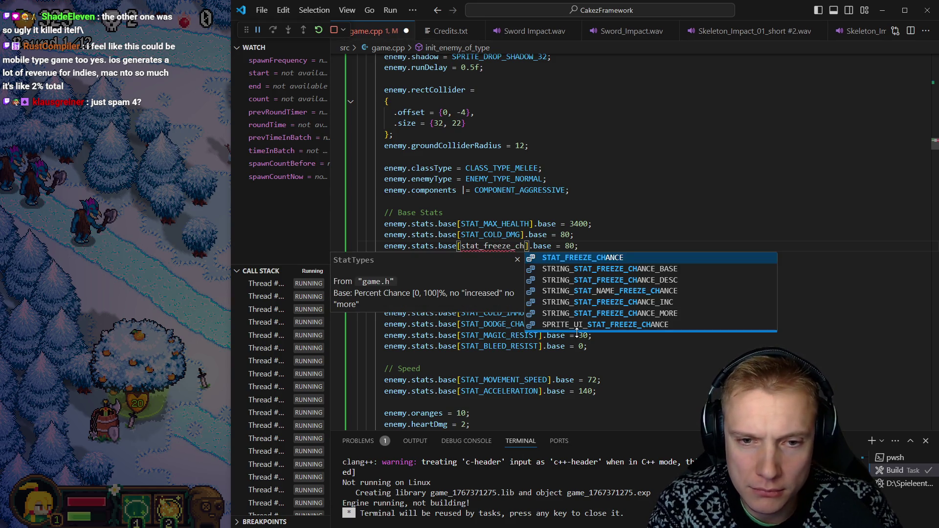
{"action": "key", "text": "Tab"}
{"action": "key", "text": "Escape"}
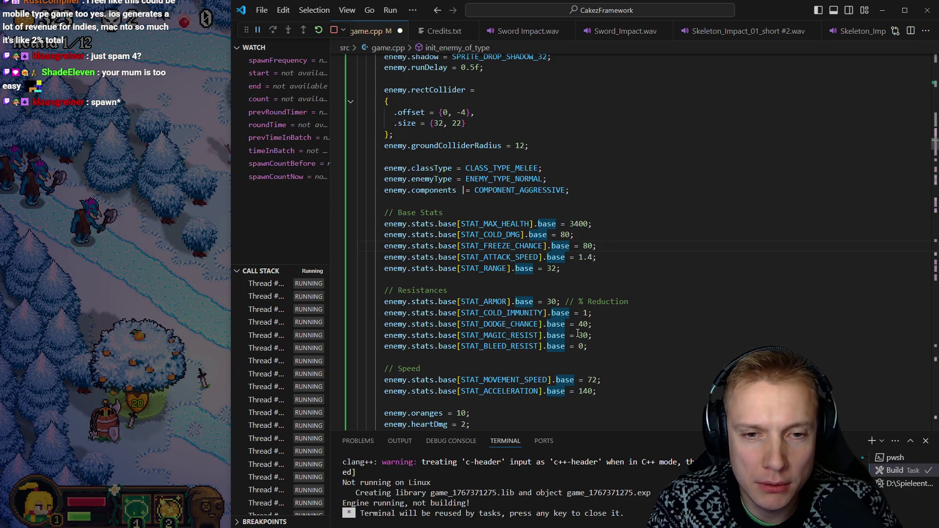
Set the winter wolf's freeze chance to 20, then save and rebuild
{"action": "key", "text": "e"}
{"action": "key", "text": "e"}
{"action": "key", "text": "e"}
{"action": "key", "text": "ctrl+shift+b"}
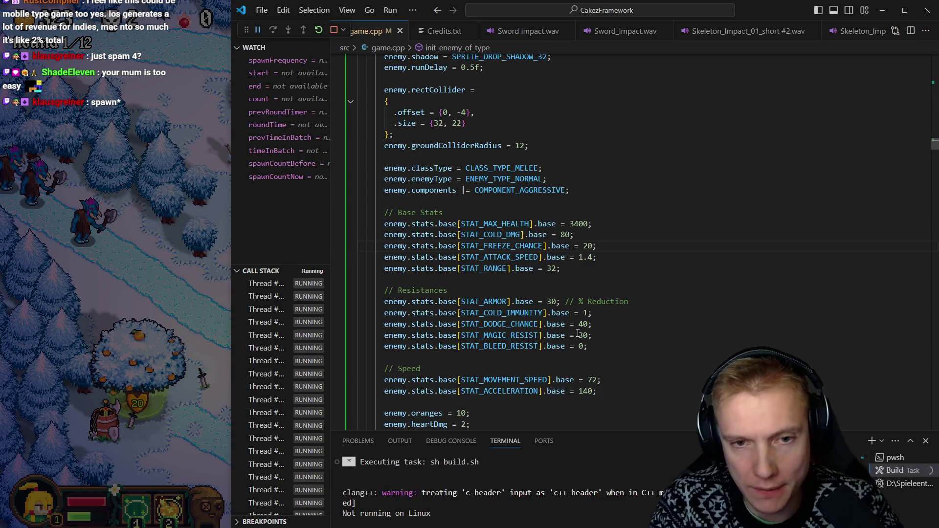
{"action": "key", "text": "j"}
{"action": "key", "text": "0"}
{"action": "key", "text": "w"}
{"action": "key", "text": "w"}
{"action": "key", "text": "w"}
Check the default base stats function, then return to the rebuilt game and resume round 1
{"action": "key", "text": "ctrl+o"}
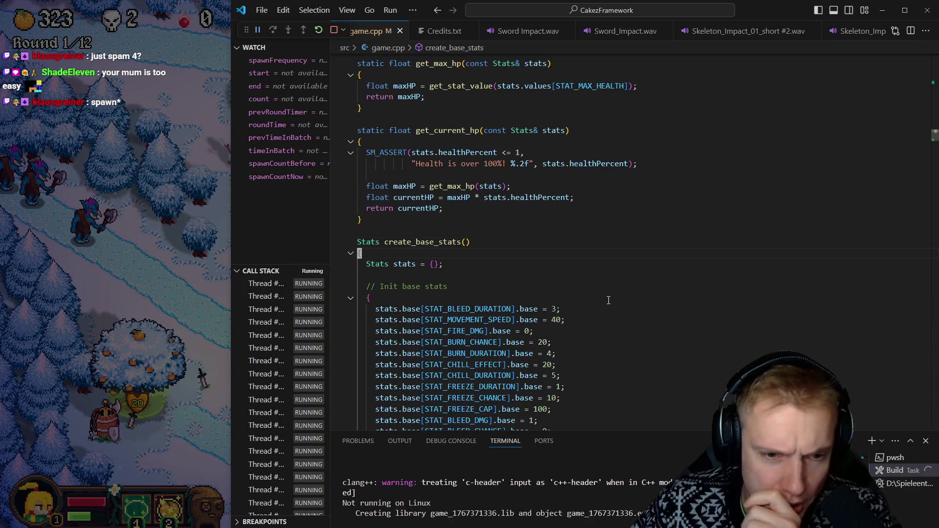
{"action": "scroll", "coordinate": [602, 298], "scroll_direction": "down", "scroll_amount": 1}
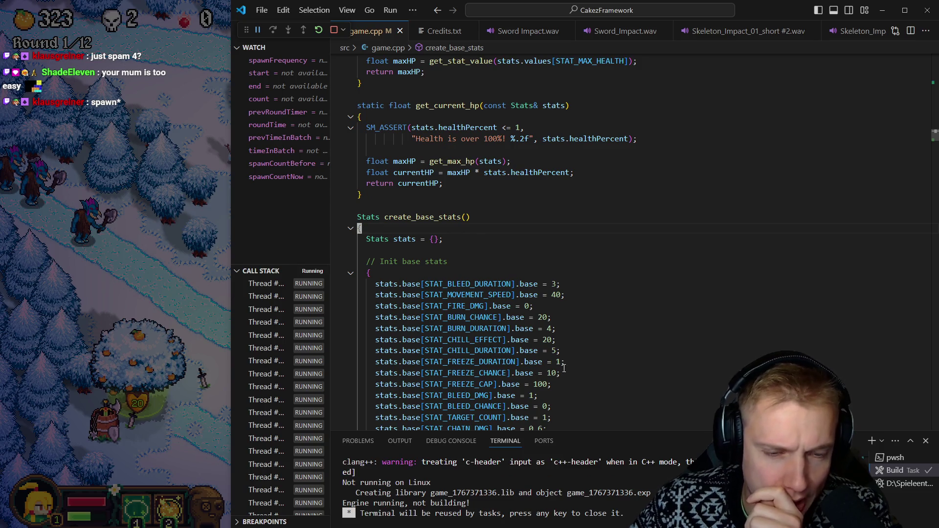
{"action": "key", "text": "alt+Left"}
{"action": "left_click", "coordinate": [138, 282]}
{"action": "key", "text": "Escape"}
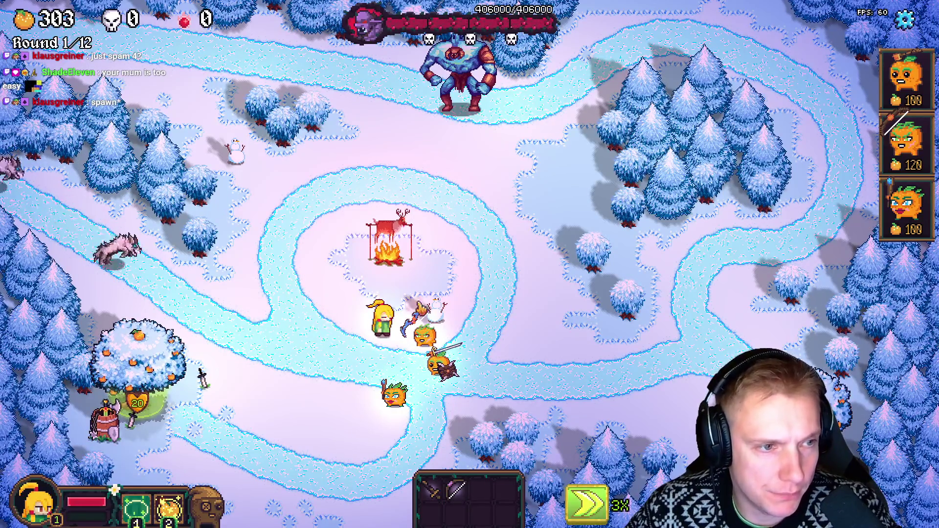
Return to 1X speed and place a new bow-armed archer orange near the path
{"action": "key", "text": "space"}
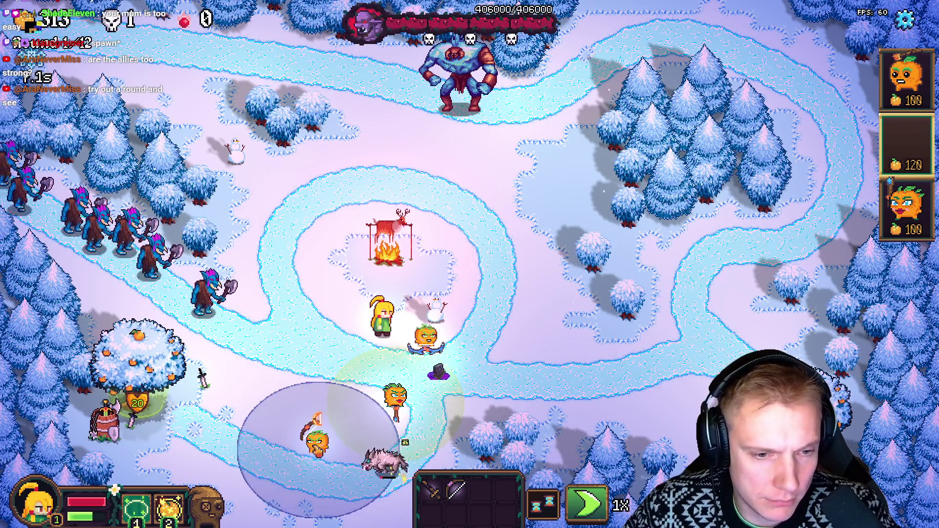
{"action": "left_click_drag", "start_coordinate": [465, 496], "coordinate": [313, 430]}
{"action": "mouse_move", "coordinate": [906, 78]}
{"action": "left_mouse_down"}
{"action": "mouse_move", "coordinate": [257, 386]}
{"action": "mouse_move", "coordinate": [429, 394]}
{"action": "left_mouse_up"}
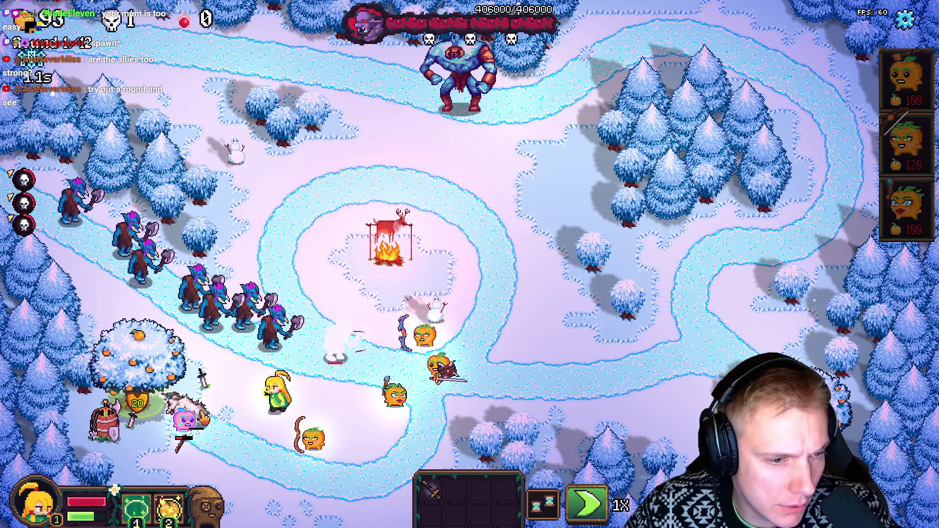
Send the hero to the lower path and rain oranges on the troll group
{"action": "left_click", "coordinate": [357, 423]}
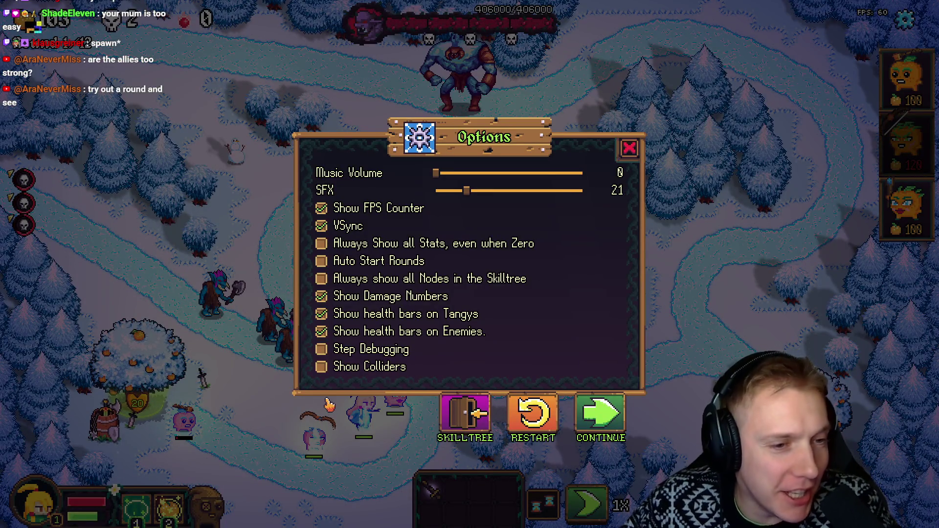
{"action": "key", "text": "Escape"}
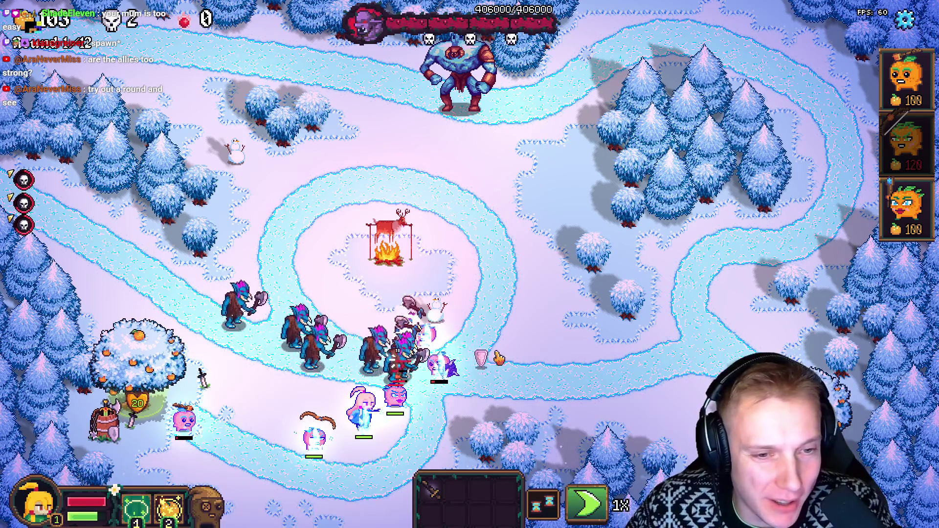
{"action": "key", "text": "2"}
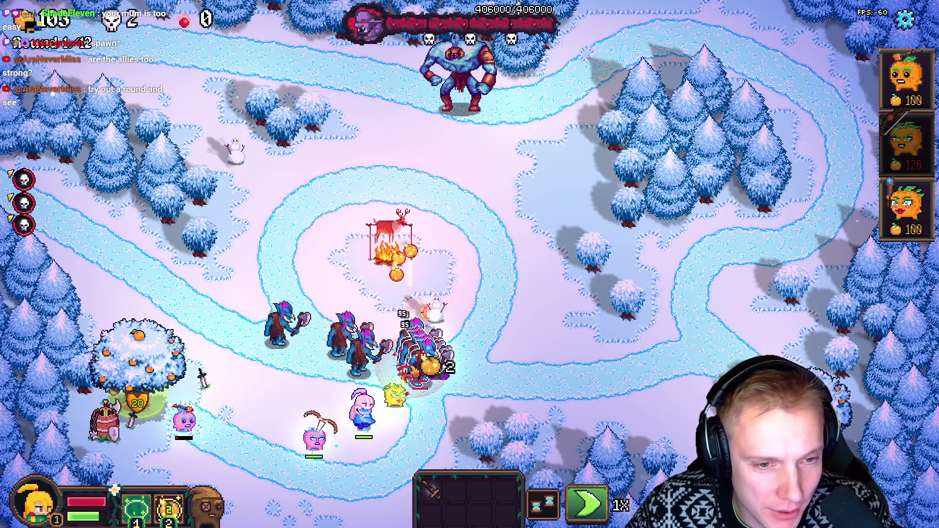